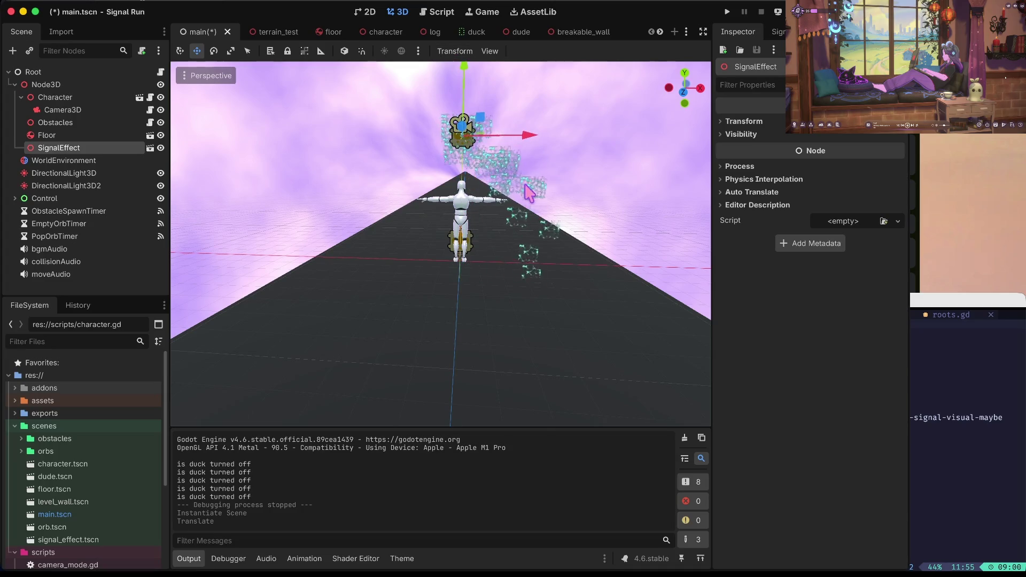
- Drag SignalEffect further left along X, save main.tscn, and open the SignalEffect scene
{"action": "left_click_drag", "start_coordinate": [536, 137], "coordinate": [450, 125]}
{"action": "left_click_drag", "start_coordinate": [388, 140], "coordinate": [349, 131]}
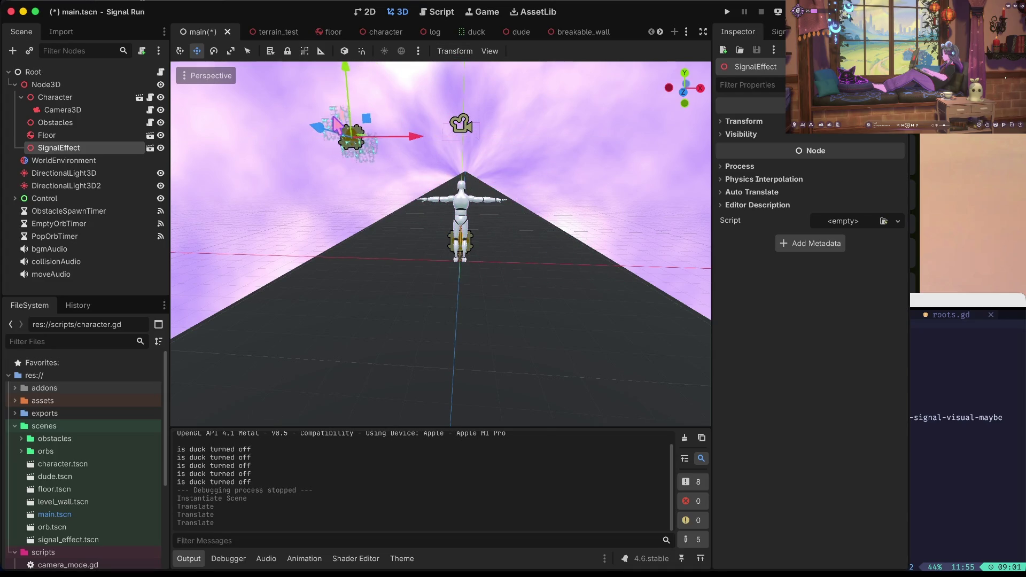
{"action": "key", "text": "ctrl+s"}
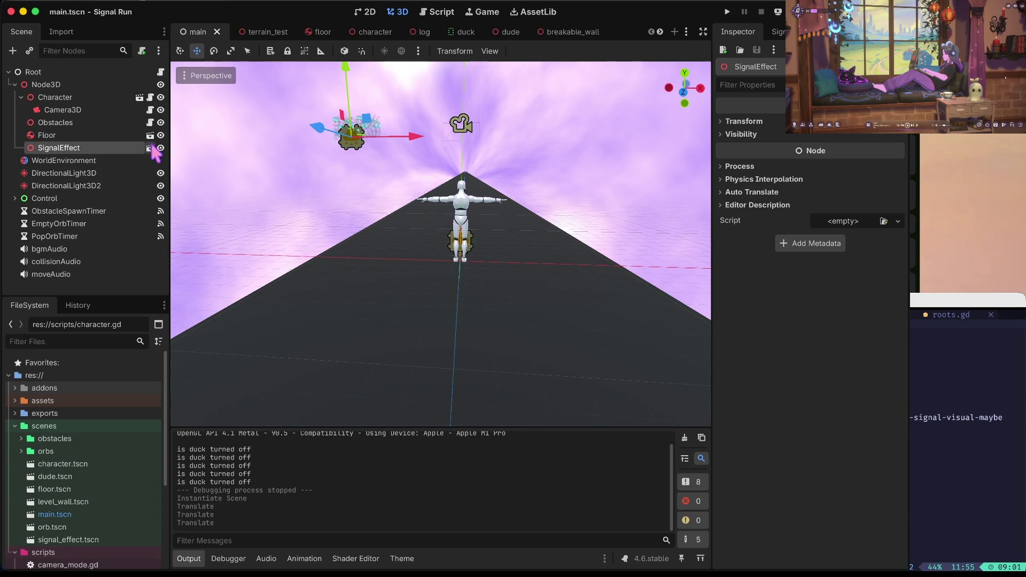
{"action": "left_click", "coordinate": [150, 148]}
- Set the CPUParticles3D Lifetime to 0.5 and Speed Scale to 1.8, then save the scene
{"action": "left_click", "coordinate": [80, 86]}
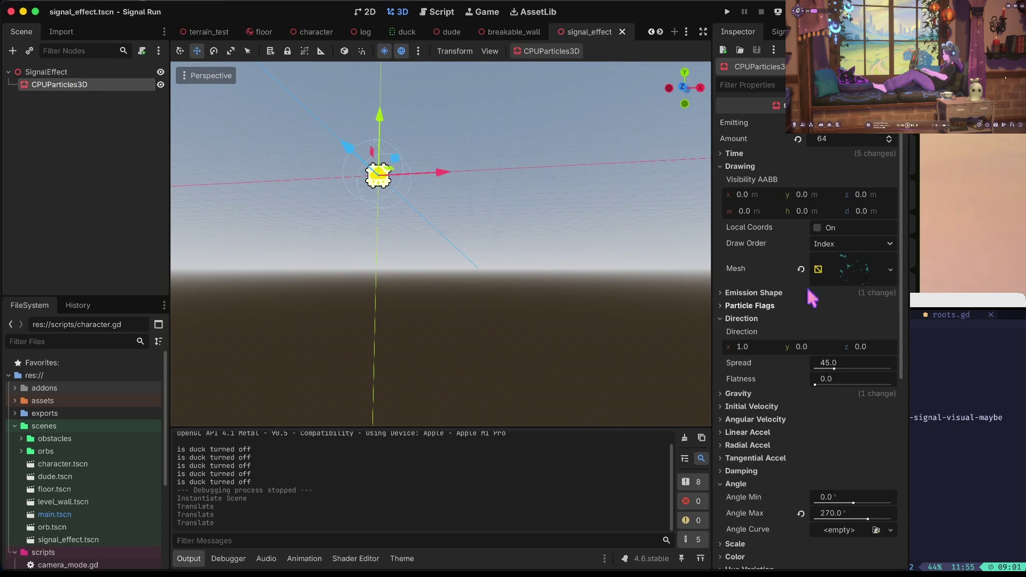
{"action": "left_click", "coordinate": [734, 154]}
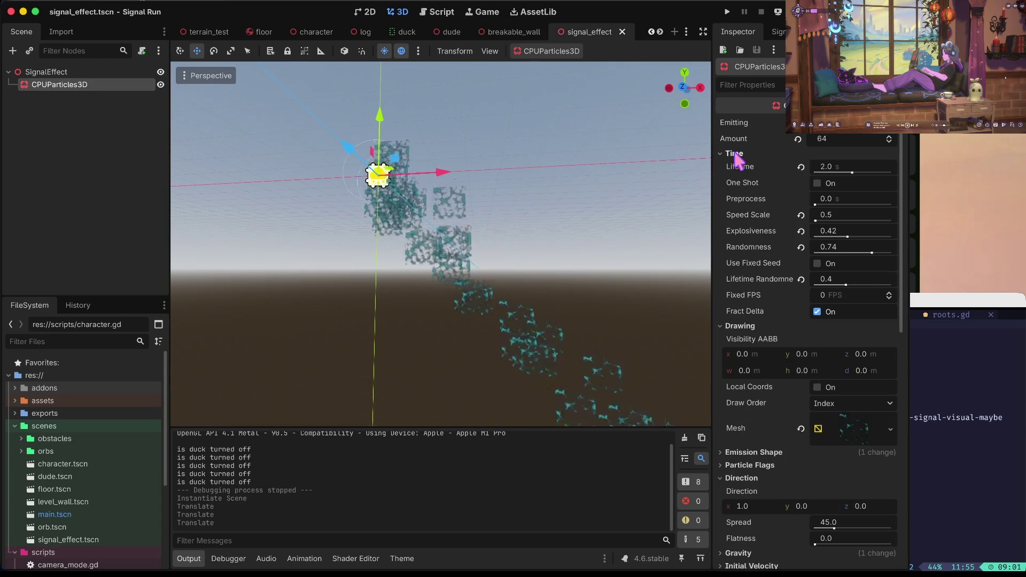
{"action": "left_click", "coordinate": [838, 166]}
{"action": "type", "text": "0"}
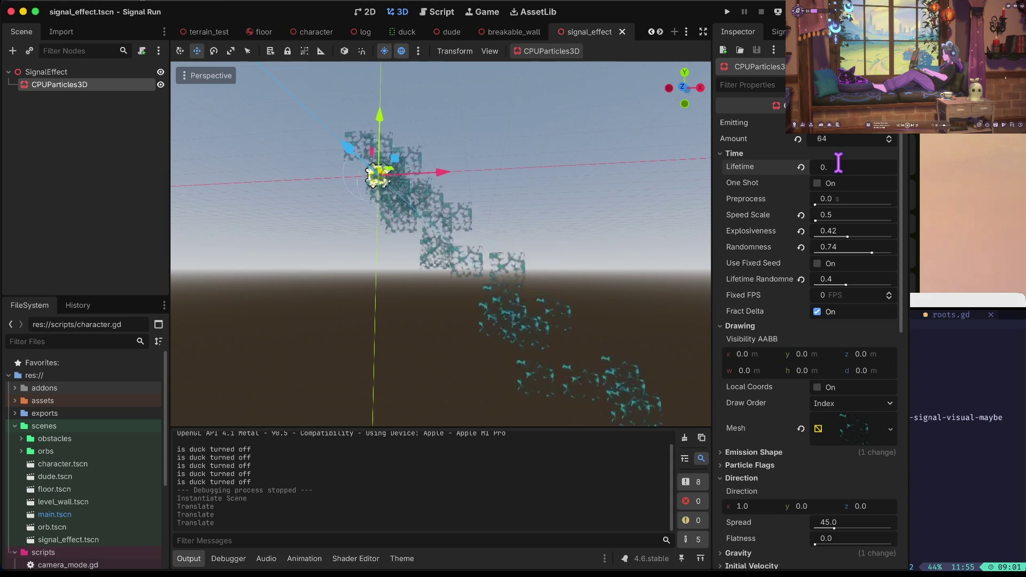
{"action": "type", "text": ".2"}
{"action": "key", "text": "Tab"}
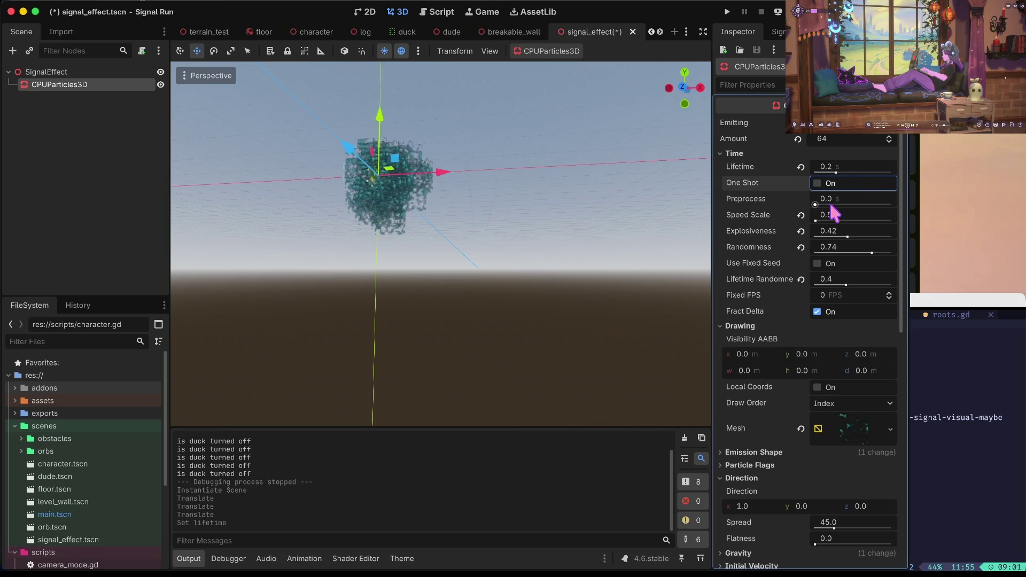
{"action": "mouse_move", "coordinate": [816, 220]}
{"action": "left_mouse_down"}
{"action": "mouse_move", "coordinate": [863, 222]}
{"action": "mouse_move", "coordinate": [839, 222]}
{"action": "left_mouse_up"}
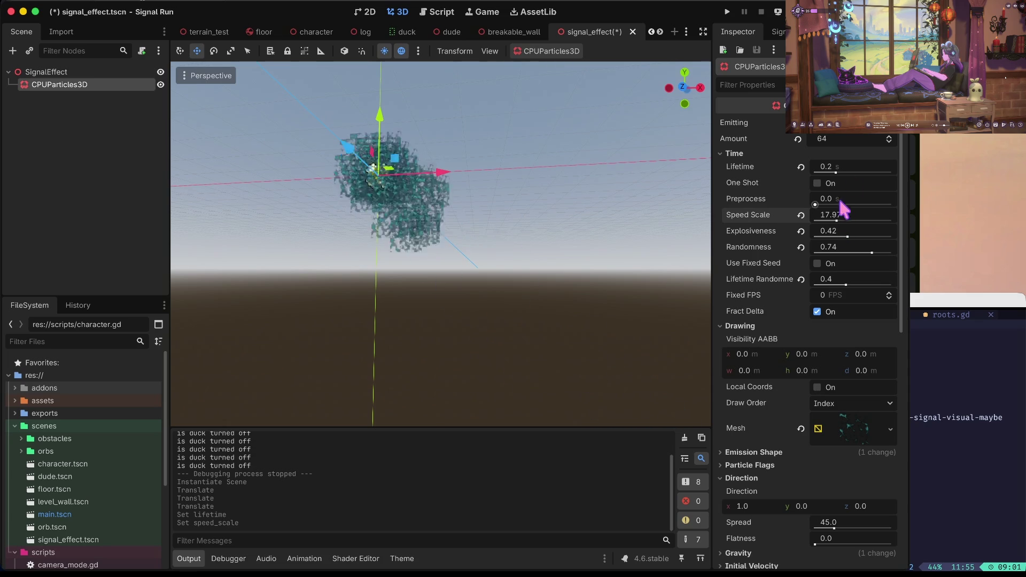
{"action": "left_click", "coordinate": [866, 165]}
{"action": "type", "text": "0.5"}
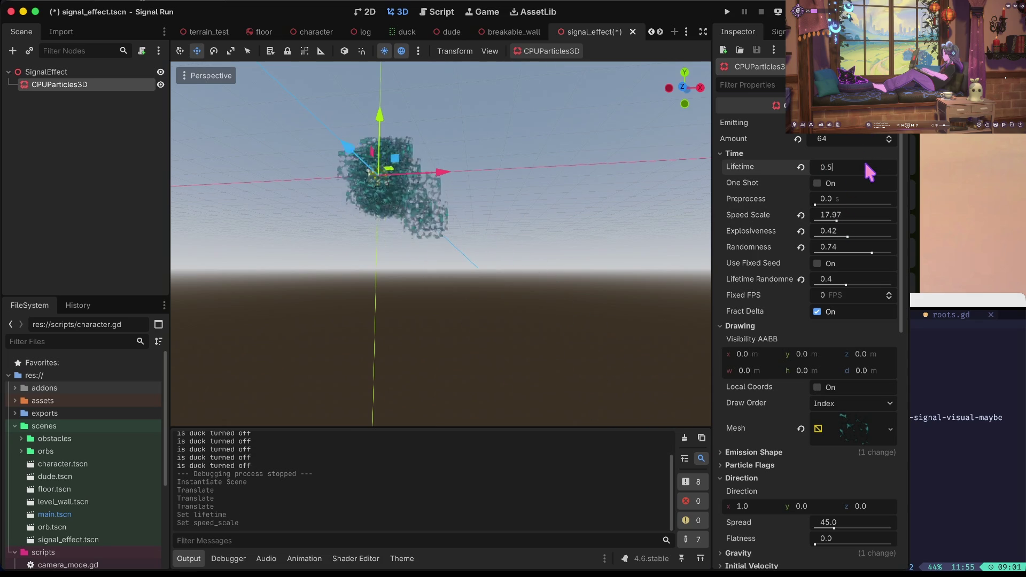
{"action": "key", "text": "Tab"}
{"action": "left_click_drag", "start_coordinate": [836, 222], "coordinate": [817, 224]}
{"action": "key", "text": "ctrl+s"}
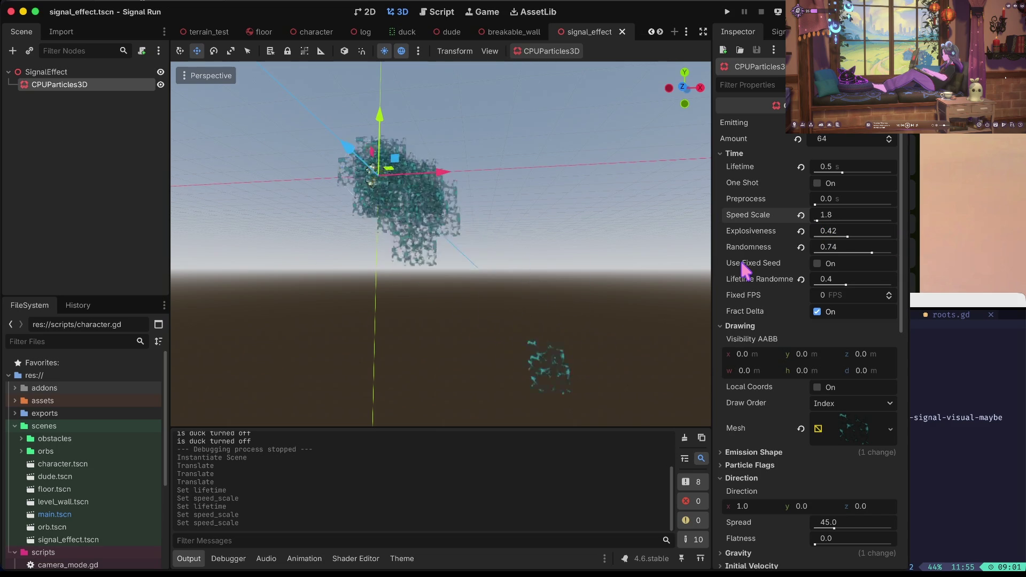
- Reset Explosiveness to 0.0 while keeping Randomness at 0.74
{"action": "left_click", "coordinate": [801, 231]}
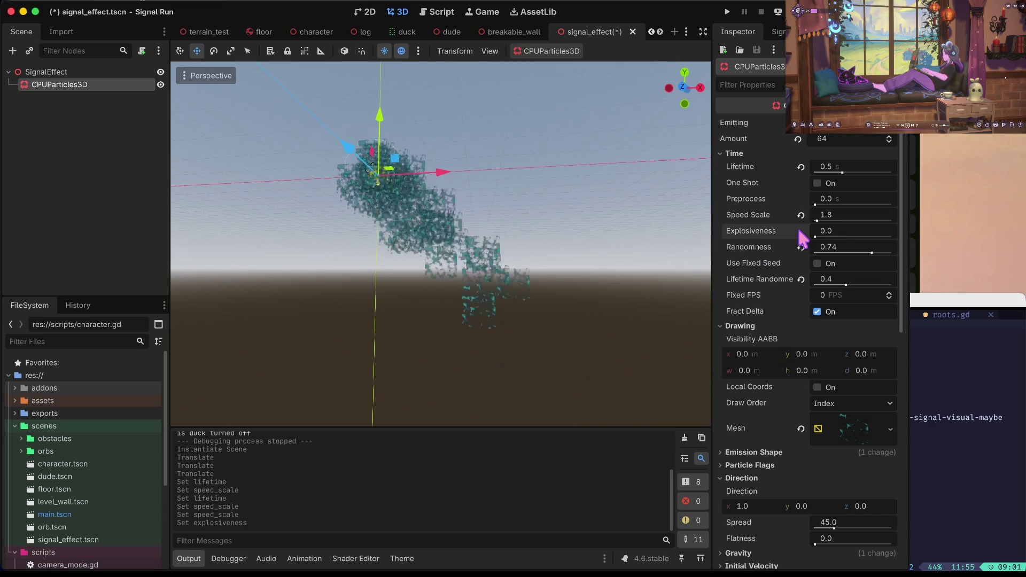
{"action": "key", "text": "ctrl+z"}
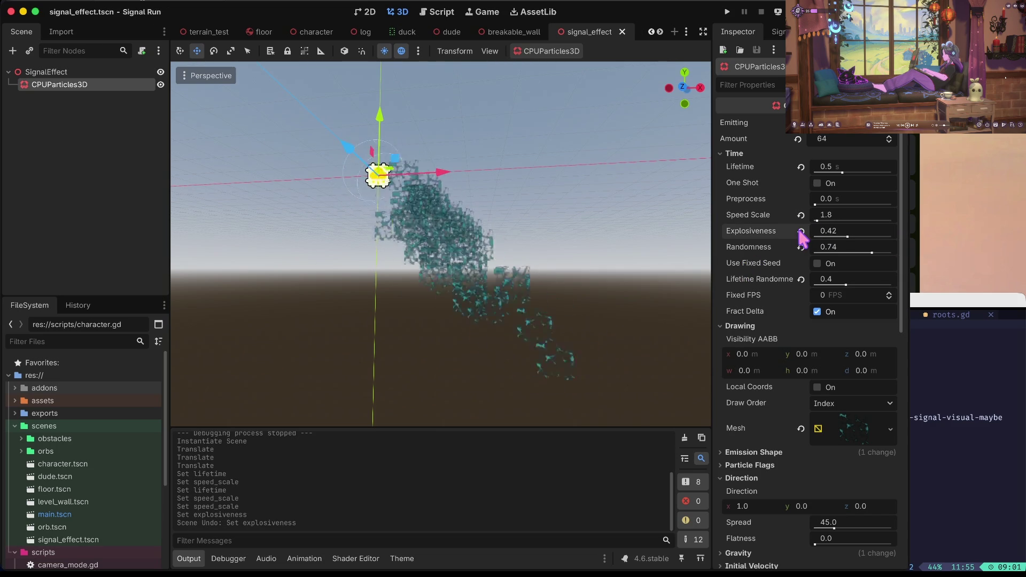
{"action": "key", "text": "ctrl+shift+z"}
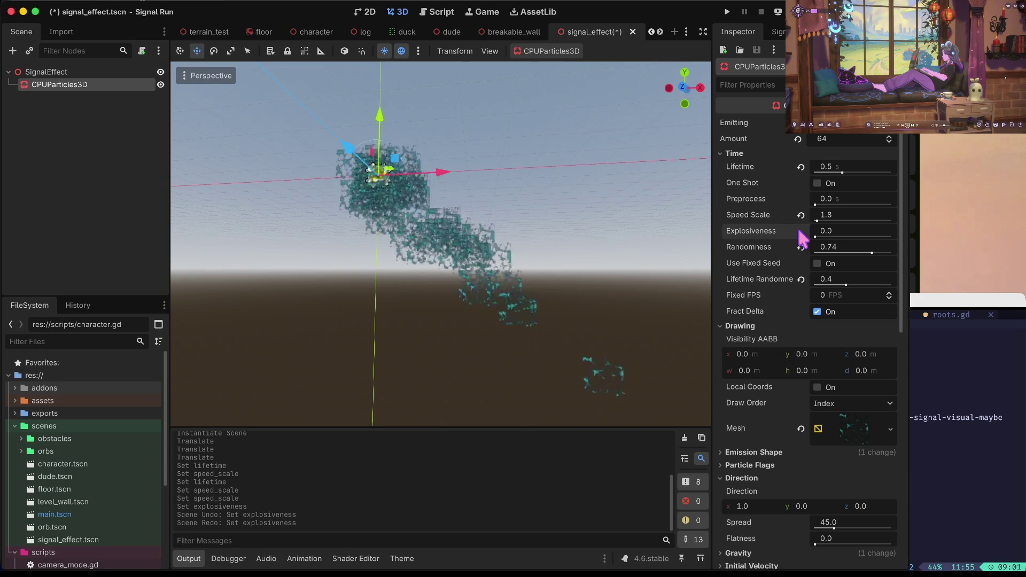
{"action": "left_click", "coordinate": [801, 247]}
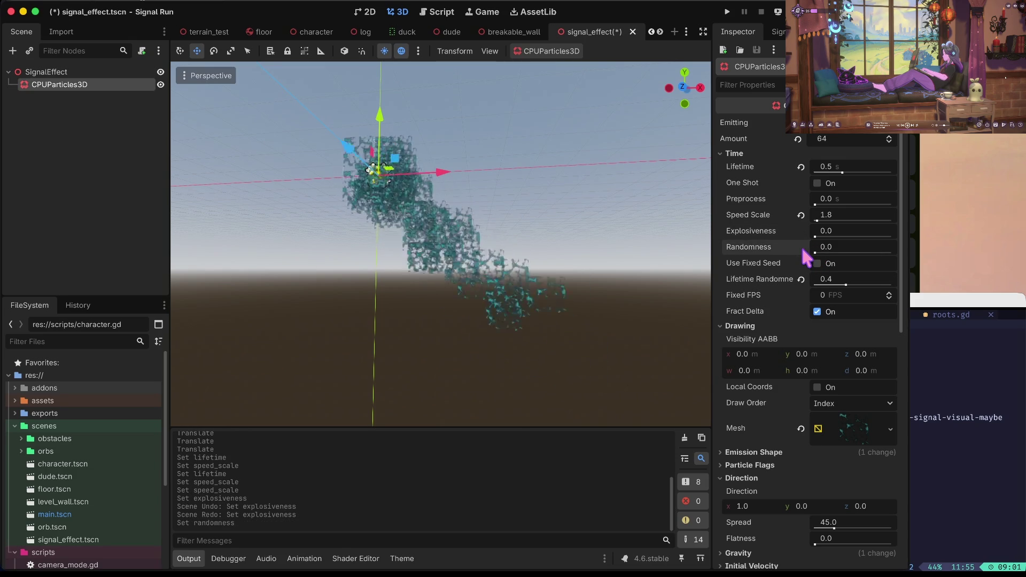
{"action": "key", "text": "ctrl+z"}
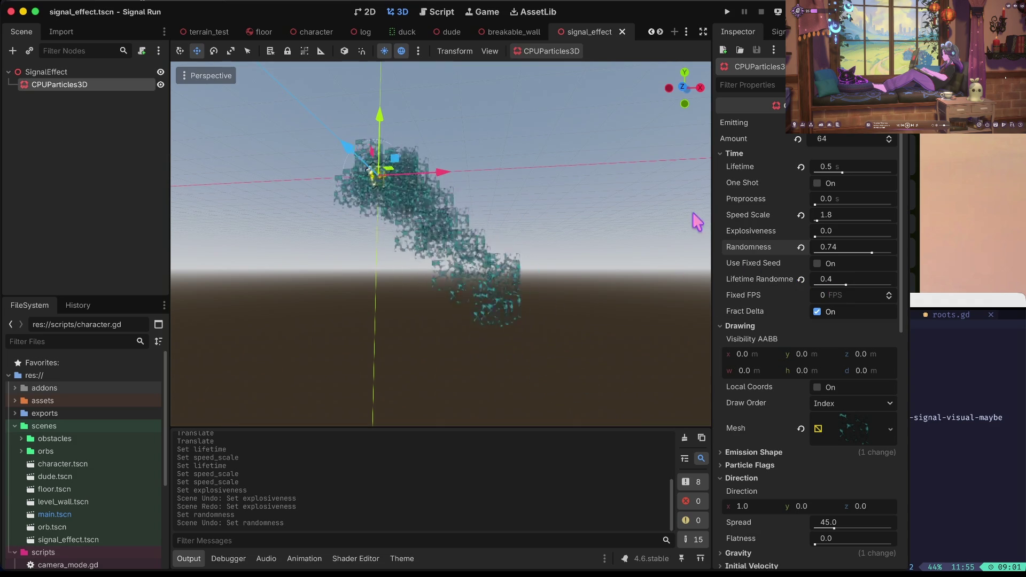
{"action": "left_click", "coordinate": [366, 11]}
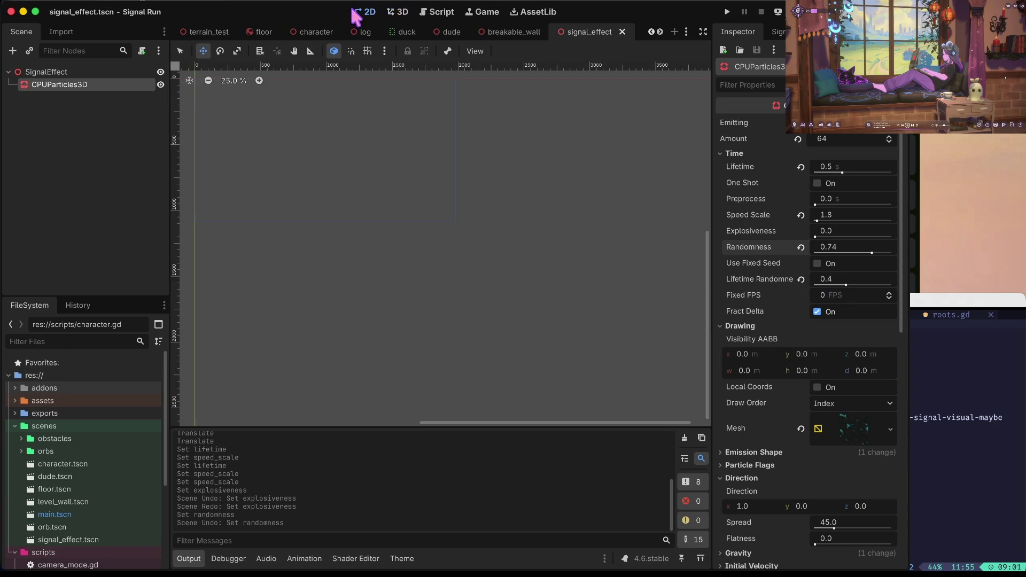
- Reopen main.tscn from the FileSystem dock, select SignalEffect, and open its scene again
{"action": "left_click", "coordinate": [397, 12]}
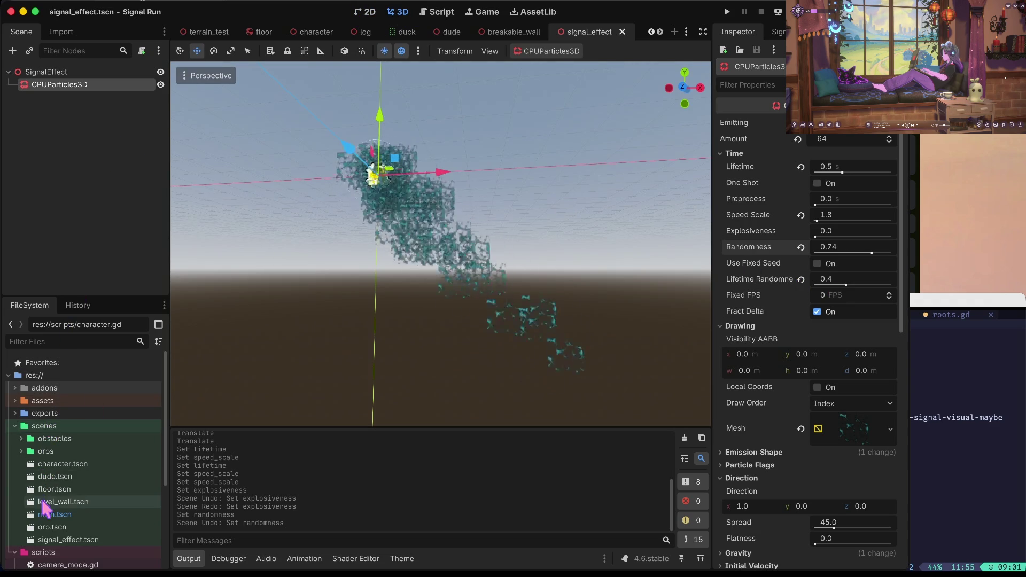
{"action": "scroll", "coordinate": [57, 489], "scroll_direction": "down", "scroll_amount": 5}
{"action": "left_click", "coordinate": [58, 463]}
{"action": "scroll", "coordinate": [60, 459], "scroll_direction": "up", "scroll_amount": 2}
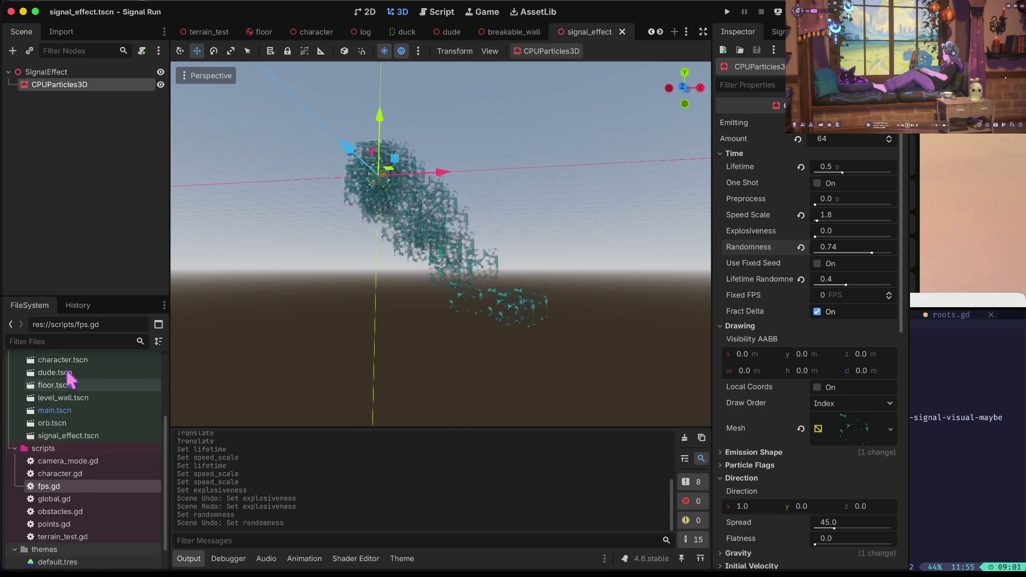
{"action": "left_click", "coordinate": [58, 439]}
{"action": "double_click", "coordinate": [57, 438]}
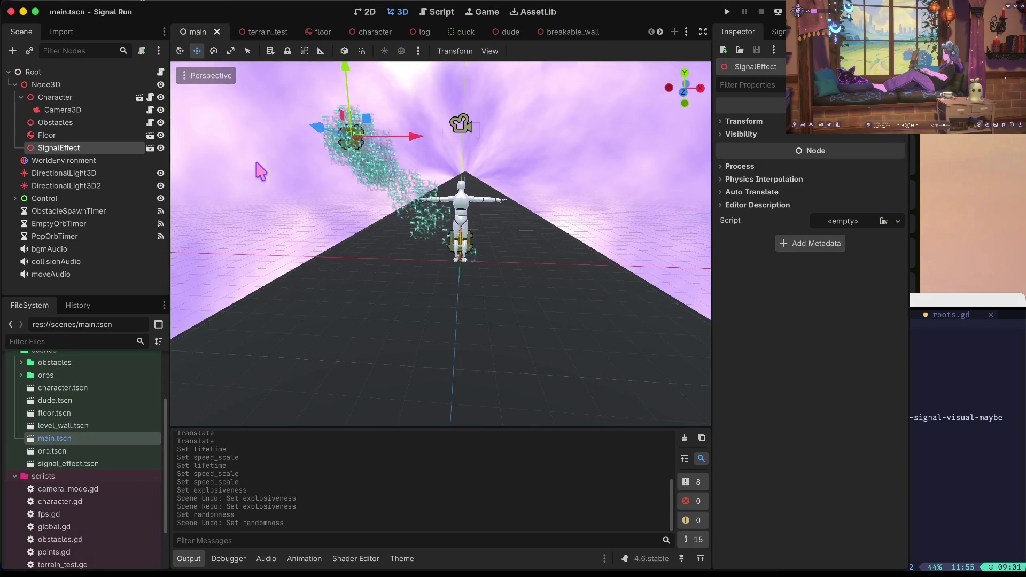
{"action": "left_click", "coordinate": [69, 136]}
{"action": "left_click", "coordinate": [73, 148]}
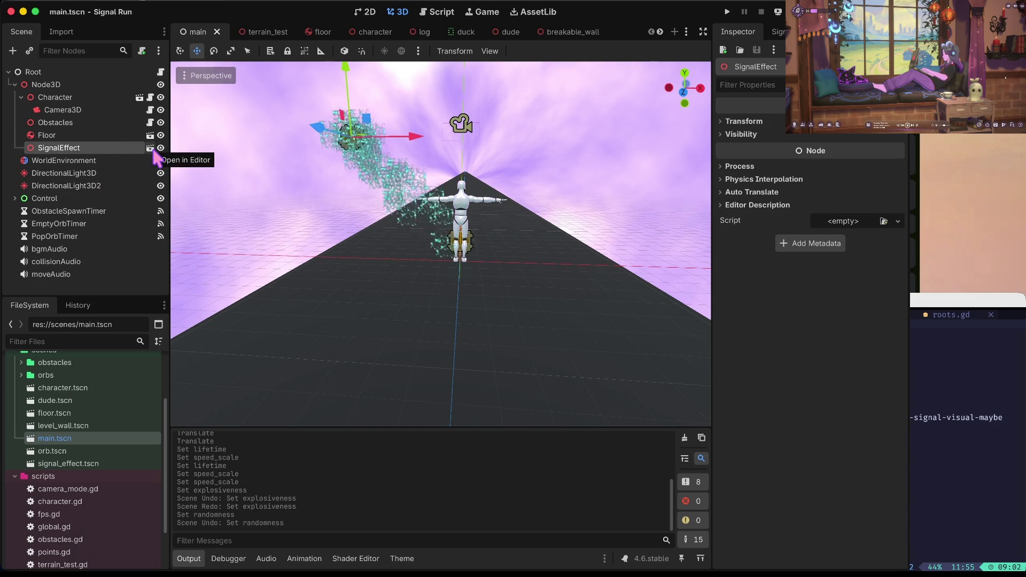
{"action": "left_click", "coordinate": [152, 149]}
- Turn on One Shot for the SignalEffect emitter, fire a burst, save, and open character.gd
{"action": "left_click", "coordinate": [819, 123]}
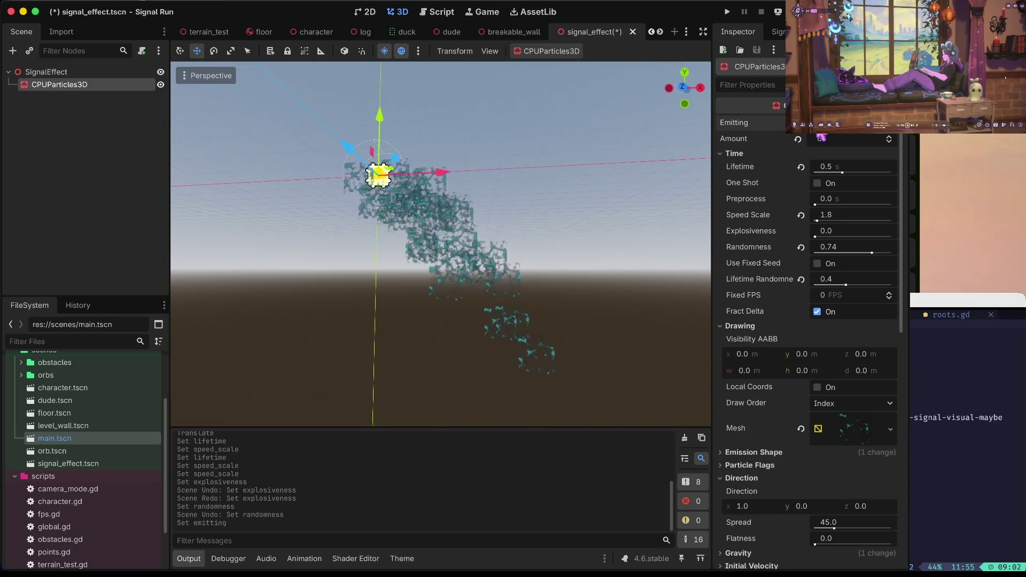
{"action": "left_click", "coordinate": [817, 183]}
{"action": "left_click", "coordinate": [819, 123]}
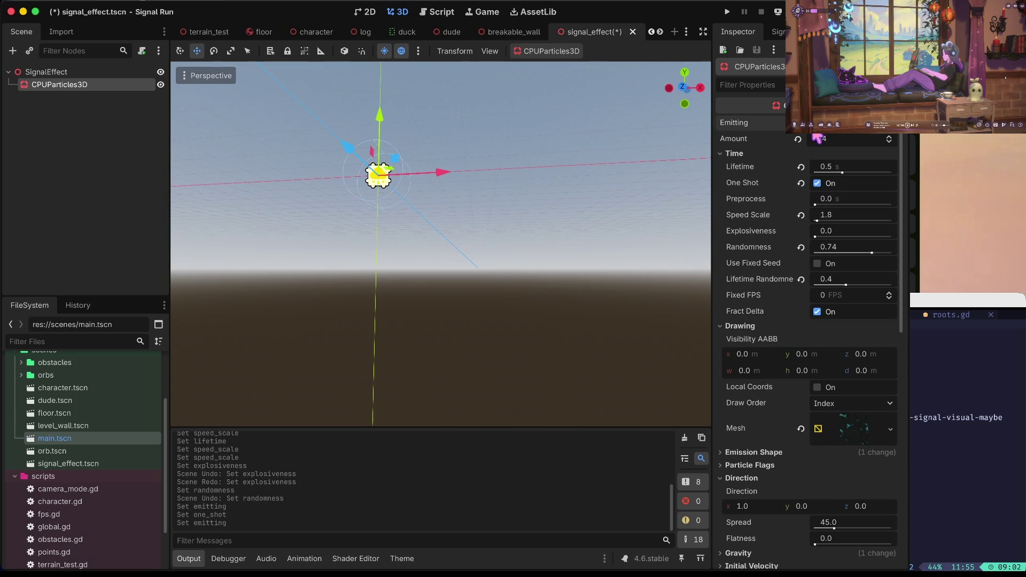
{"action": "key", "text": "ctrl+s"}
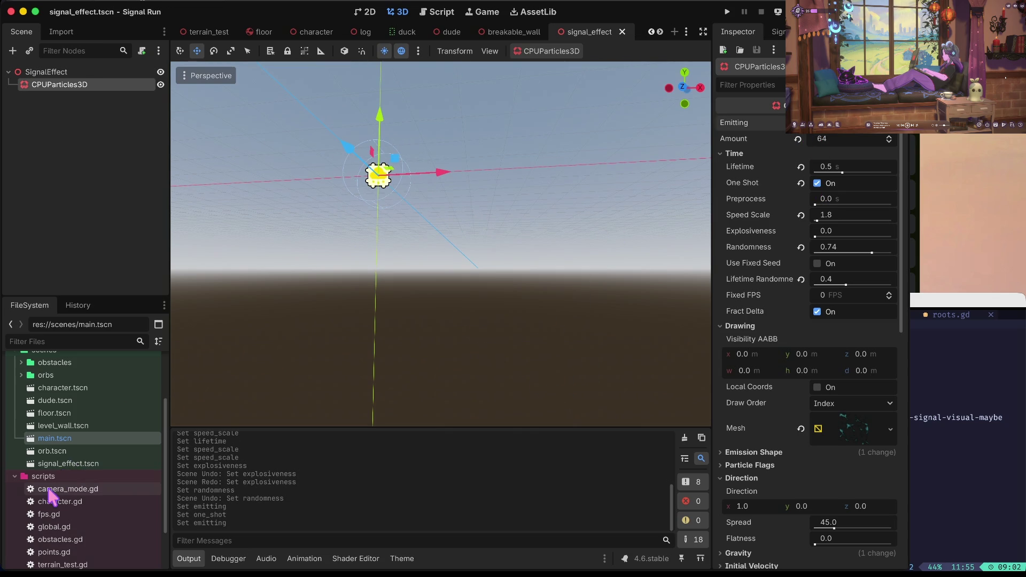
{"action": "scroll", "coordinate": [51, 494], "scroll_direction": "down", "scroll_amount": 3}
{"action": "double_click", "coordinate": [34, 453]}
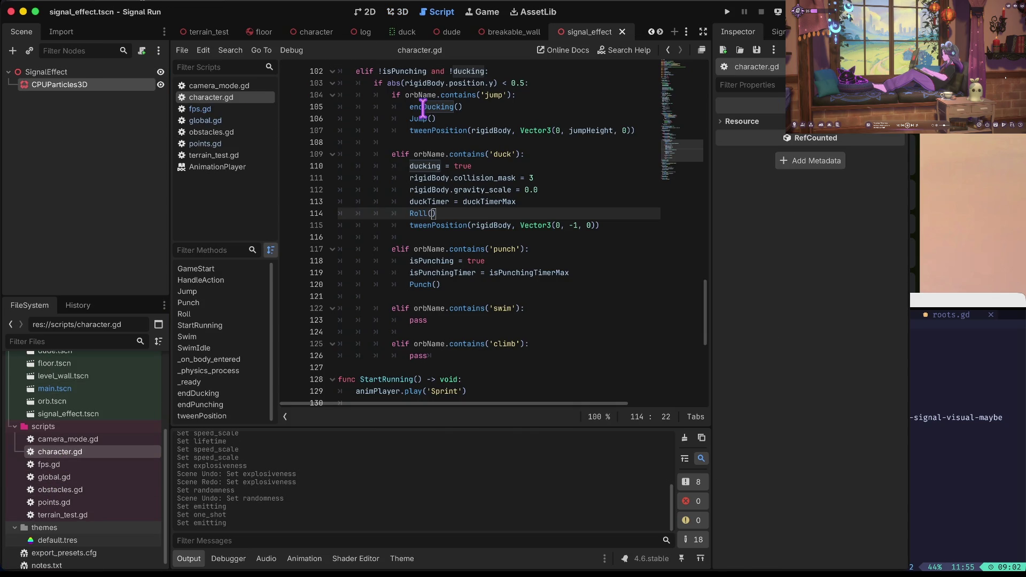
- Look through character.gd and global.gd around lines 91–110
{"action": "left_click", "coordinate": [485, 168]}
{"action": "scroll", "coordinate": [485, 168], "scroll_direction": "up", "scroll_amount": 4}
{"action": "left_click", "coordinate": [245, 121]}
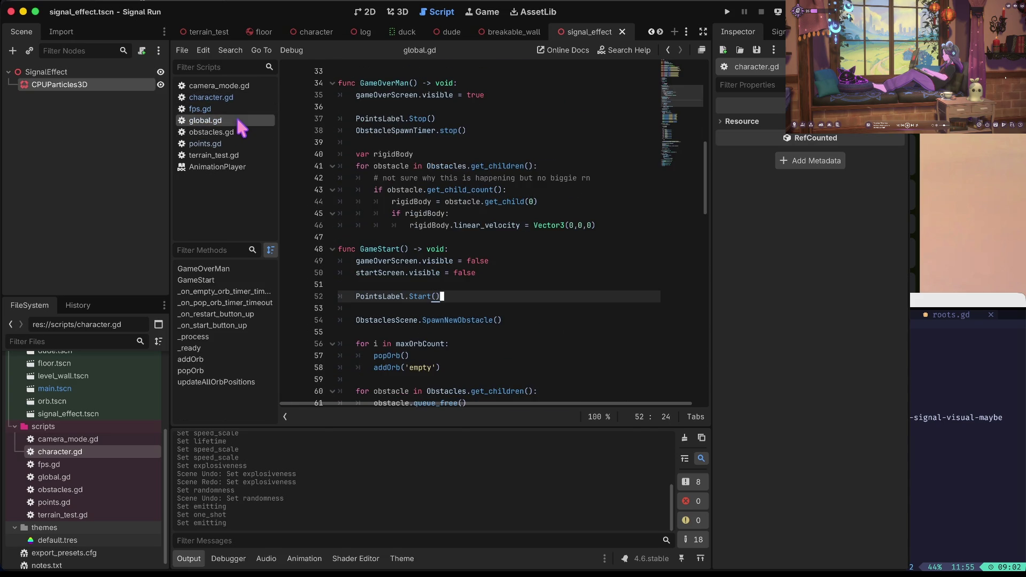
{"action": "scroll", "coordinate": [451, 237], "scroll_direction": "down", "scroll_amount": 3}
{"action": "scroll", "coordinate": [452, 238], "scroll_direction": "up", "scroll_amount": 3}
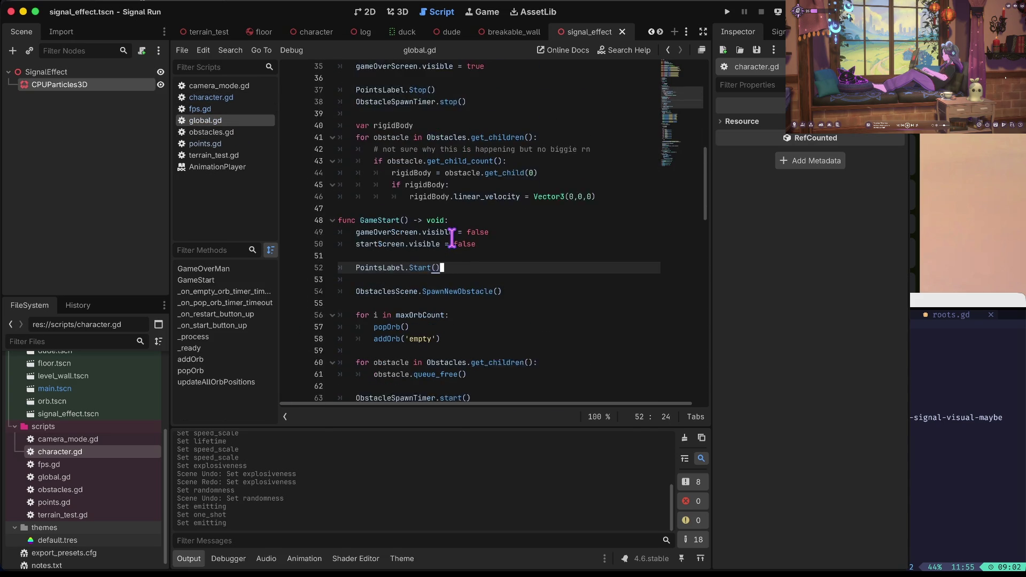
{"action": "left_click", "coordinate": [202, 99]}
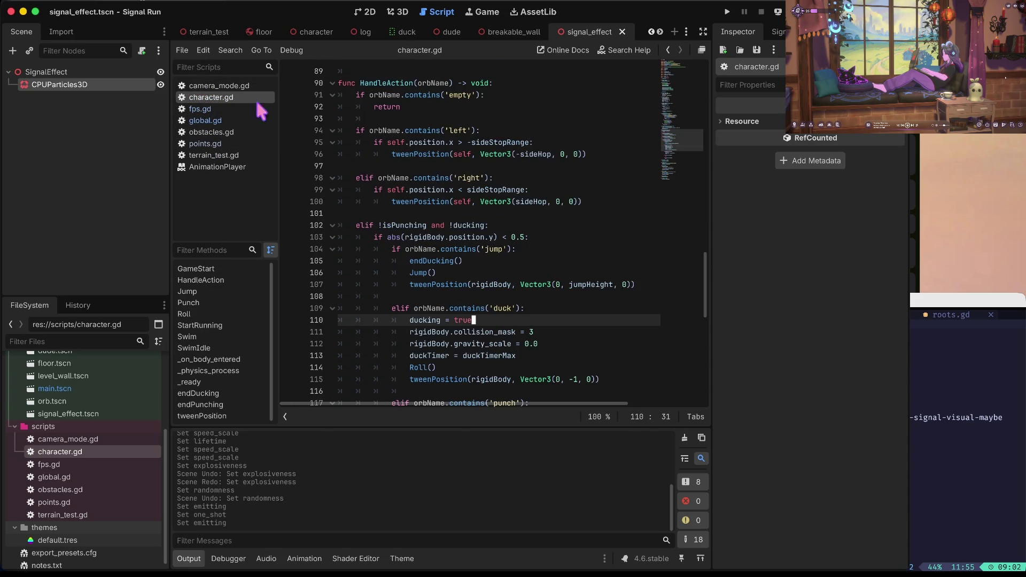
{"action": "scroll", "coordinate": [451, 216], "scroll_direction": "up", "scroll_amount": 2}
{"action": "left_click", "coordinate": [346, 172]}
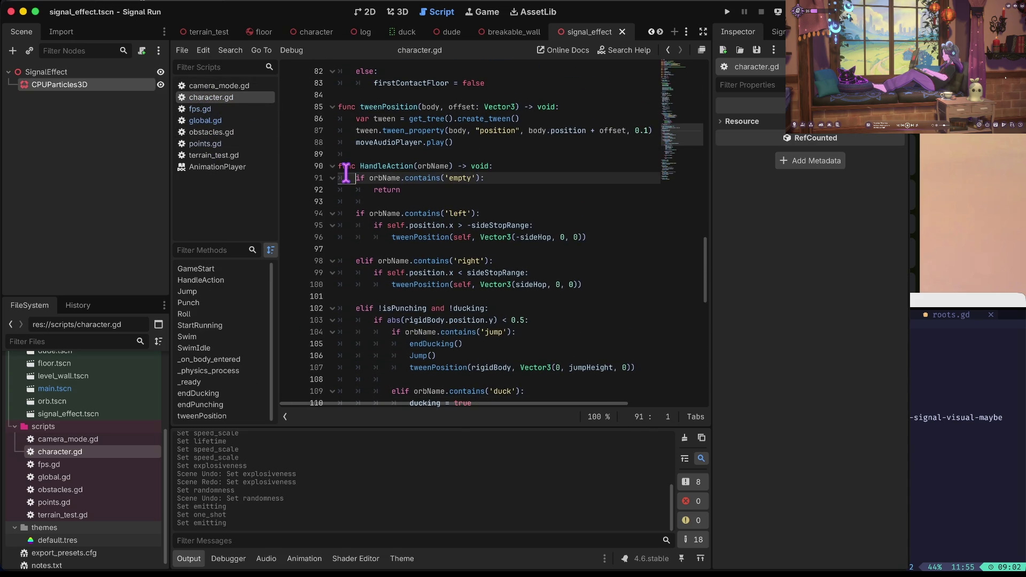
{"action": "left_click", "coordinate": [376, 213]}
{"action": "scroll", "coordinate": [392, 213], "scroll_direction": "down", "scroll_amount": 3}
{"action": "scroll", "coordinate": [392, 214], "scroll_direction": "down", "scroll_amount": 6}
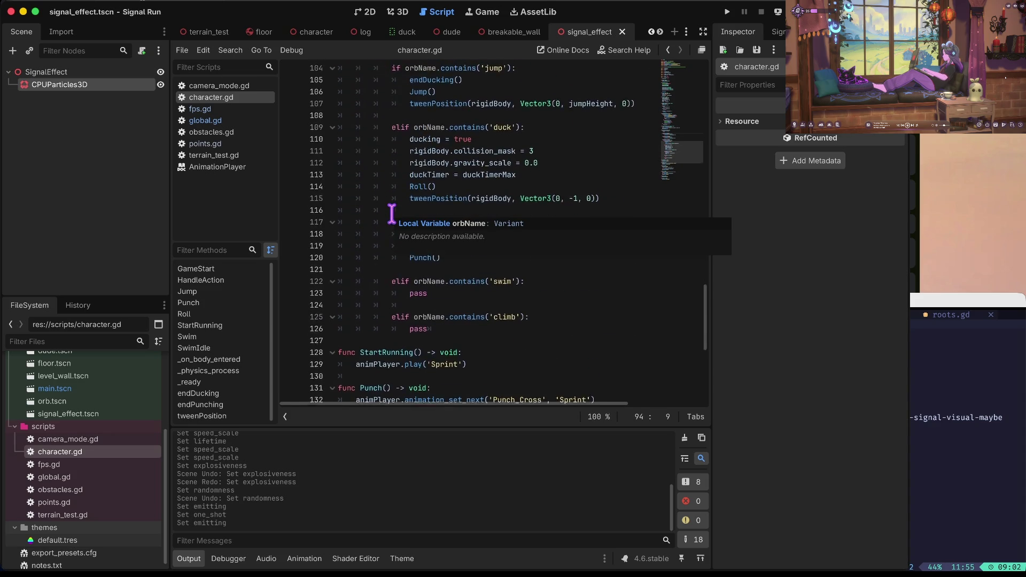
{"action": "scroll", "coordinate": [409, 150], "scroll_direction": "up", "scroll_amount": 6}
- Search the project for 'handleaction' and jump to line 126 of global.gd in popOrb
{"action": "key", "text": "ctrl+shift+f"}
{"action": "type", "text": "handleaction"}
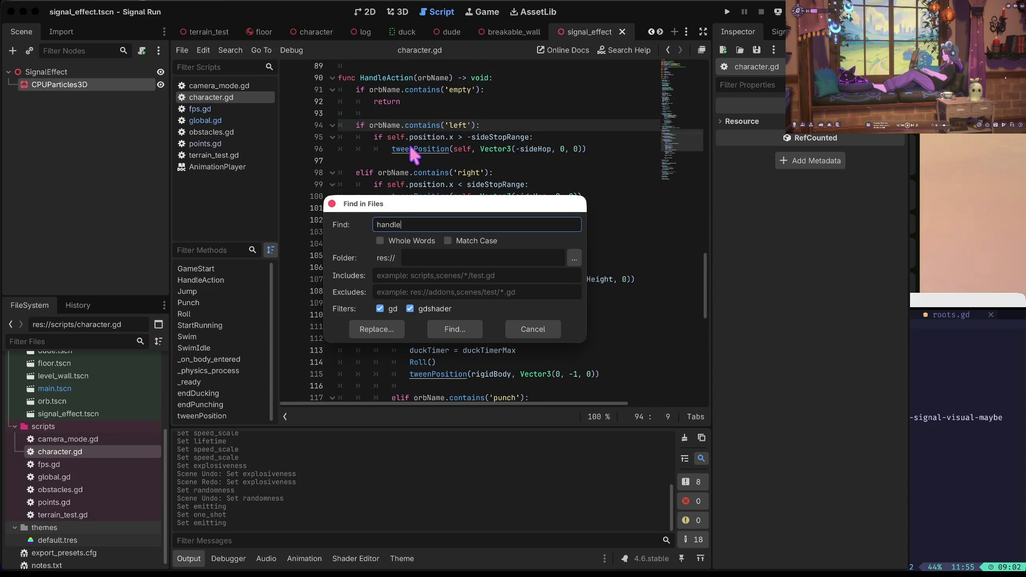
{"action": "key", "text": "Return"}
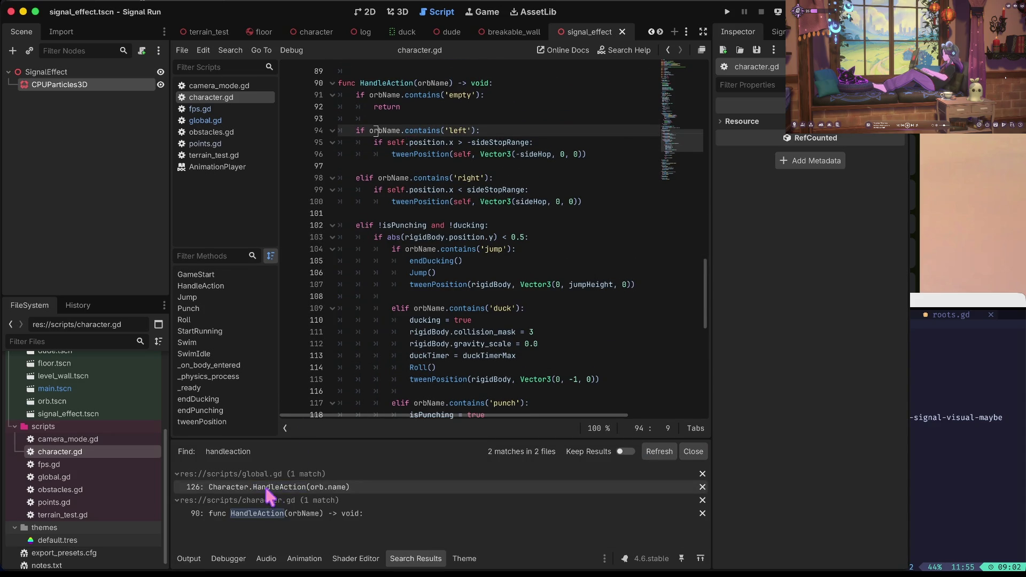
{"action": "left_click", "coordinate": [270, 488]}
{"action": "left_click", "coordinate": [545, 320]}
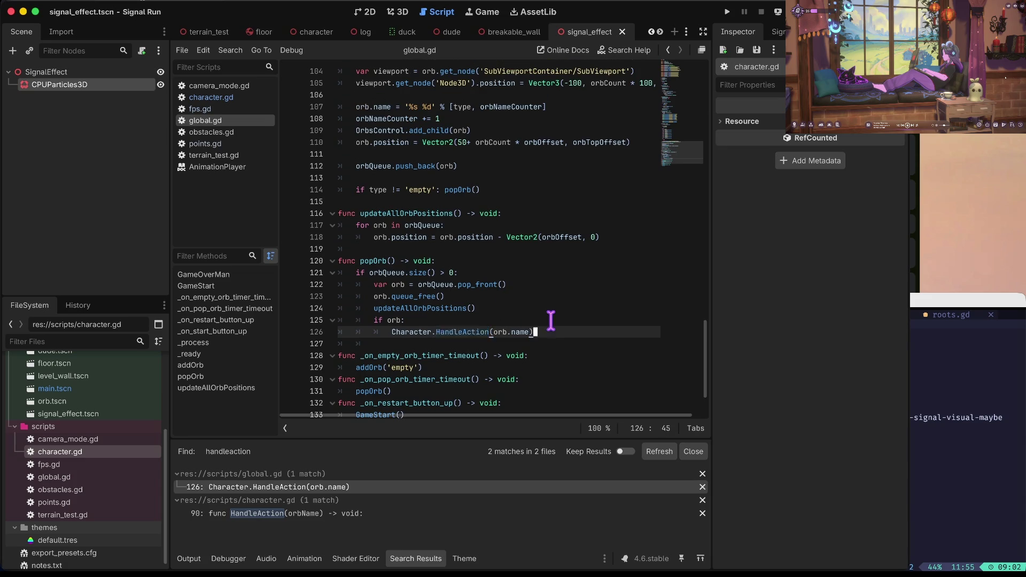
- Insert a blank line above HandleAction in popOrb, open main.tscn, and type Node3d there
{"action": "key", "text": "Up"}
{"action": "key", "text": "Return"}
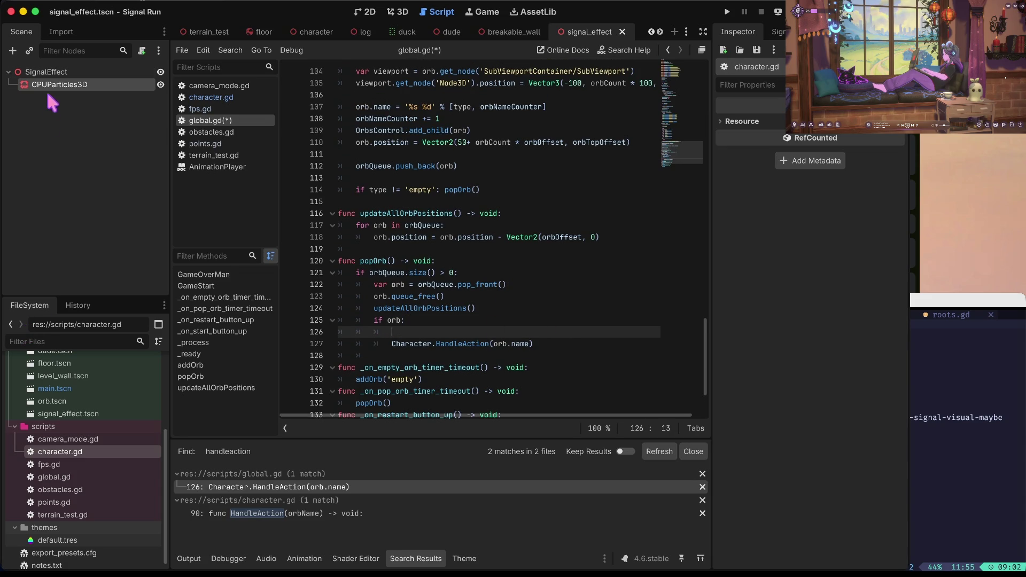
{"action": "scroll", "coordinate": [69, 430], "scroll_direction": "up", "scroll_amount": 3}
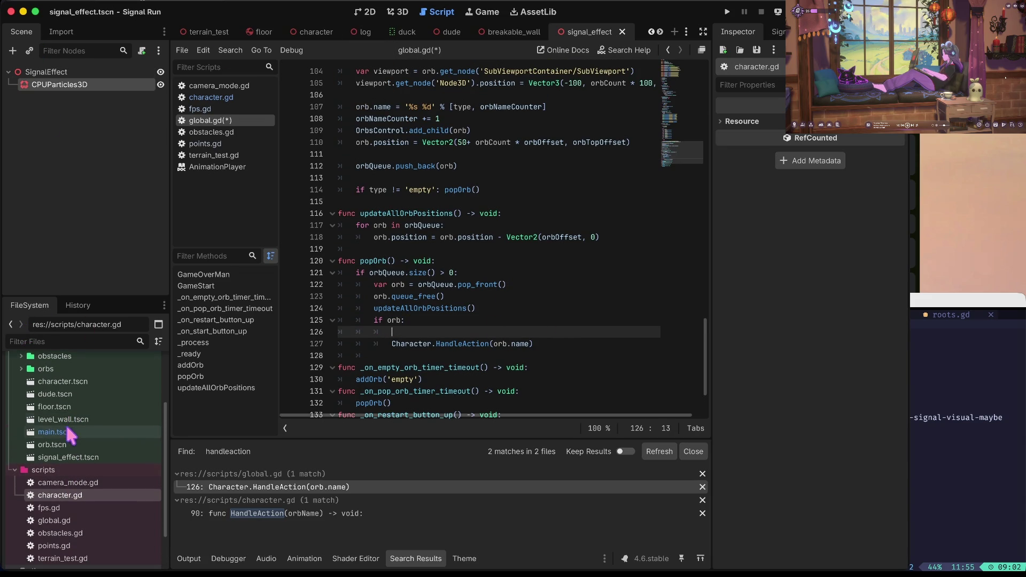
{"action": "double_click", "coordinate": [67, 432]}
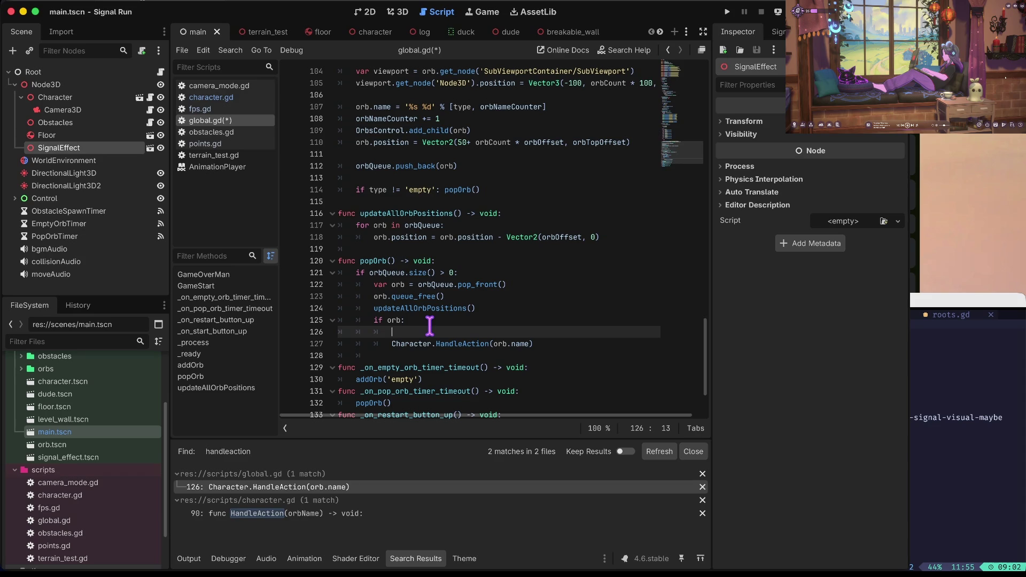
{"action": "type", "text": "$"}
{"action": "type", "text": "Node3d"}
{"action": "key", "text": "ctrl+f"}
{"action": "type", "text": "sign"}
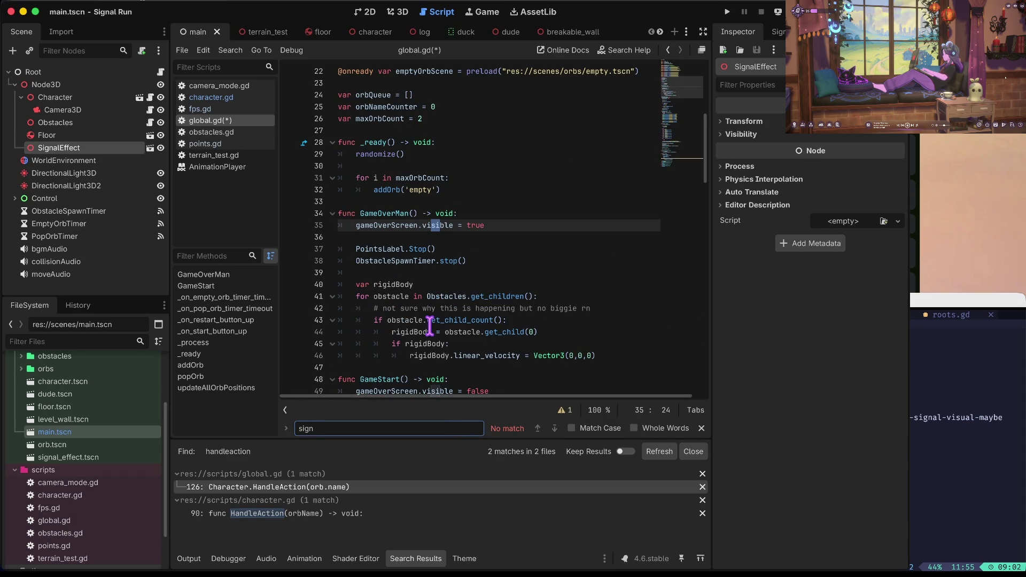
{"action": "key", "text": "Escape"}
{"action": "key", "text": "ctrl+shift+Home"}
{"action": "key", "text": "Left"}
{"action": "key", "text": "Down"}
{"action": "key", "text": "Down"}
{"action": "key", "text": "Down"}
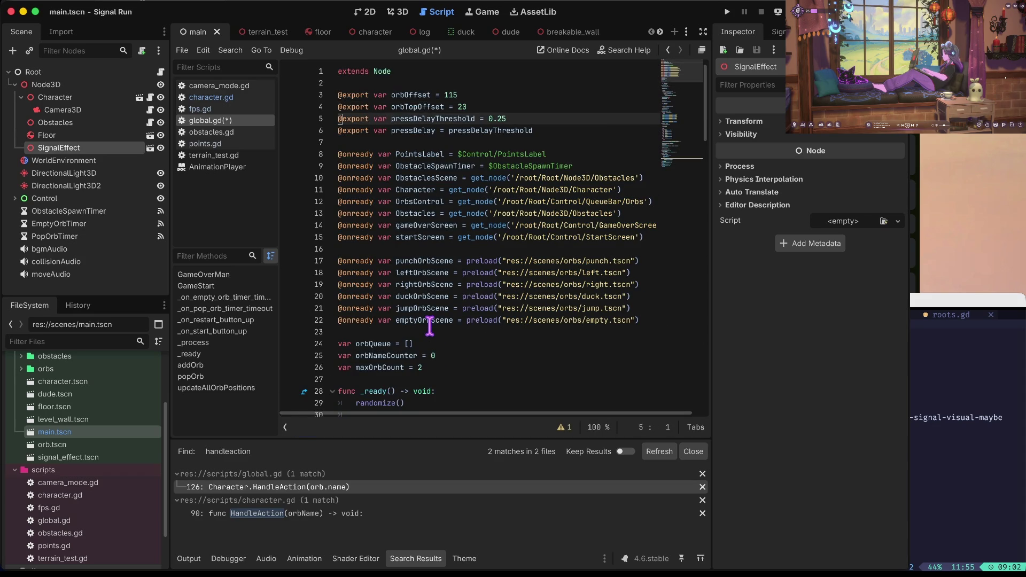
{"action": "key", "text": "Down"}
{"action": "key", "text": "Down"}
{"action": "key", "text": "Down"}
{"action": "key", "text": "Up"}
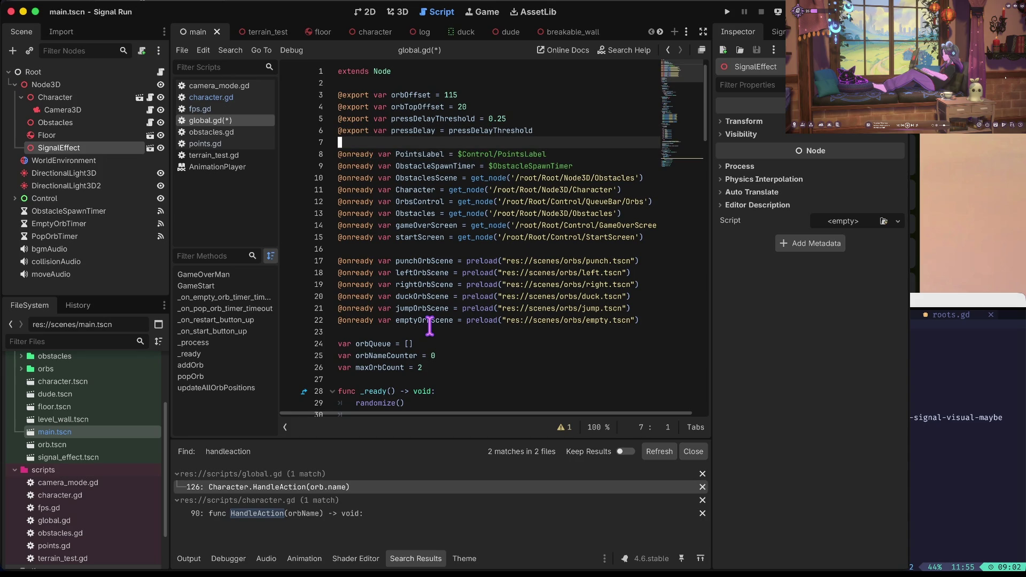
{"action": "type", "text": "@onready var PointsLabel = $Control/PointsLabel"}
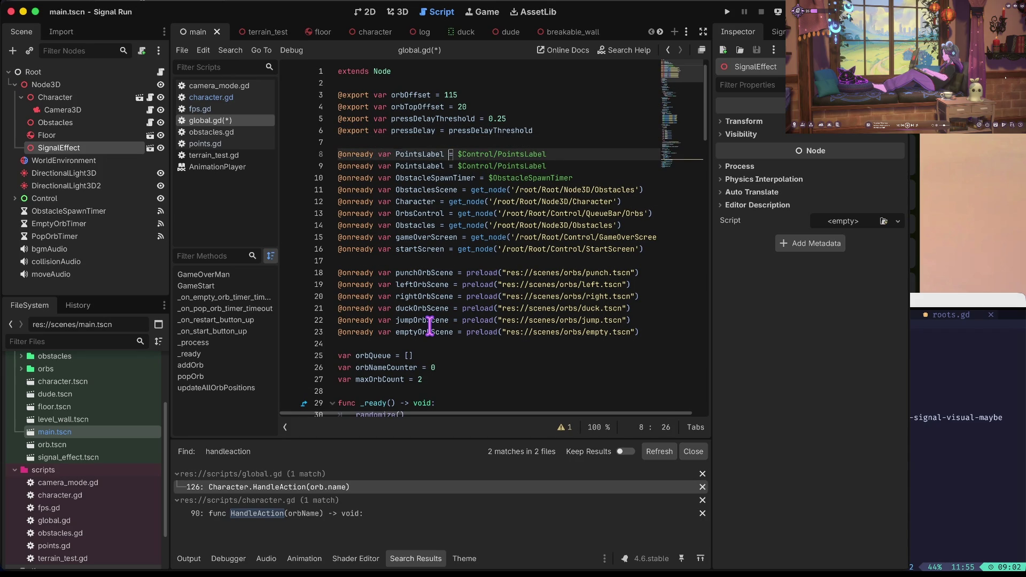
{"action": "type", "text": "SignalEffect"}
{"action": "key", "text": "Right"}
{"action": "key", "text": "Right"}
- Set the new variable's node path to $Node3d/SignalEffect and return to popOrb
{"action": "key", "text": "BackSpace"}
{"action": "key", "text": "BackSpace"}
{"action": "key", "text": "BackSpace"}
{"action": "type", "text": "Node3d"}
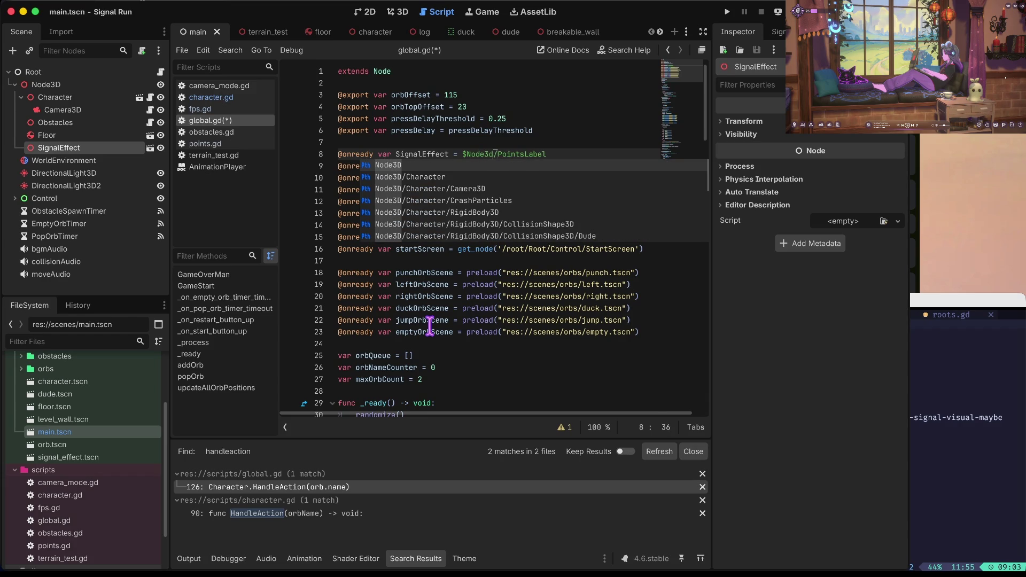
{"action": "key", "text": "BackSpace"}
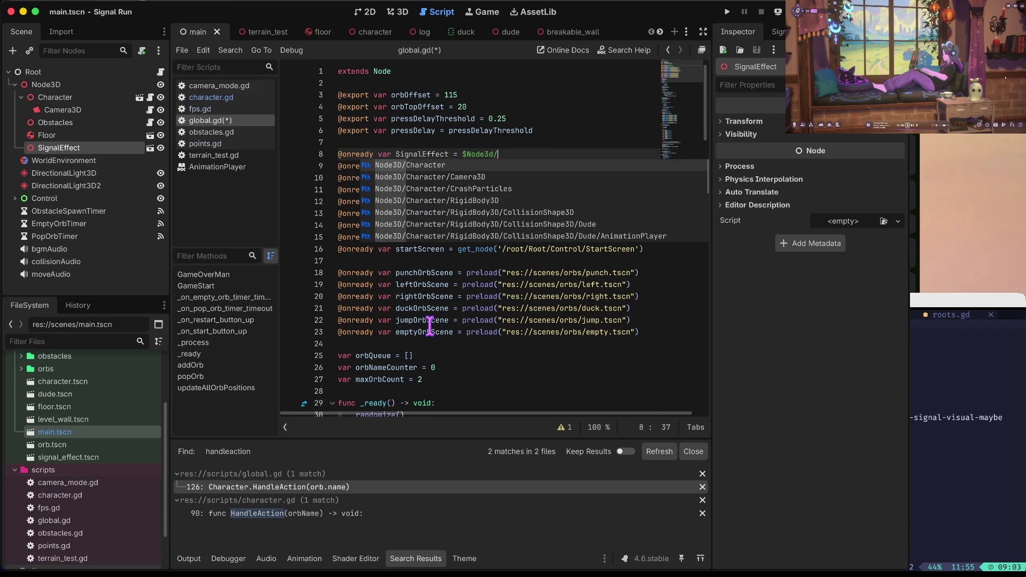
{"action": "type", "text": "SignalEffect"}
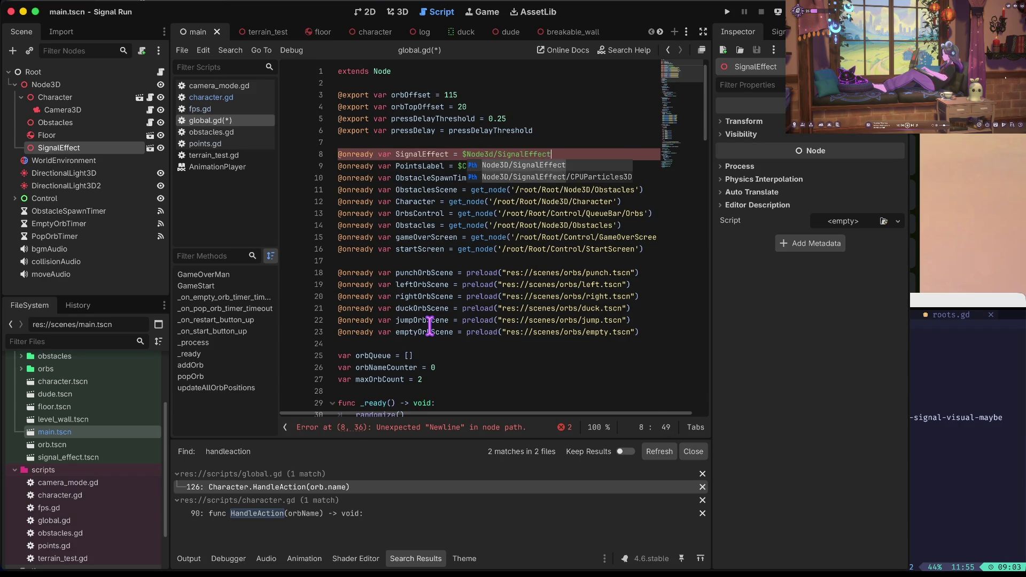
{"action": "key", "text": "Return"}
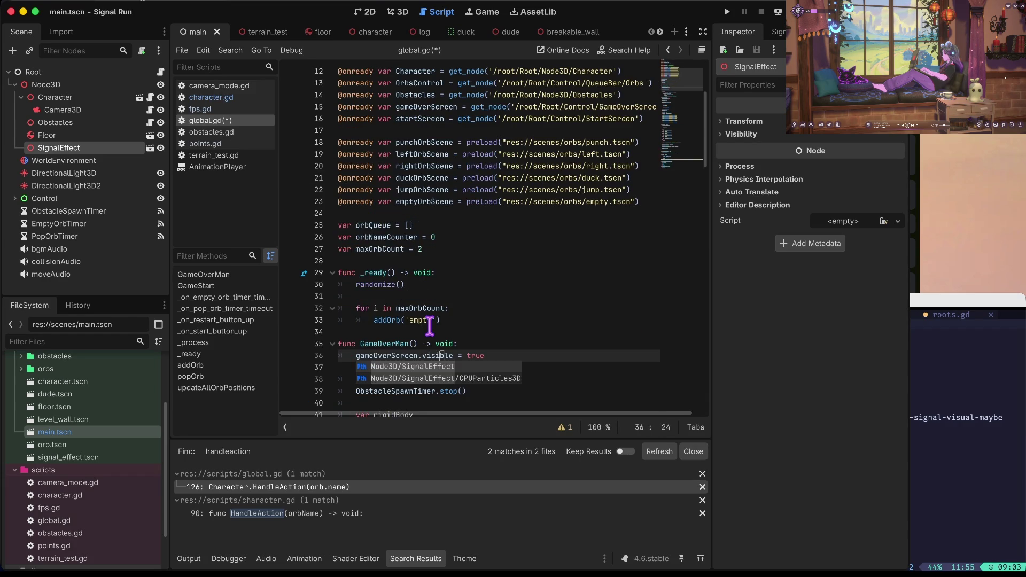
{"action": "key", "text": "Escape"}
{"action": "key", "text": "Down"}
{"action": "key", "text": "Down"}
{"action": "key", "text": "Down"}
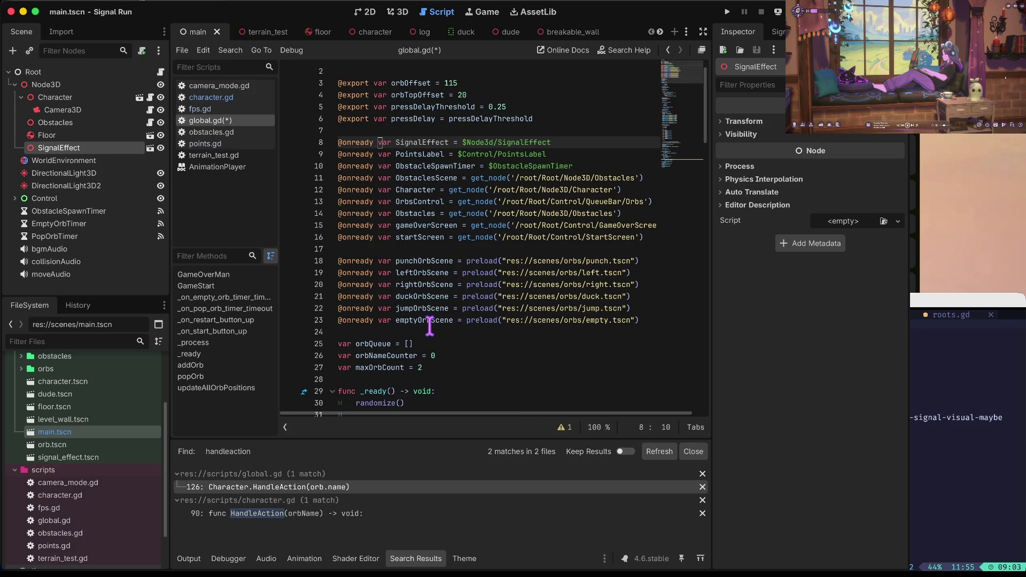
{"action": "key", "text": "ctrl+End"}
{"action": "key", "text": "Up"}
{"action": "key", "text": "Up"}
{"action": "key", "text": "Up"}
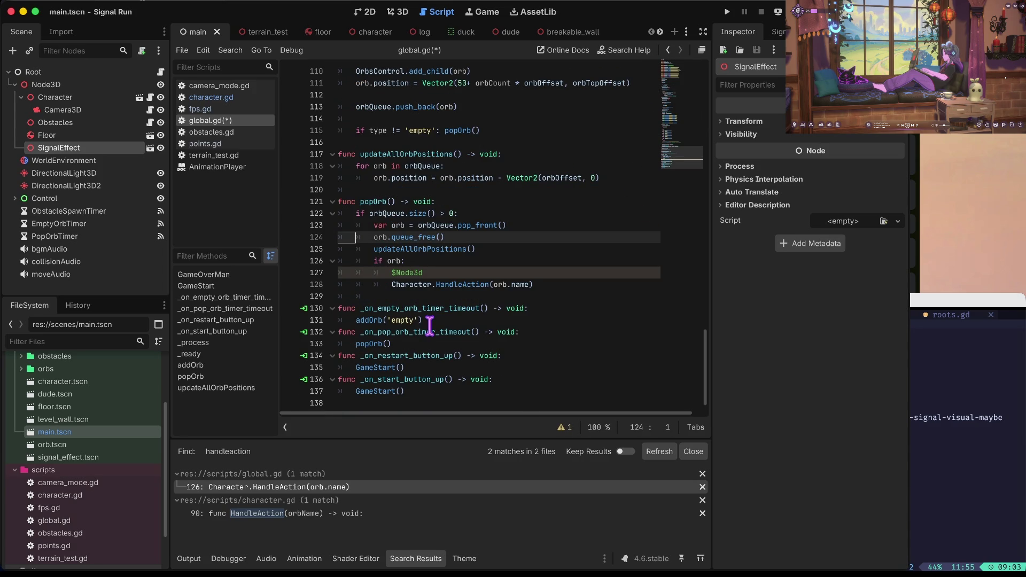
- Write 'SignalEffect.emitting = true' on line 127, then run the game until the null-instance error
{"action": "key", "text": "Down"}
{"action": "key", "text": "Down"}
{"action": "key", "text": "Down"}
{"action": "key", "text": "End"}
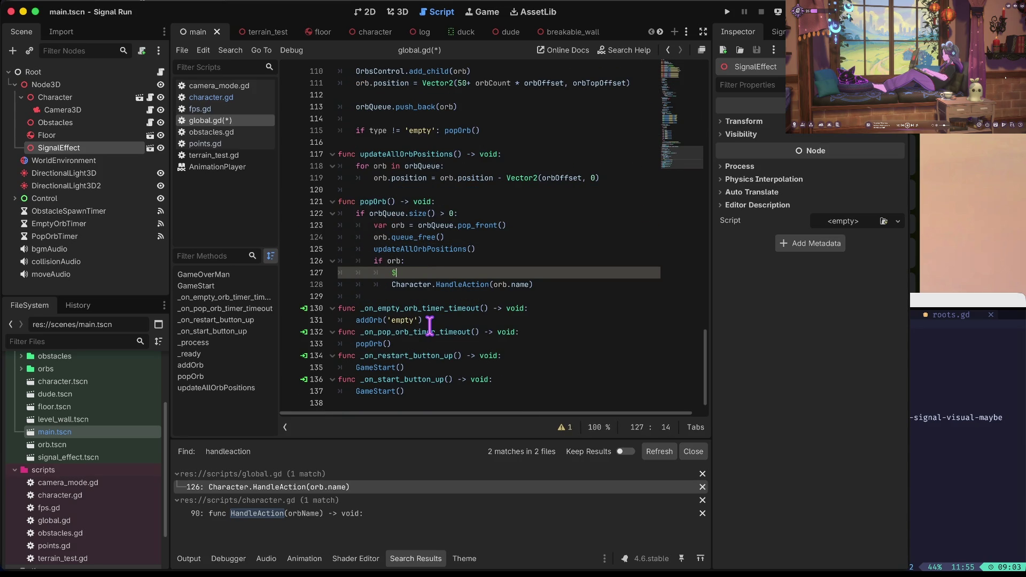
{"action": "type", "text": "alEffect."}
{"action": "type", "text": "emitting = true"}
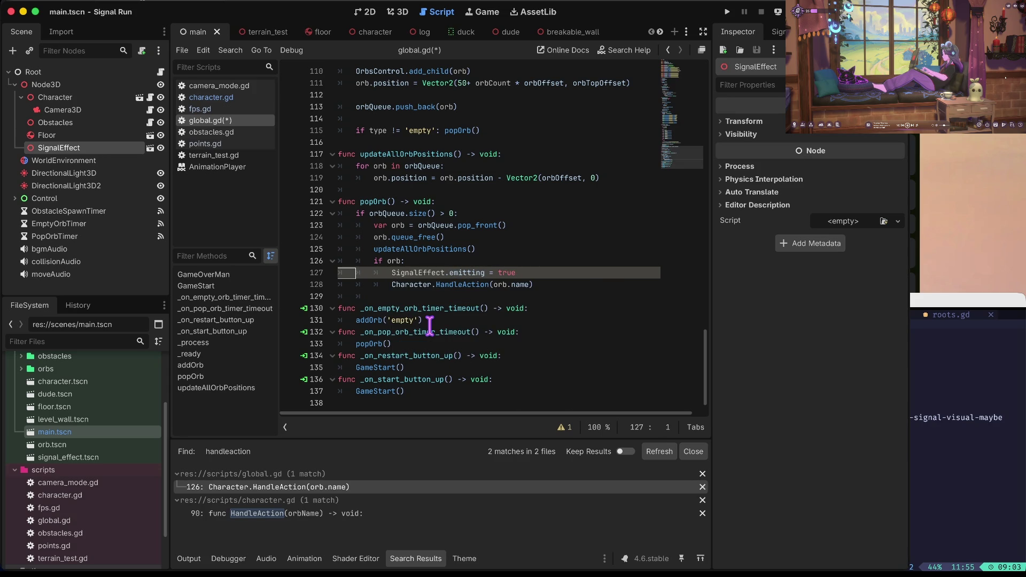
{"action": "key", "text": "super+b"}
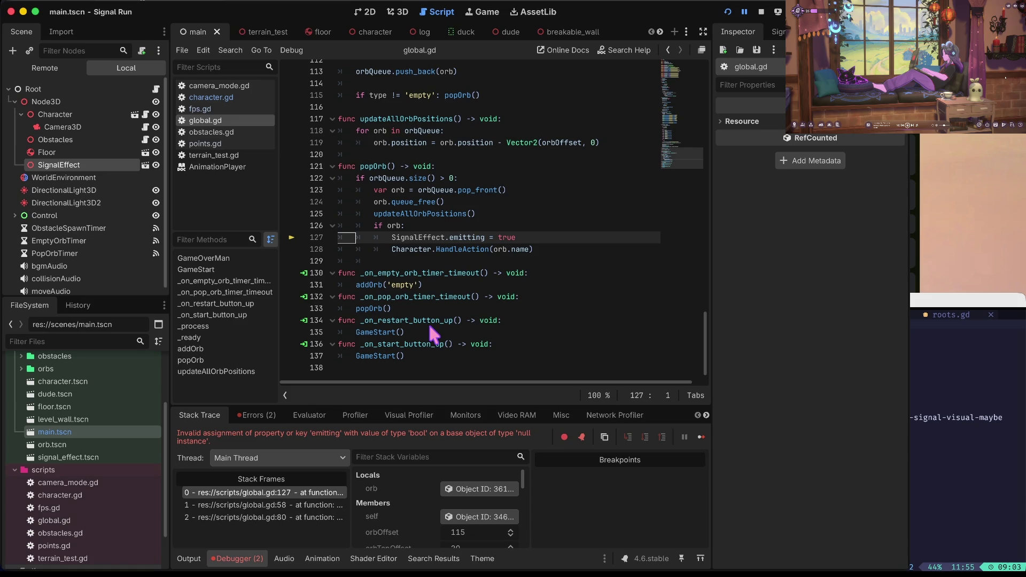
{"action": "scroll", "coordinate": [429, 327], "scroll_direction": "up", "scroll_amount": 1}
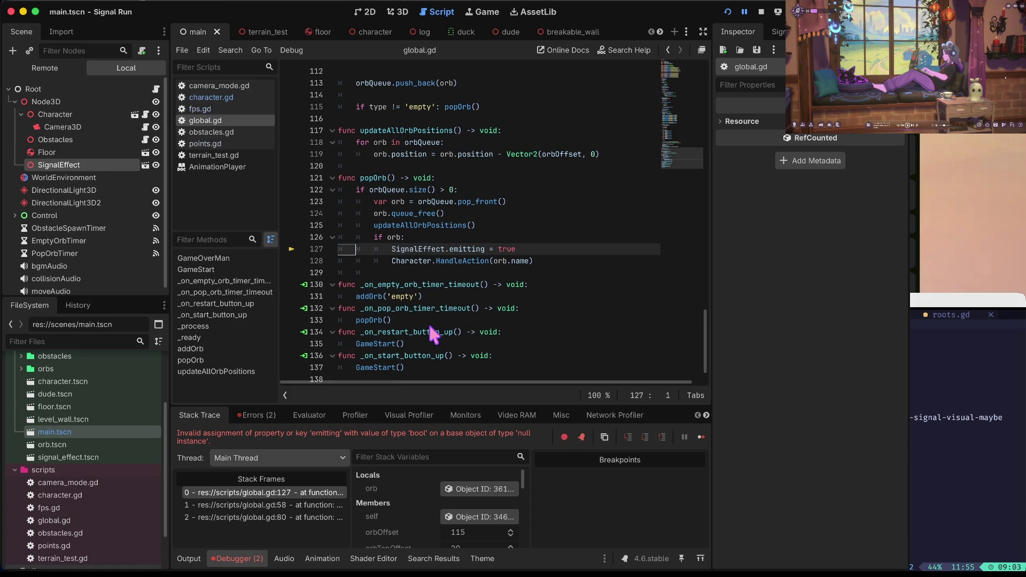
{"action": "left_click", "coordinate": [763, 10]}
- Replace line 127's emitting assignment with a partially typed SignalEffect.emit call
{"action": "key", "text": "ctrl+BackSpace"}
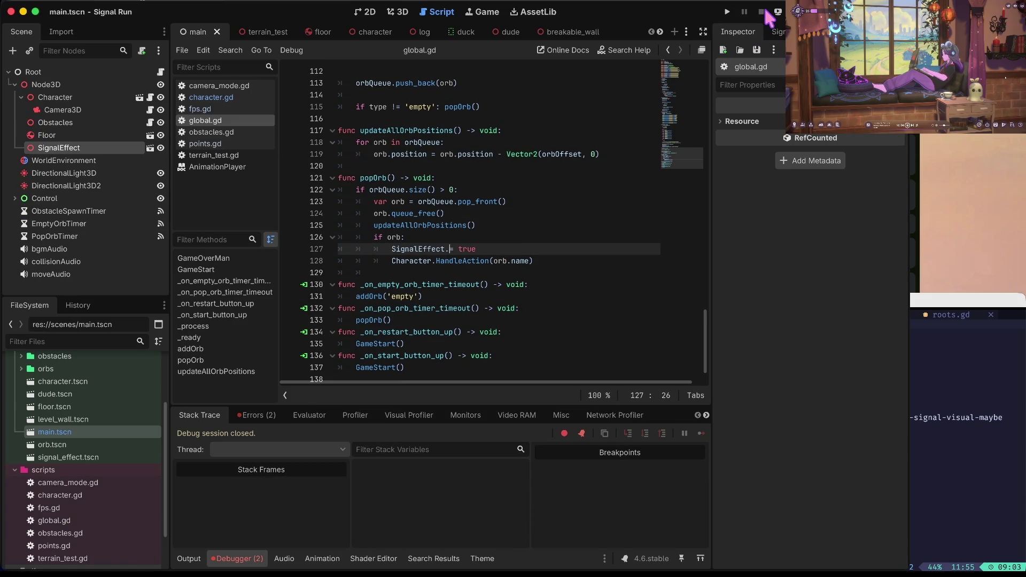
{"action": "type", "text": "set_emi"}
{"action": "key", "text": "ctrl+BackSpace"}
{"action": "key", "text": "ctrl+BackSpace"}
{"action": "key", "text": "ctrl+BackSpace"}
{"action": "type", "text": "it"}
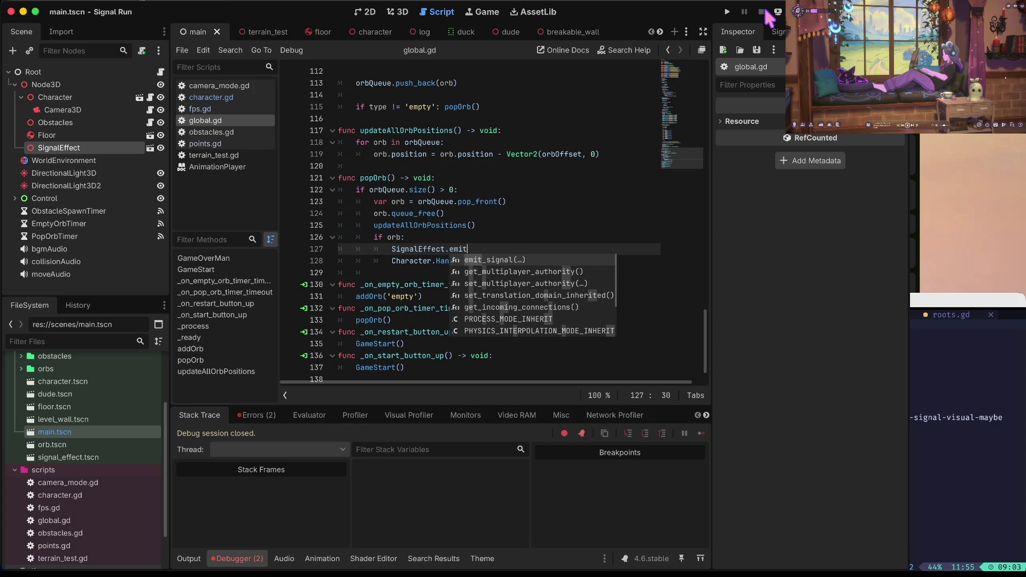
{"action": "key", "text": "Return"}
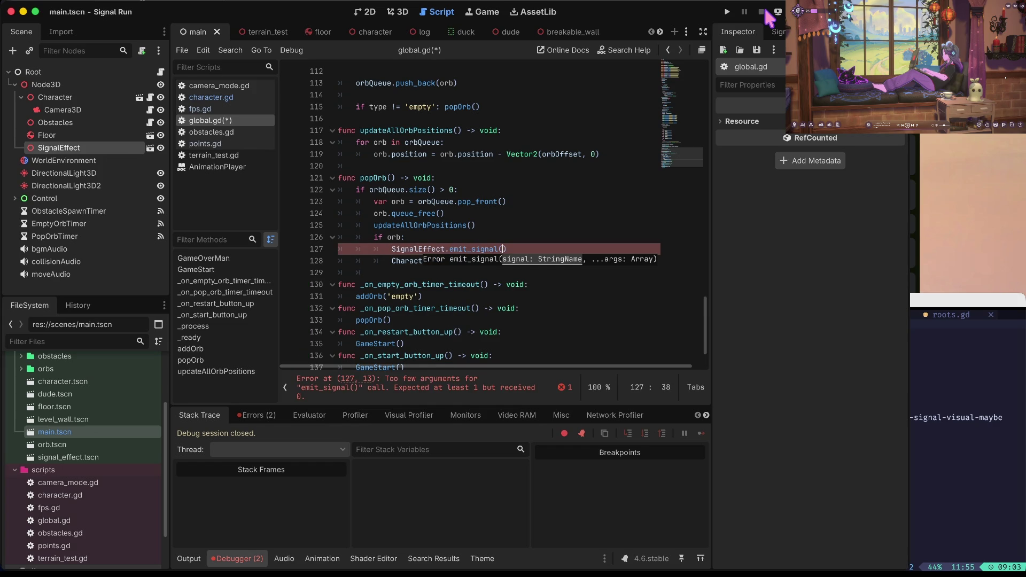
{"action": "key", "text": "ctrl+BackSpace"}
{"action": "type", "text": "emit"}
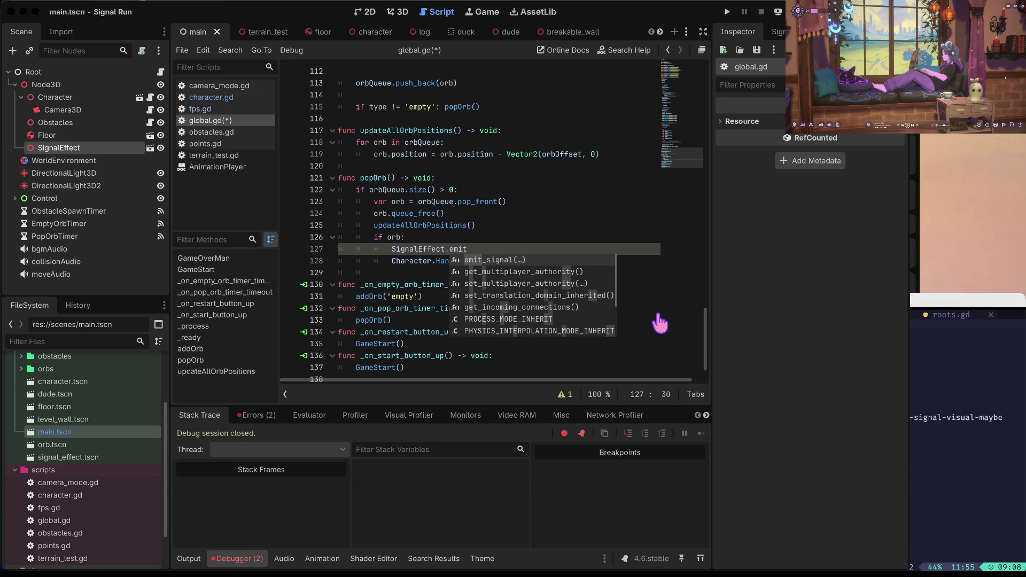
- Dismiss the code completion list and open signal_effect.tscn from the Scene dock
{"action": "left_click", "coordinate": [531, 201]}
{"action": "left_click", "coordinate": [473, 249]}
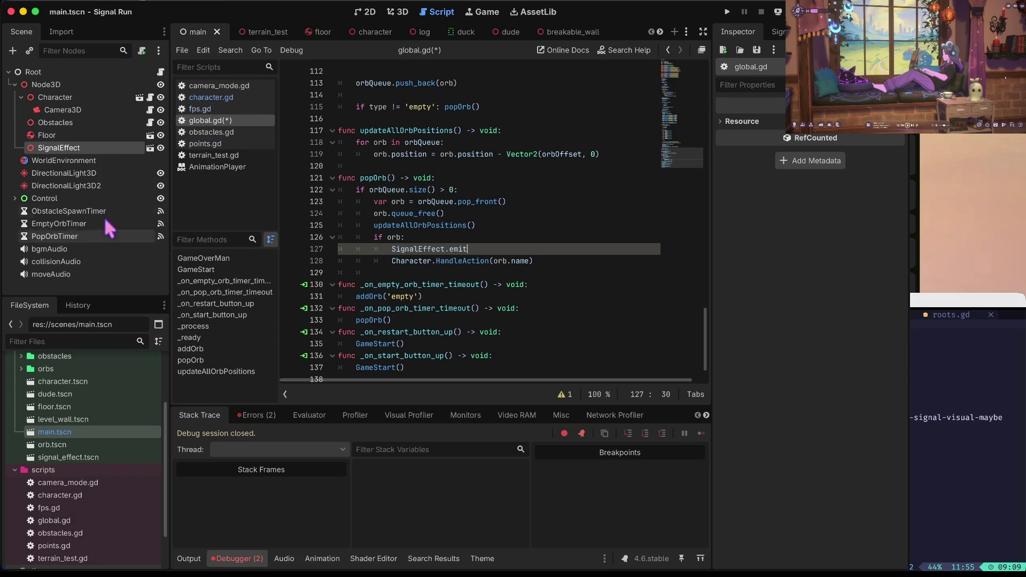
{"action": "left_click", "coordinate": [149, 148]}
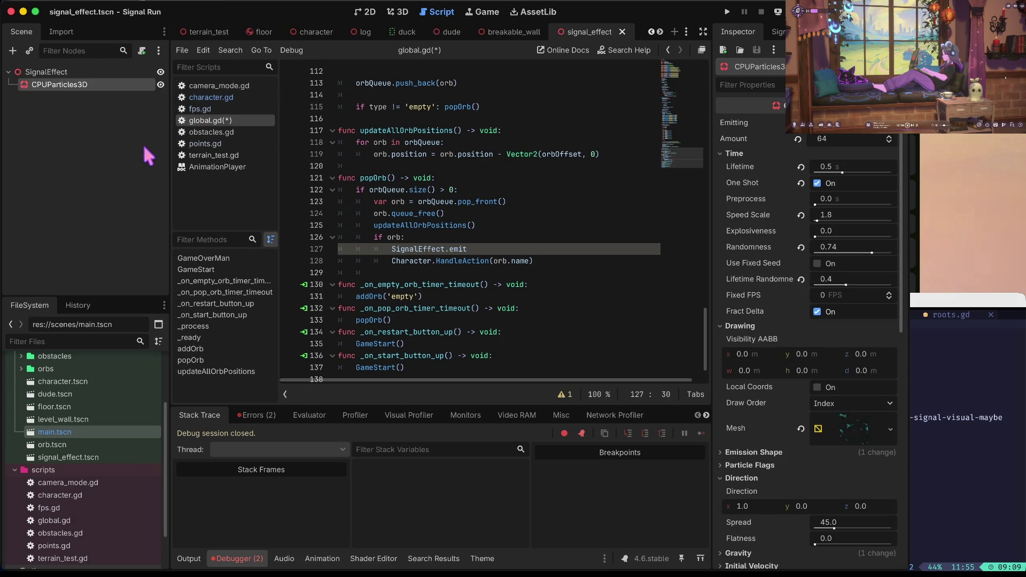
- Copy the Emitting property path and paste it after SignalEffect on line 127
{"action": "right_click", "coordinate": [741, 125]}
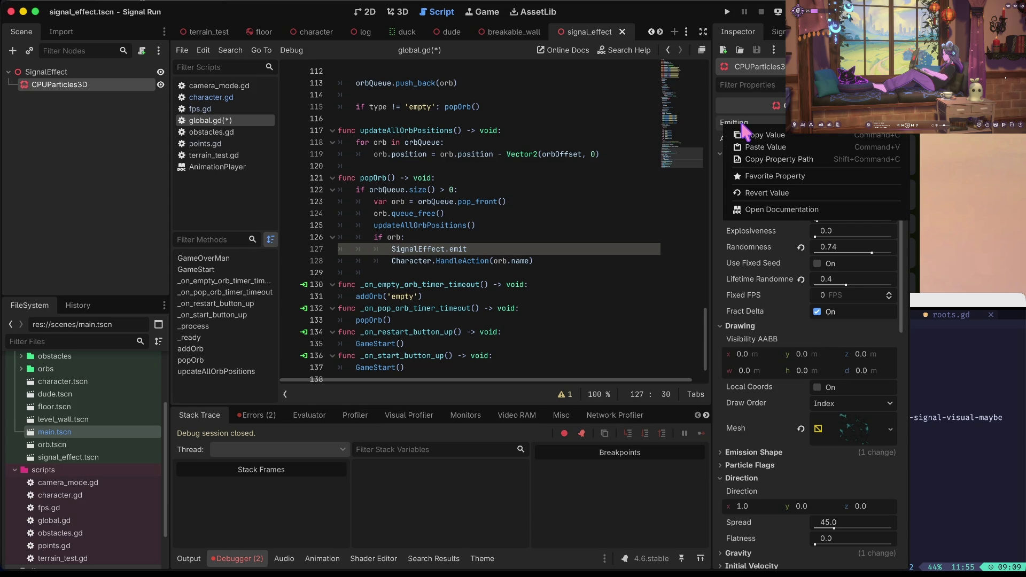
{"action": "left_click", "coordinate": [774, 166]}
{"action": "left_click", "coordinate": [504, 248]}
{"action": "key", "text": "ctrl+v"}
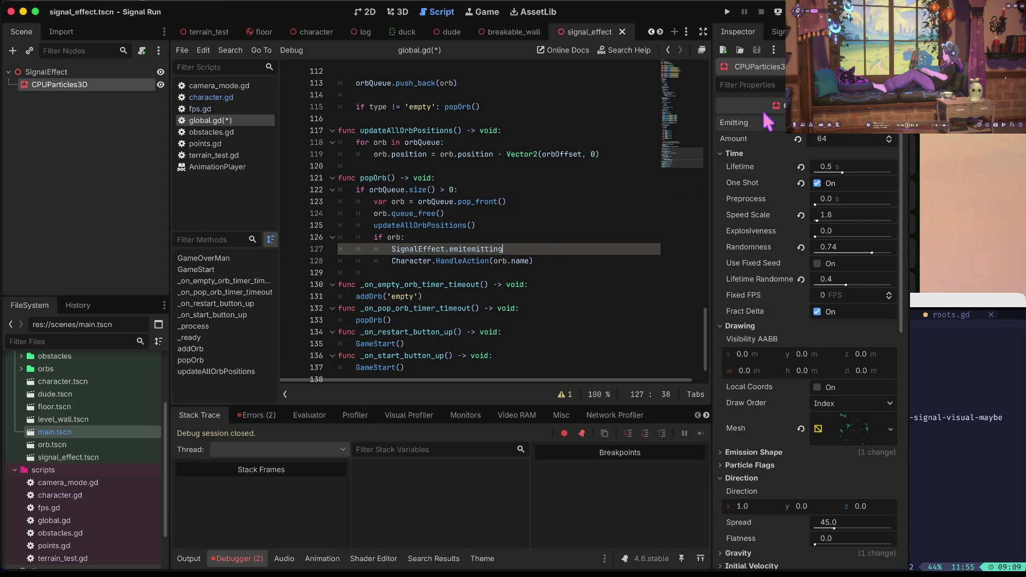
{"action": "mouse_move", "coordinate": [761, 123]}
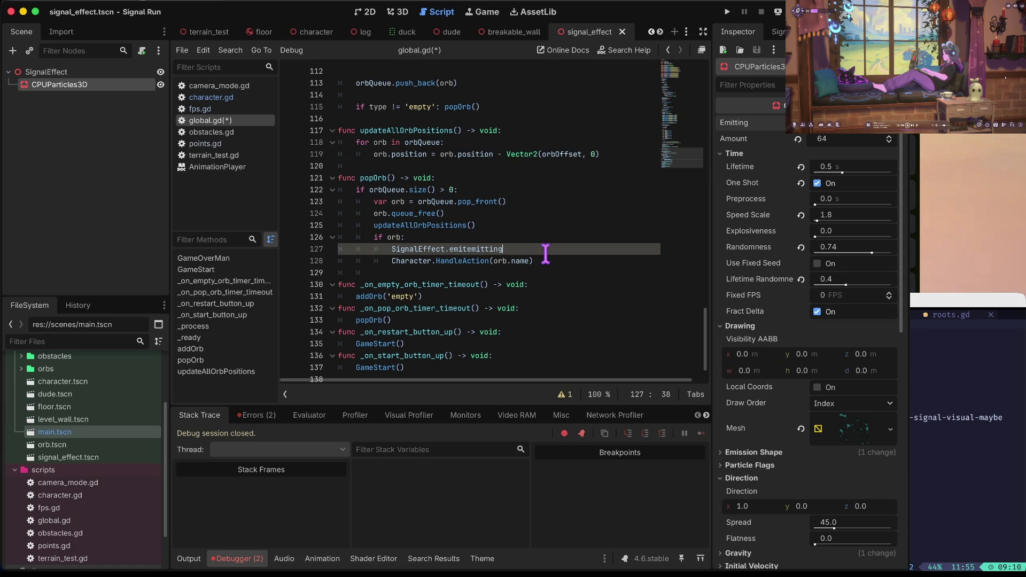
- Restore line 127 to 'SignalEffect.emitting = true' and save global.gd
{"action": "key", "text": "BackSpace"}
{"action": "key", "text": "BackSpace"}
{"action": "key", "text": "BackSpace"}
{"action": "key", "text": "BackSpace"}
{"action": "key", "text": "BackSpace"}
{"action": "key", "text": "BackSpace"}
{"action": "type", "text": "emit"}
{"action": "key", "text": "BackSpace"}
{"action": "key", "text": "BackSpace"}
{"action": "key", "text": "BackSpace"}
{"action": "key", "text": "BackSpace"}
{"action": "type", "text": "set_emi ="}
{"action": "key", "text": "BackSpace"}
{"action": "key", "text": "BackSpace"}
{"action": "key", "text": "BackSpace"}
{"action": "key", "text": "ctrl+z"}
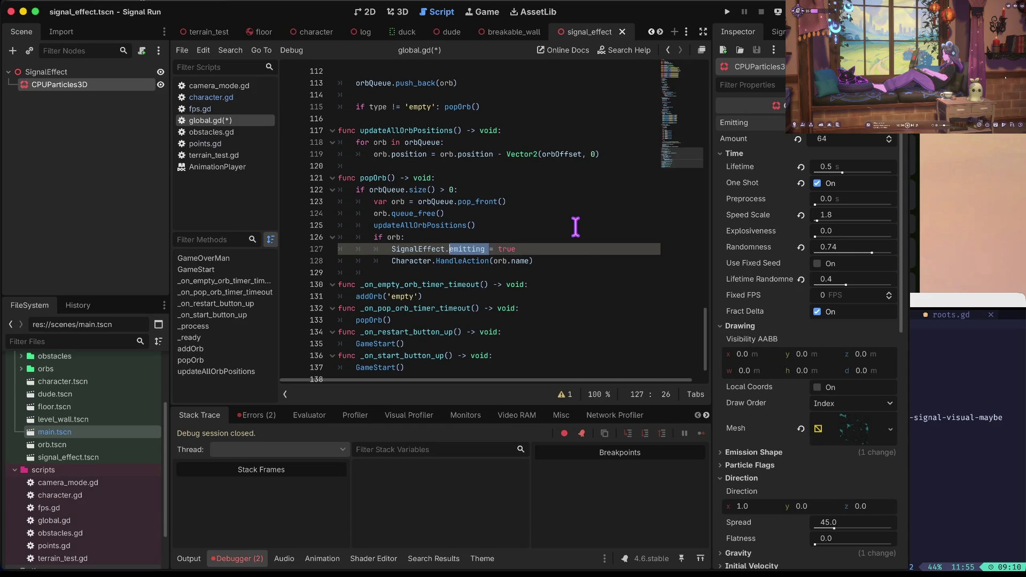
{"action": "key", "text": "ctrl+s"}
{"action": "left_click", "coordinate": [572, 225]}
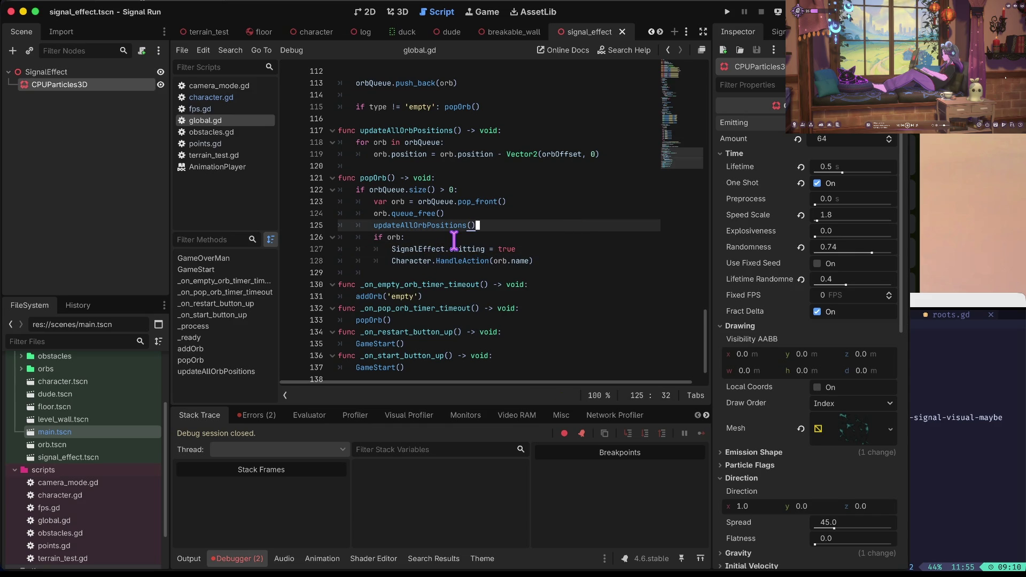
- Jump from the emitting error to the SignalEffect path on line 8 and correct Node3d to Node3D
{"action": "left_click", "coordinate": [249, 418]}
{"action": "left_click", "coordinate": [251, 468]}
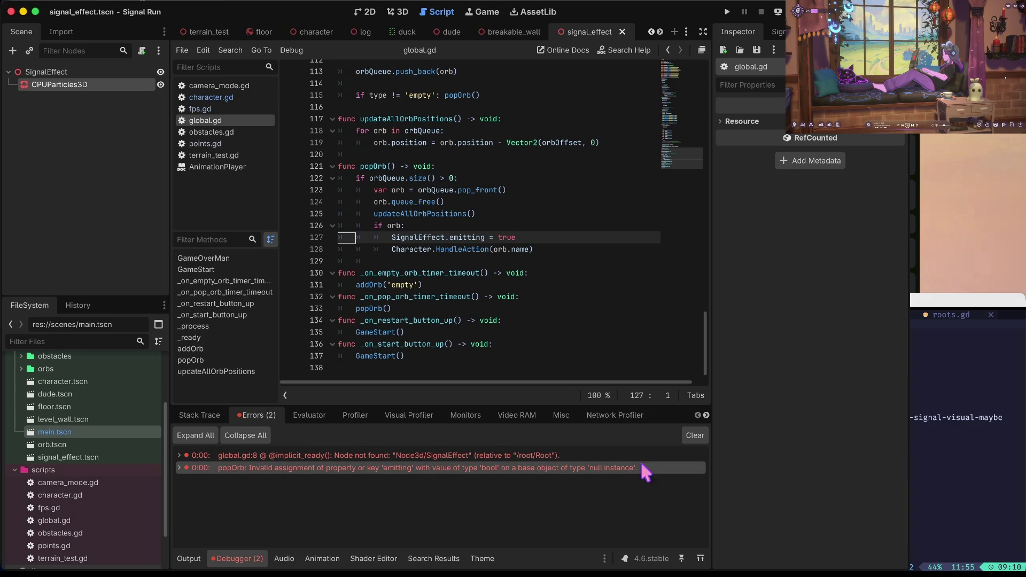
{"action": "left_click", "coordinate": [415, 237]}
{"action": "scroll", "coordinate": [415, 237], "scroll_direction": "up", "scroll_amount": 1}
{"action": "key", "text": "Home"}
{"action": "key", "text": "alt+Left"}
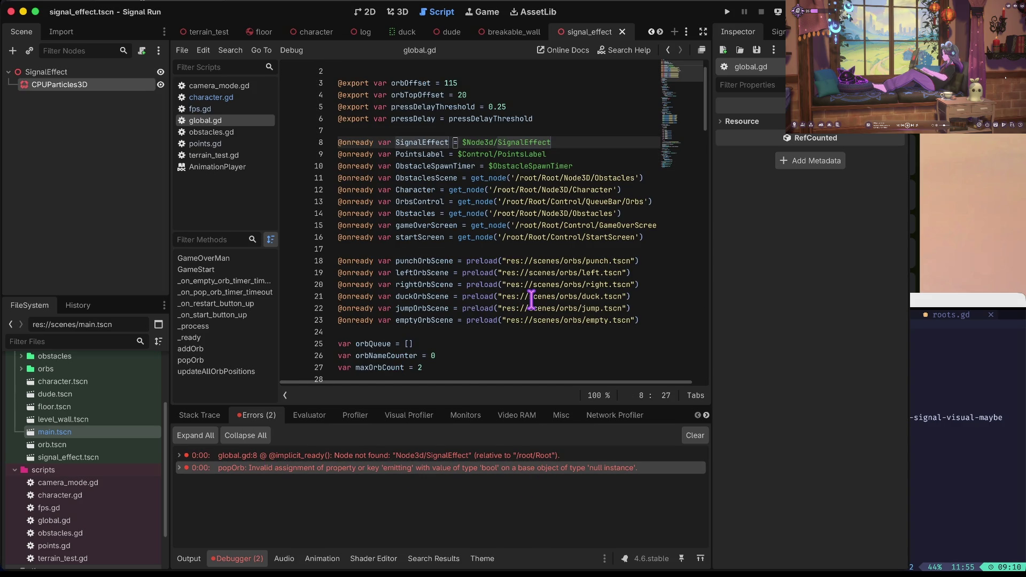
{"action": "key", "text": "alt+Right"}
{"action": "key", "text": "Home"}
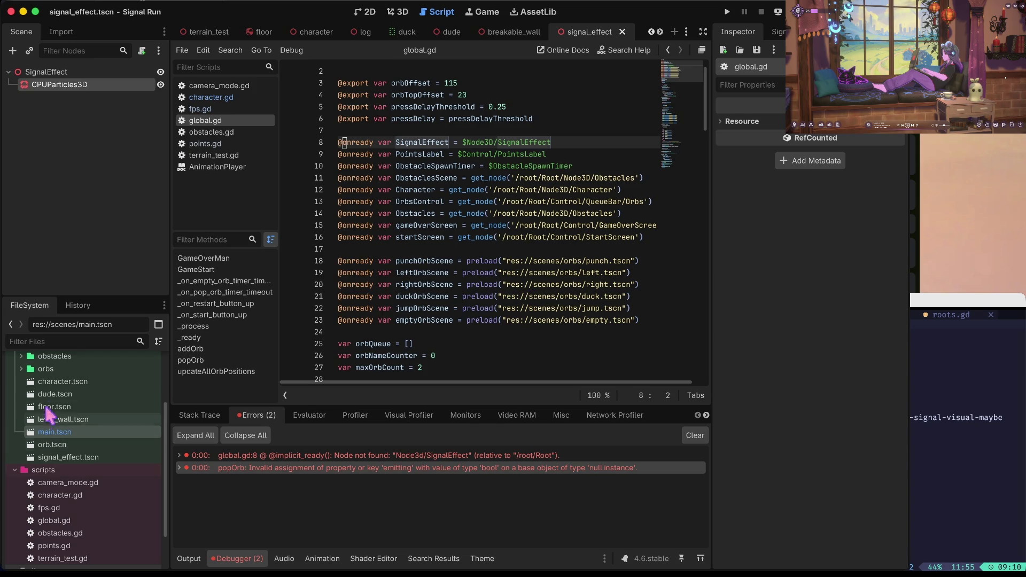
- Open main.tscn and run the project
{"action": "double_click", "coordinate": [54, 432]}
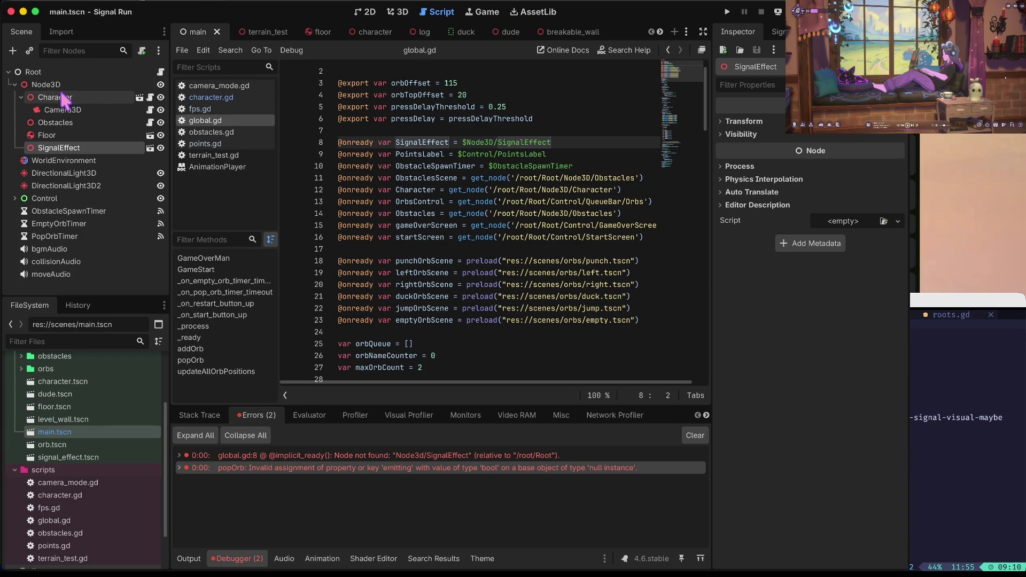
{"action": "left_click", "coordinate": [21, 97]}
{"action": "left_click", "coordinate": [490, 143]}
{"action": "key", "text": "super+b"}
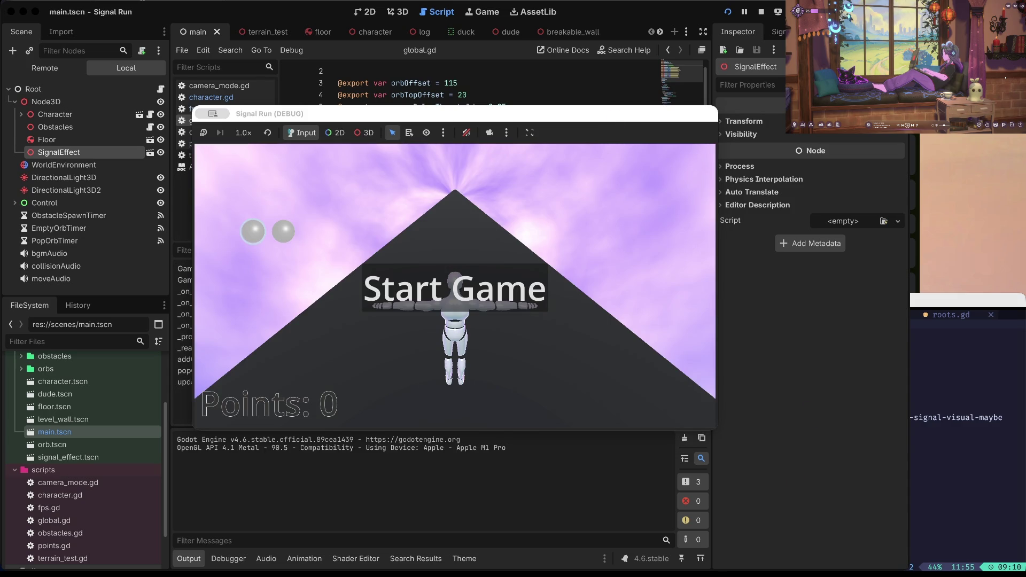
- Start a round and read the debugger's Invalid assignment error for 'emitting' at global.gd line 127
{"action": "left_click", "coordinate": [500, 299]}
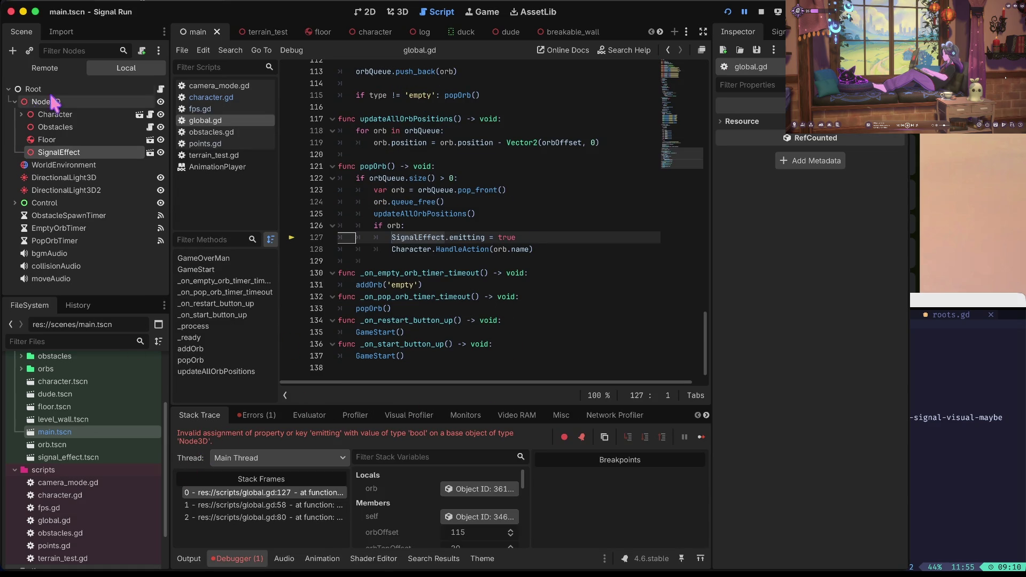
{"action": "scroll", "coordinate": [594, 147], "scroll_direction": "up", "scroll_amount": 1}
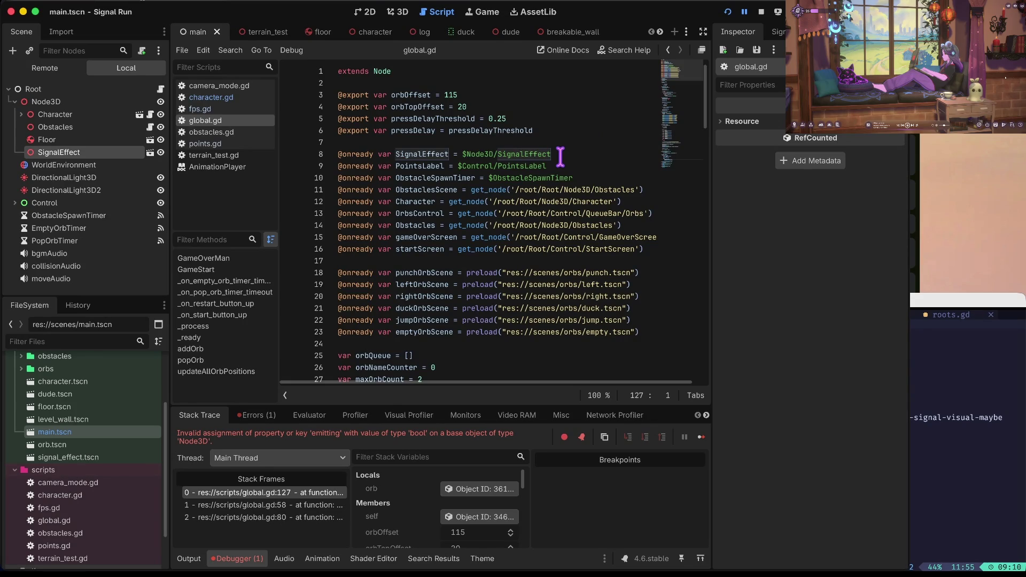
{"action": "mouse_move", "coordinate": [487, 155]}
{"action": "mouse_move", "coordinate": [537, 156]}
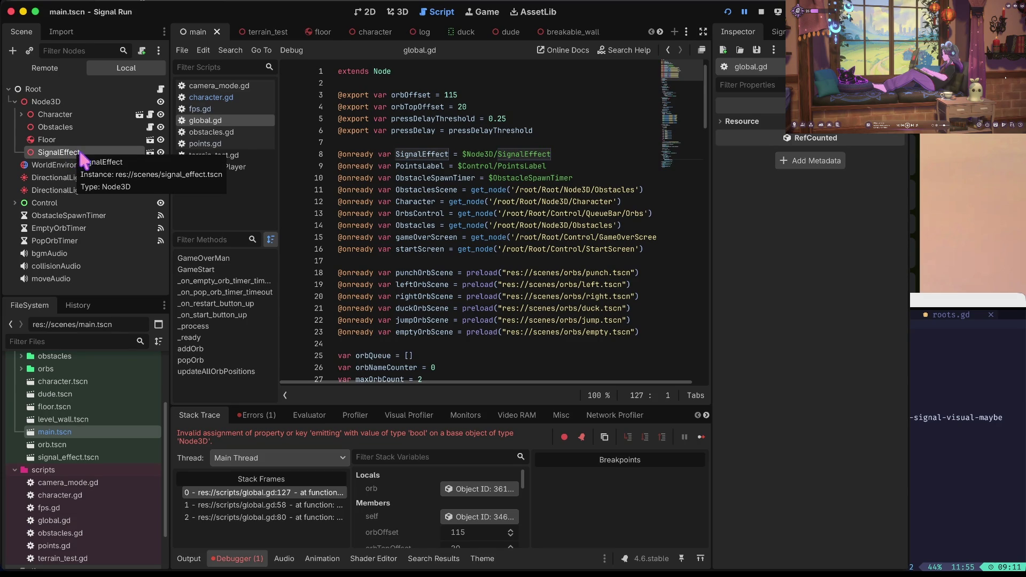
- Open the SignalEffect scene, extend line 8's path to its CPUParticles3D child, and relaunch the game
{"action": "left_click", "coordinate": [143, 156]}
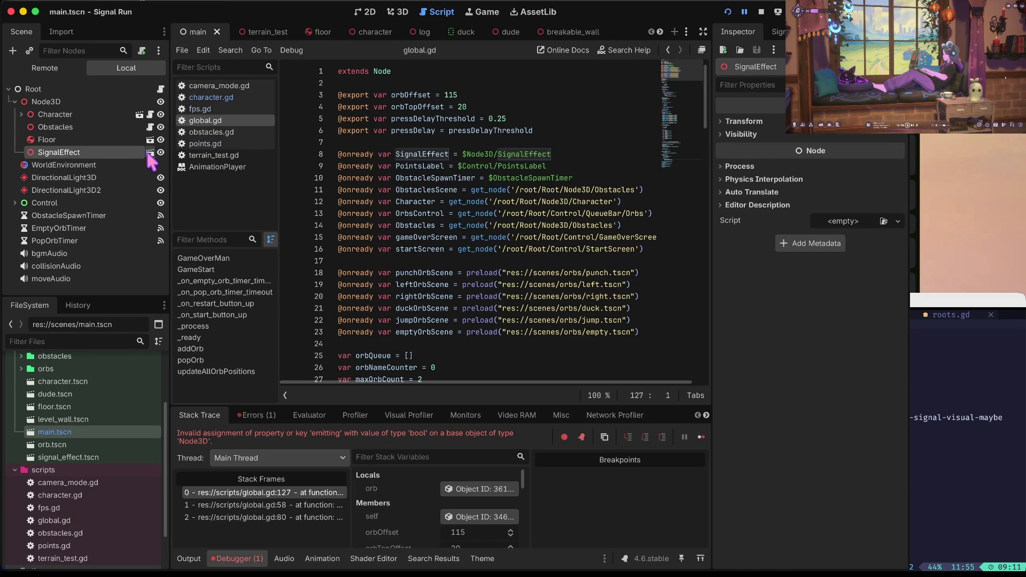
{"action": "left_click", "coordinate": [149, 153]}
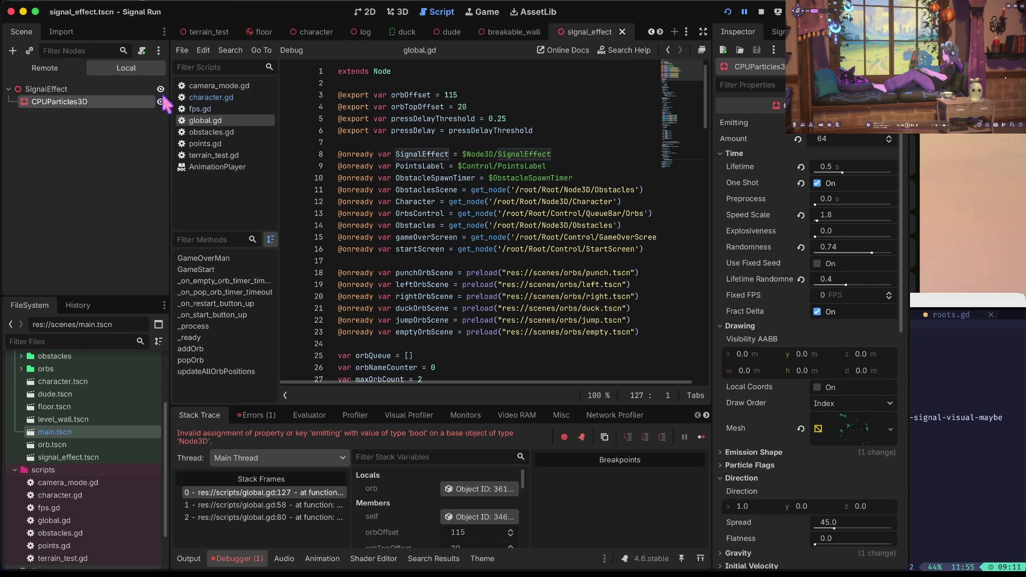
{"action": "left_click", "coordinate": [572, 154]}
{"action": "type", "text": "/CPUParticles3D"}
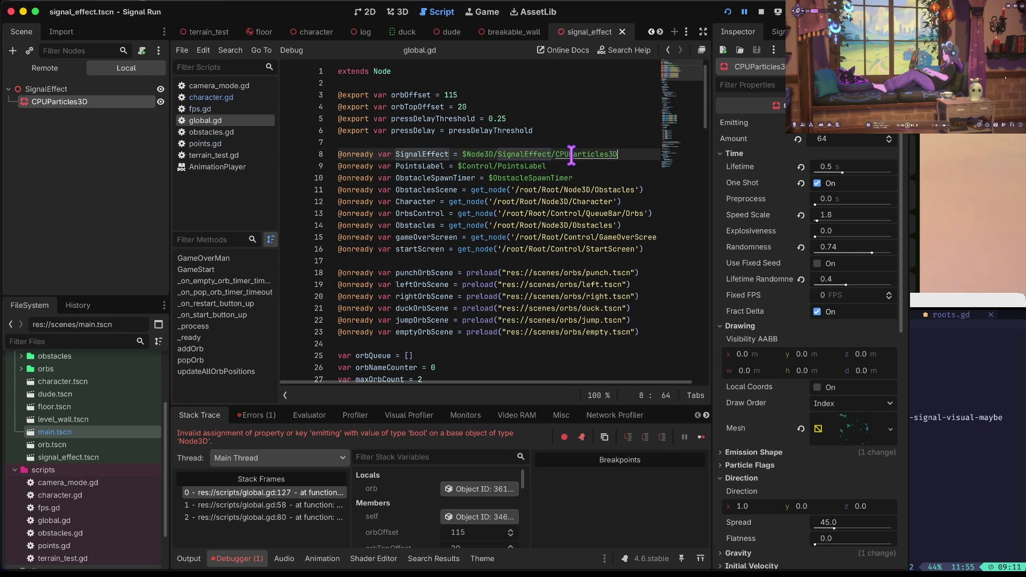
{"action": "key", "text": "super+b"}
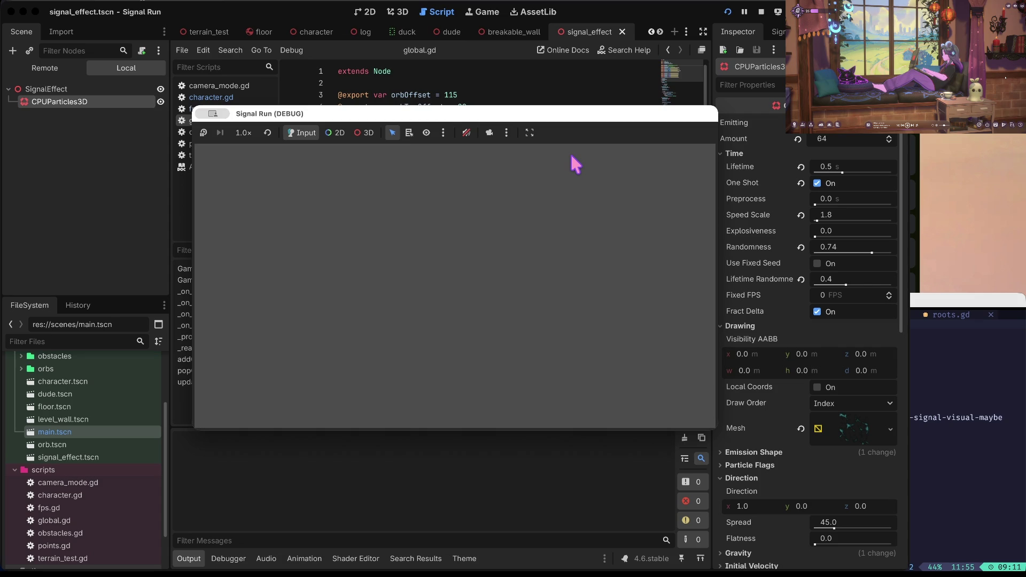
- Play a round until the Ya Ded screen at 124 points, then stop the game
{"action": "left_click", "coordinate": [462, 312]}
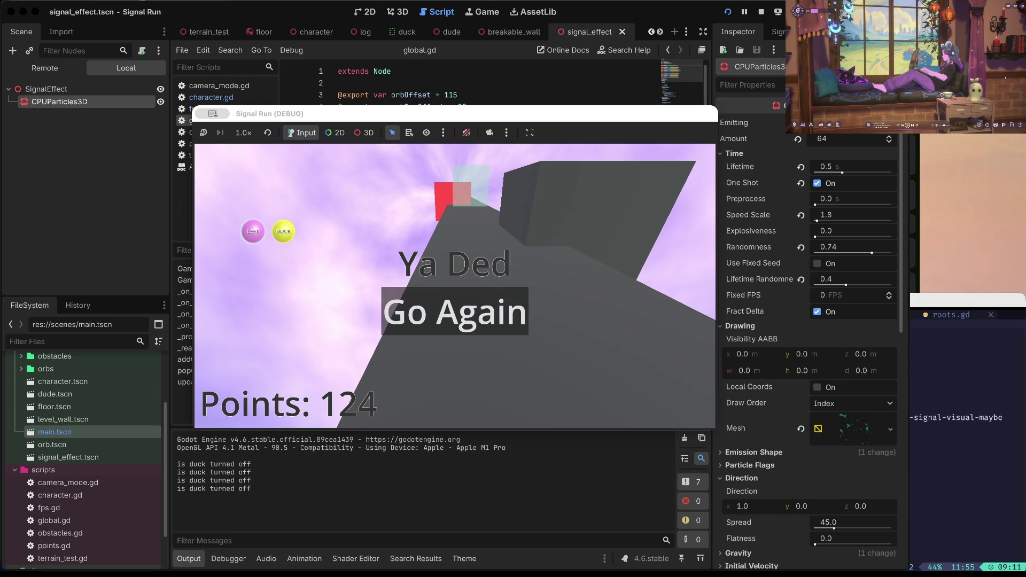
{"action": "left_click", "coordinate": [761, 11]}
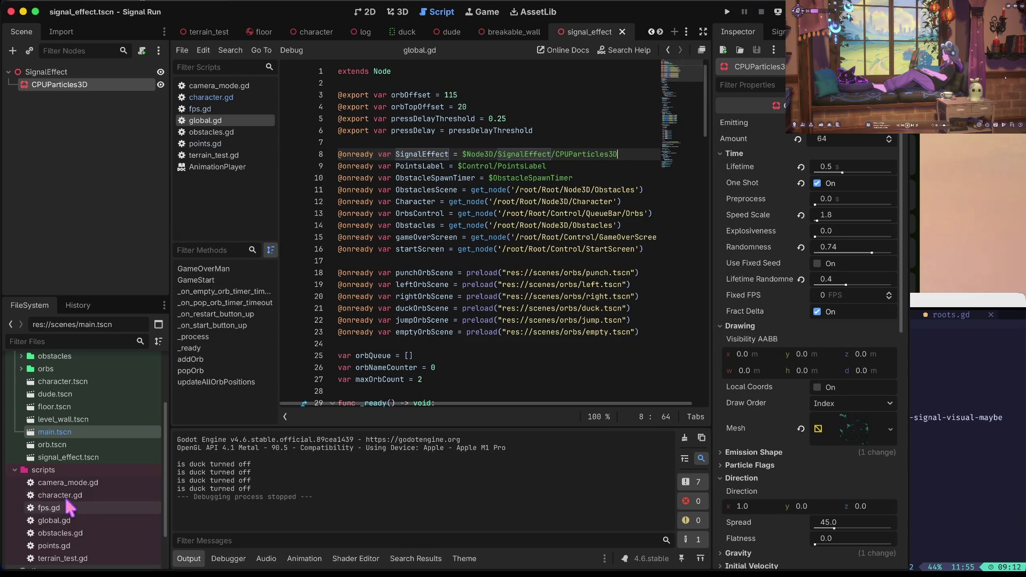
{"action": "scroll", "coordinate": [69, 491], "scroll_direction": "down", "scroll_amount": 1}
{"action": "scroll", "coordinate": [68, 490], "scroll_direction": "down", "scroll_amount": 3}
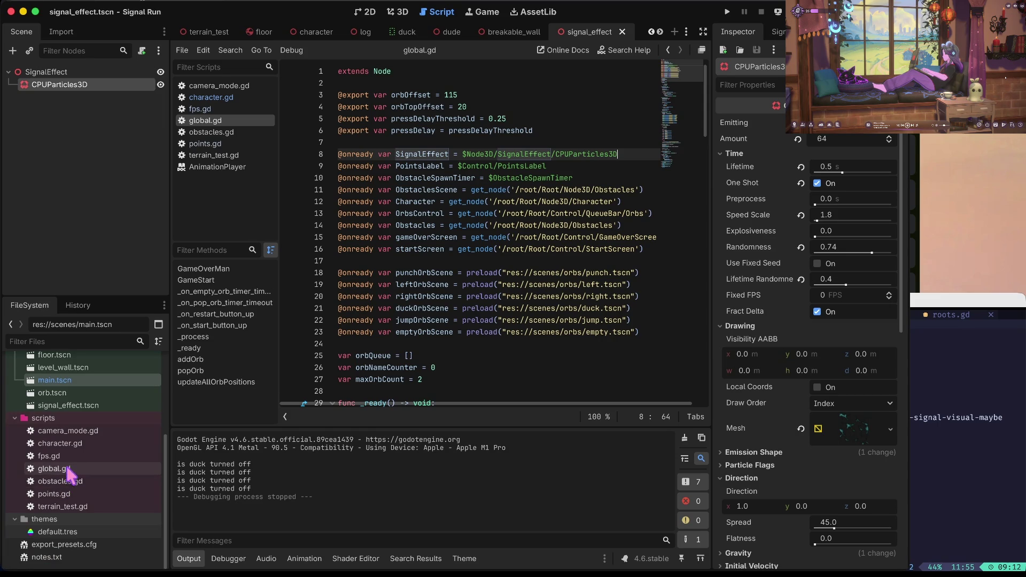
- Switch to the 3D view and open the SignalEffect scene from main.tscn
{"action": "left_click", "coordinate": [397, 11]}
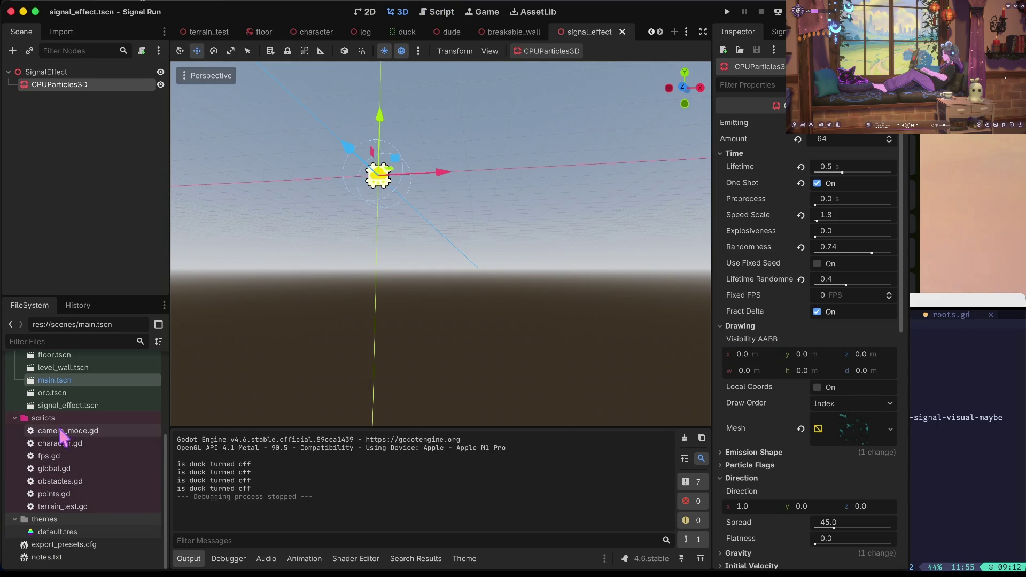
{"action": "left_click", "coordinate": [53, 371]}
{"action": "double_click", "coordinate": [55, 380]}
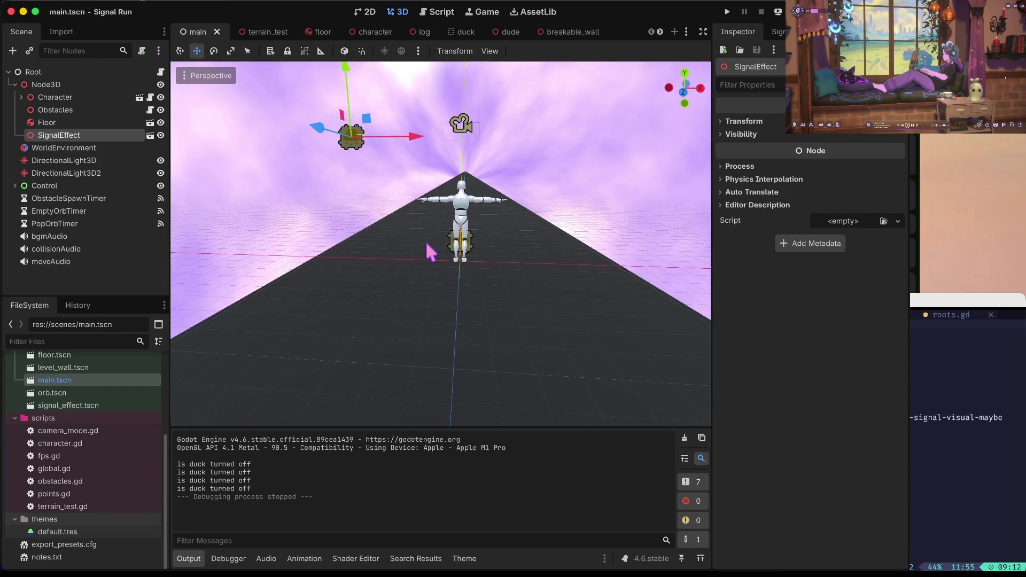
{"action": "left_click", "coordinate": [150, 136]}
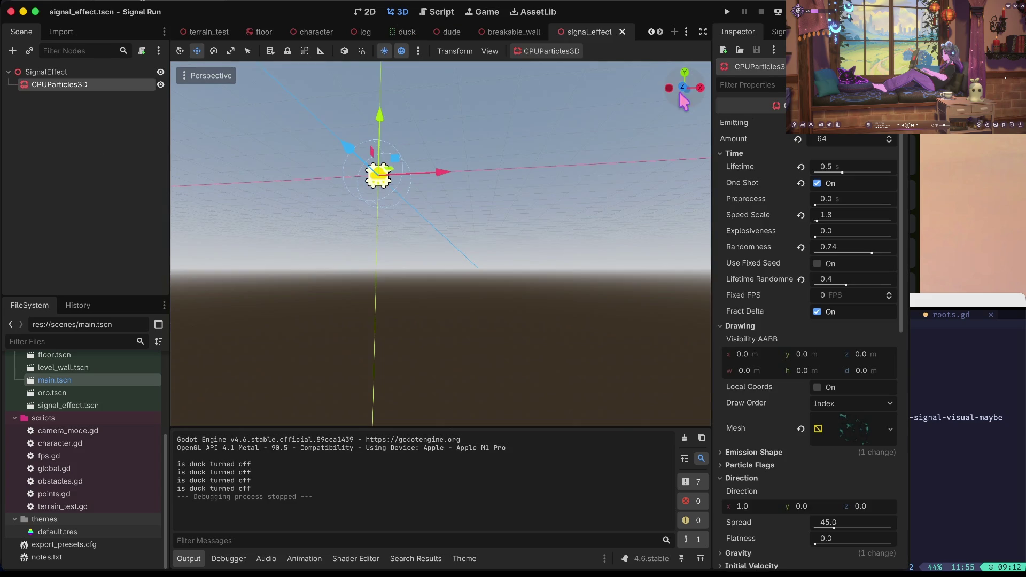
- Turn off One Shot with Emitting on so the particles loop, and expand the quad mesh settings
{"action": "left_click", "coordinate": [818, 122]}
{"action": "left_click", "coordinate": [818, 182]}
{"action": "left_click", "coordinate": [818, 123]}
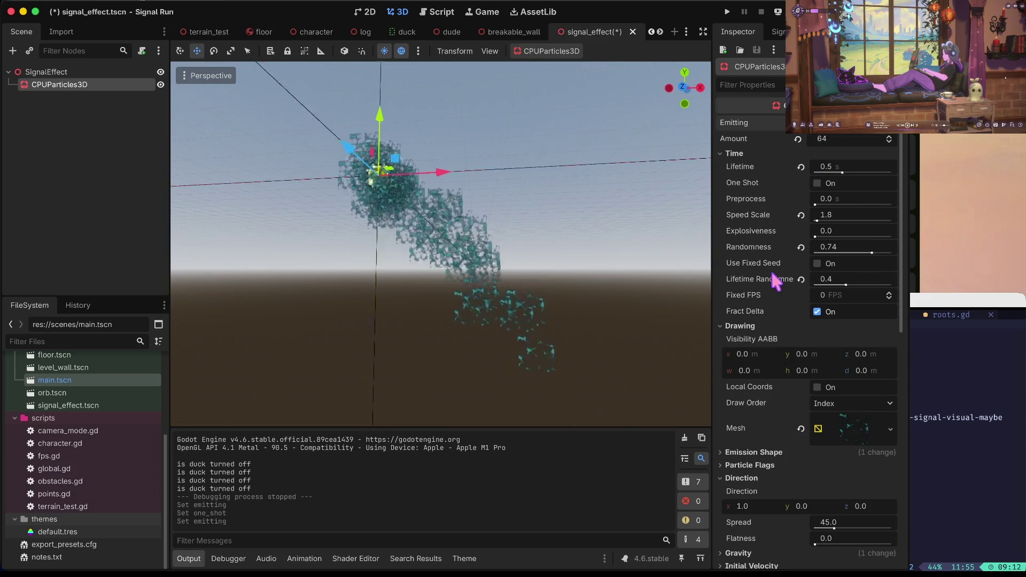
{"action": "scroll", "coordinate": [771, 270], "scroll_direction": "down", "scroll_amount": 4}
{"action": "left_click", "coordinate": [862, 219]}
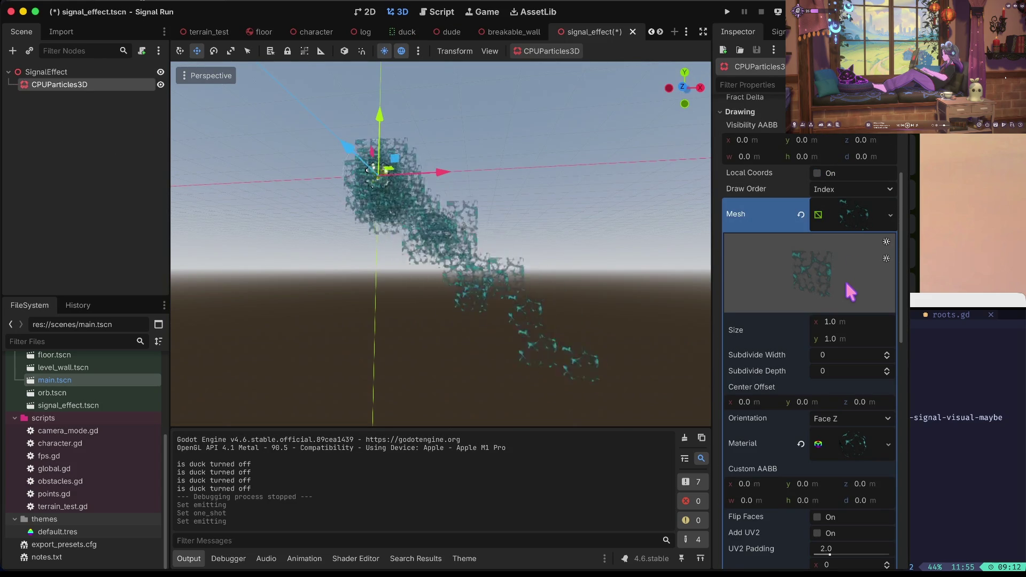
{"action": "left_click", "coordinate": [854, 324]}
- Try quad mesh sizes of 0.3 × 0.3, a width of 1, then 0.5 × 0.5
{"action": "type", "text": "0.3"}
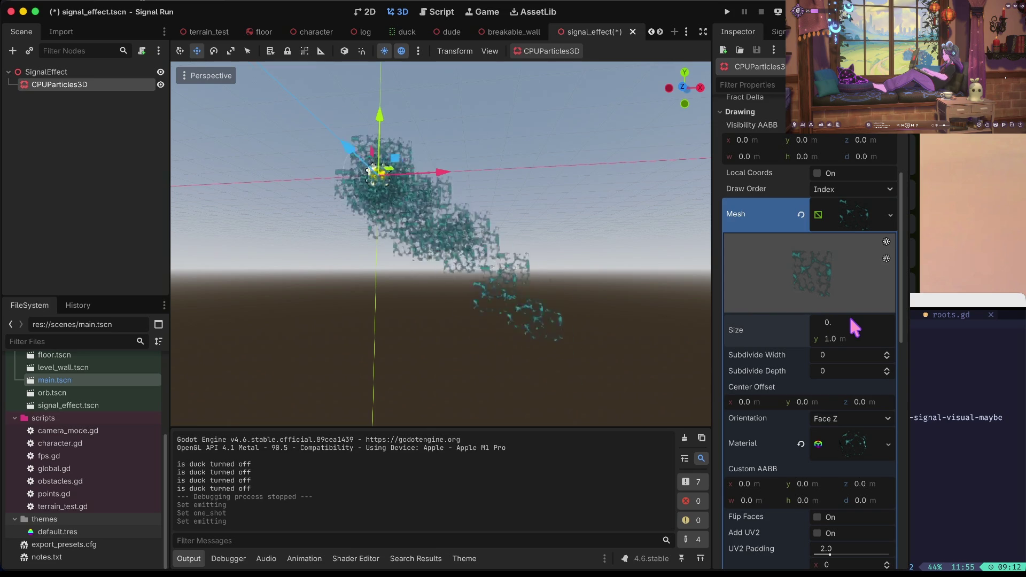
{"action": "key", "text": "Tab"}
{"action": "type", "text": "0.3"}
{"action": "key", "text": "Tab"}
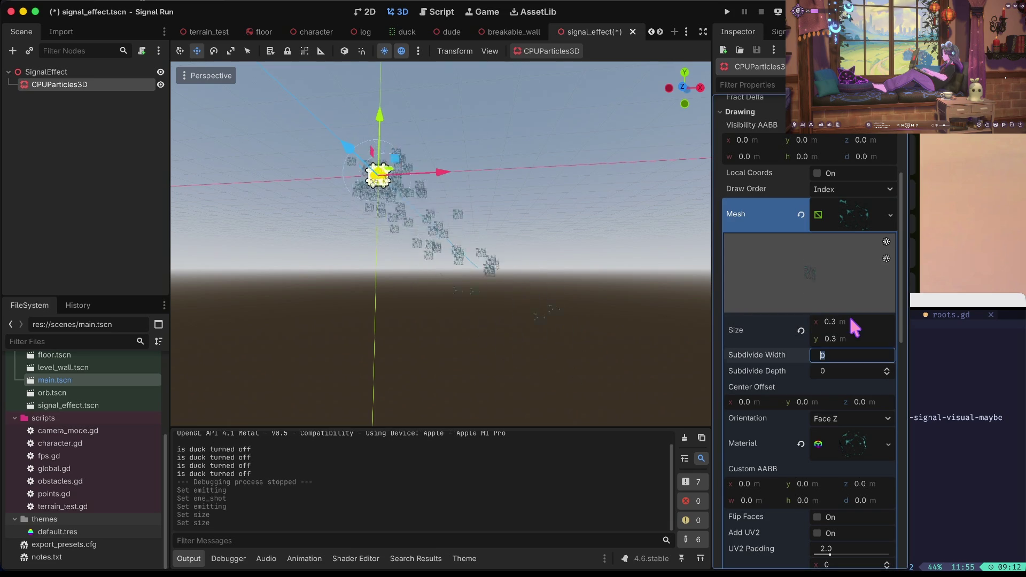
{"action": "key", "text": "shift+Tab"}
{"action": "key", "text": "shift+Tab"}
{"action": "type", "text": "1"}
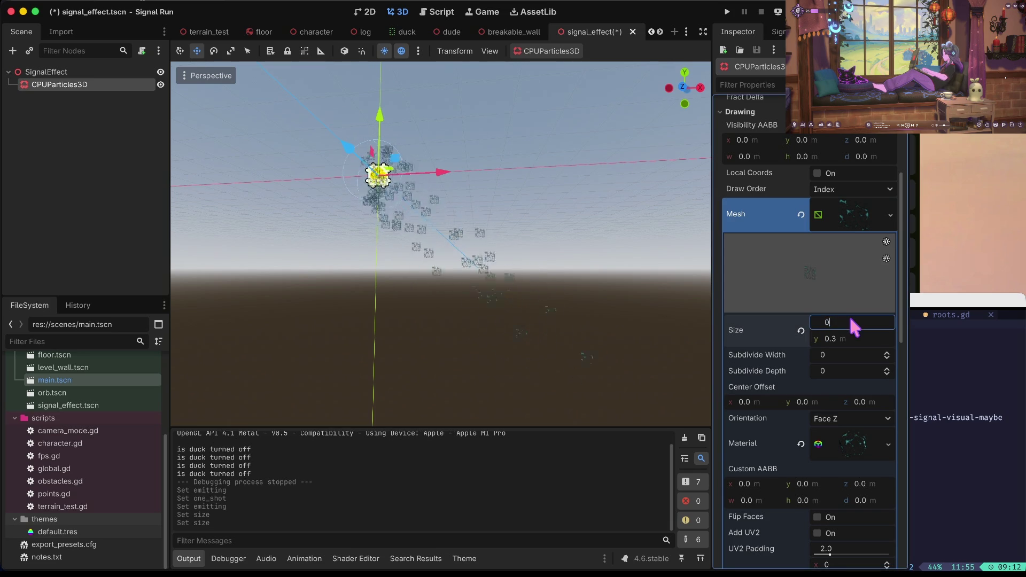
{"action": "key", "text": "Tab"}
{"action": "key", "text": "shift+Tab"}
{"action": "type", "text": "0.5"}
{"action": "key", "text": "Tab"}
{"action": "type", "text": "0.5"}
{"action": "key", "text": "Tab"}
- After a few more trial sizes, settle the quad mesh at 0.2 × 0.2 m
{"action": "key", "text": "shift+Tab"}
{"action": "key", "text": "shift+Tab"}
{"action": "type", "text": "2"}
{"action": "key", "text": "Tab"}
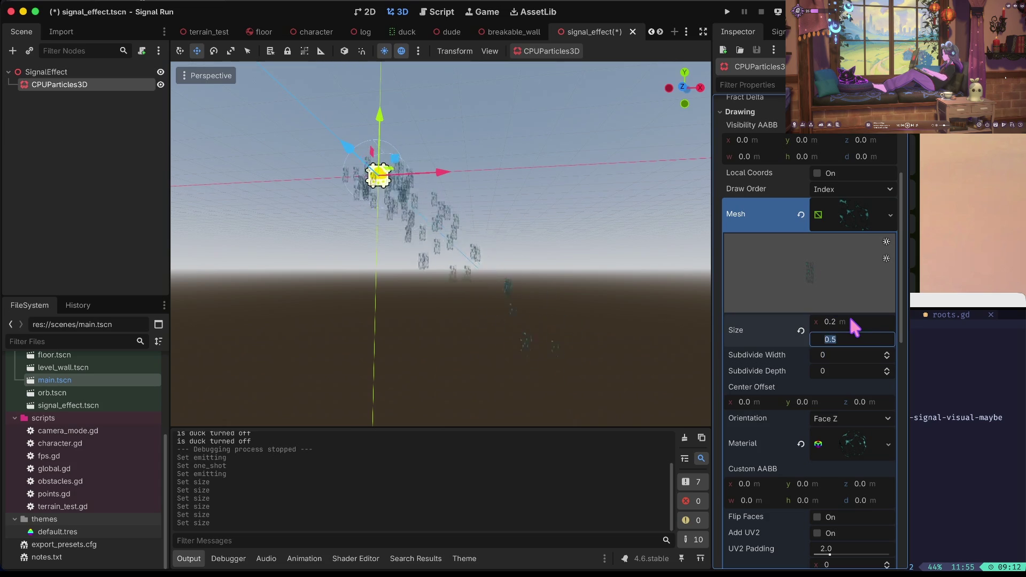
{"action": "type", "text": "1"}
{"action": "key", "text": "Tab"}
{"action": "key", "text": "shift+Tab"}
{"action": "key", "text": "shift+Tab"}
{"action": "type", "text": "0"}
{"action": "key", "text": "Tab"}
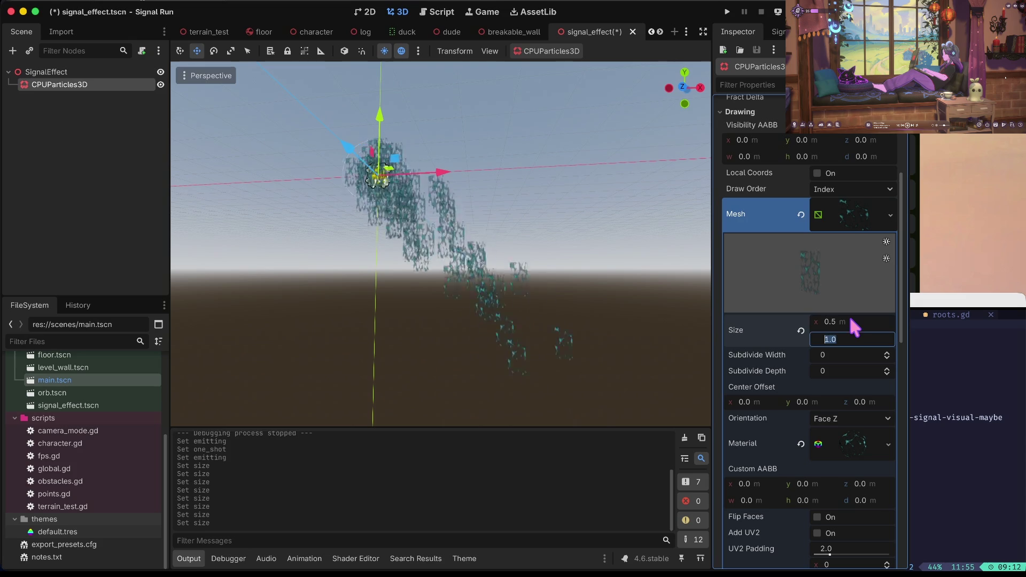
{"action": "key", "text": "shift+Tab"}
{"action": "type", "text": "0.2"}
{"action": "key", "text": "Tab"}
{"action": "type", "text": "0.2"}
{"action": "key", "text": "Tab"}
{"action": "scroll", "coordinate": [850, 318], "scroll_direction": "up", "scroll_amount": 5}
- Try particle Amount values of 128 and 8, then undo back to 64
{"action": "left_click", "coordinate": [831, 140]}
{"action": "type", "text": "128"}
{"action": "key", "text": "Tab"}
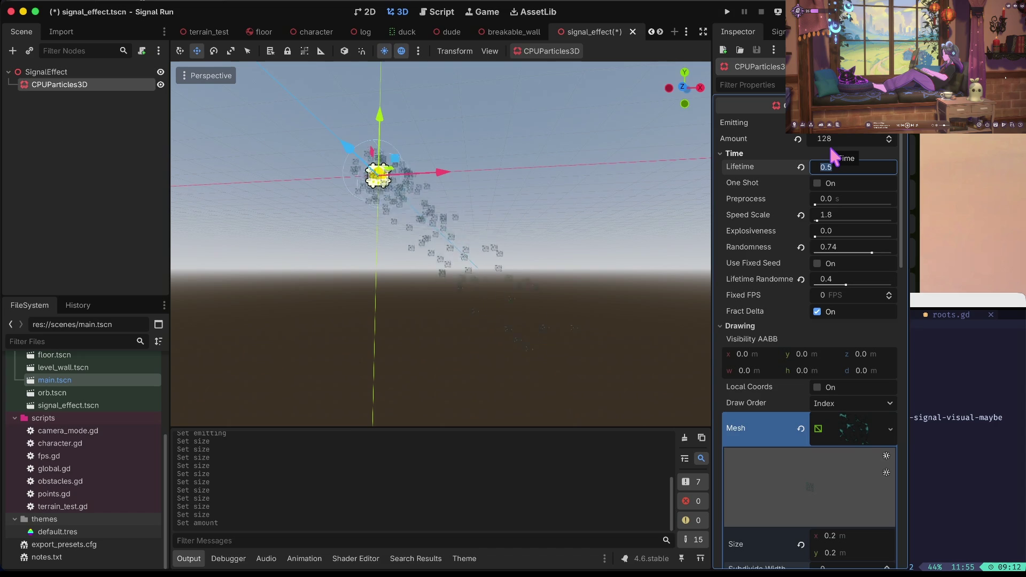
{"action": "left_click", "coordinate": [825, 139]}
{"action": "type", "text": "8"}
{"action": "key", "text": "Return"}
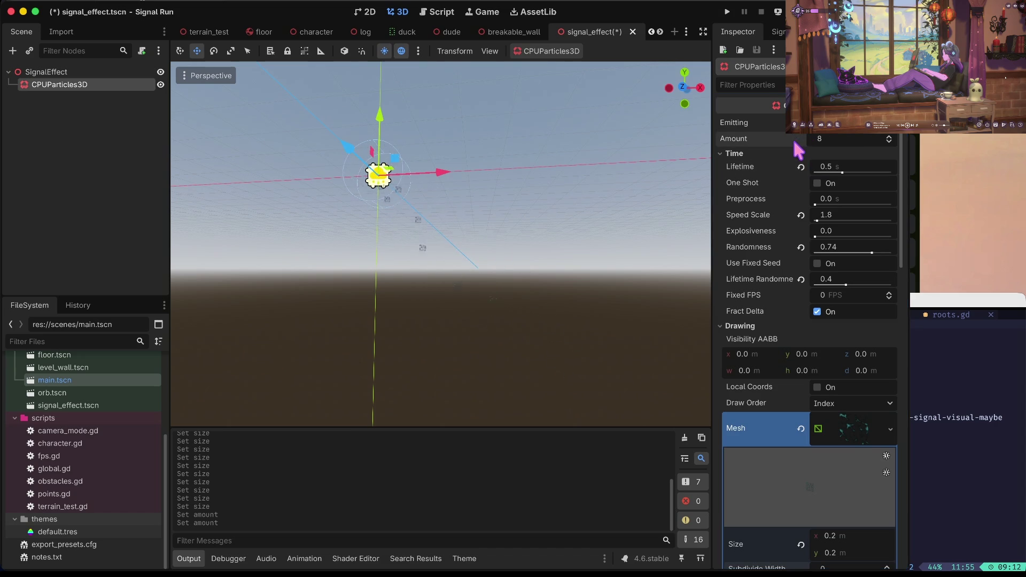
{"action": "key", "text": "ctrl+z"}
{"action": "key", "text": "ctrl+z"}
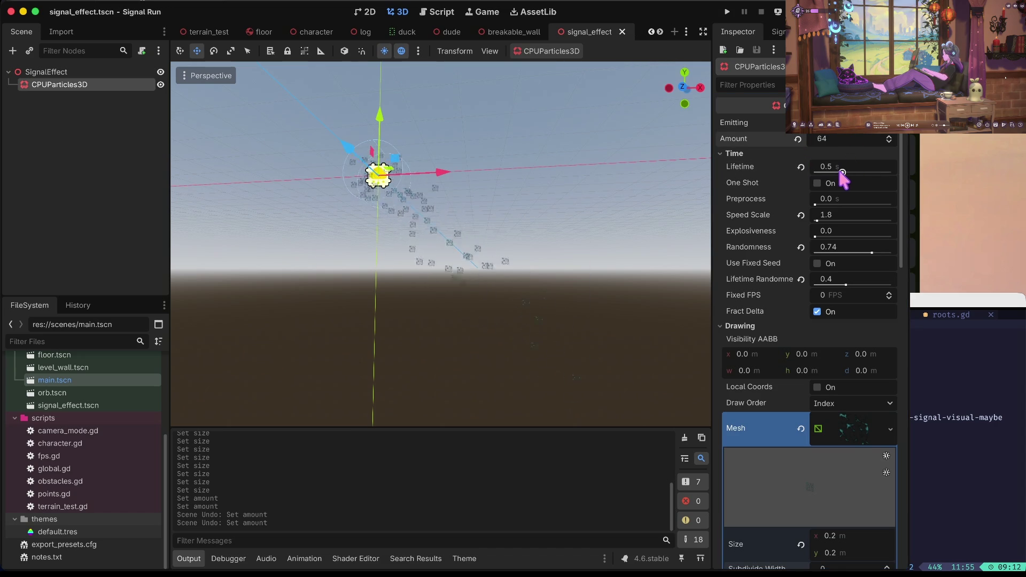
- Set particle Lifetime to 0.24 s and Speed Scale to about 12.07
{"action": "left_click_drag", "start_coordinate": [838, 170], "coordinate": [841, 172]}
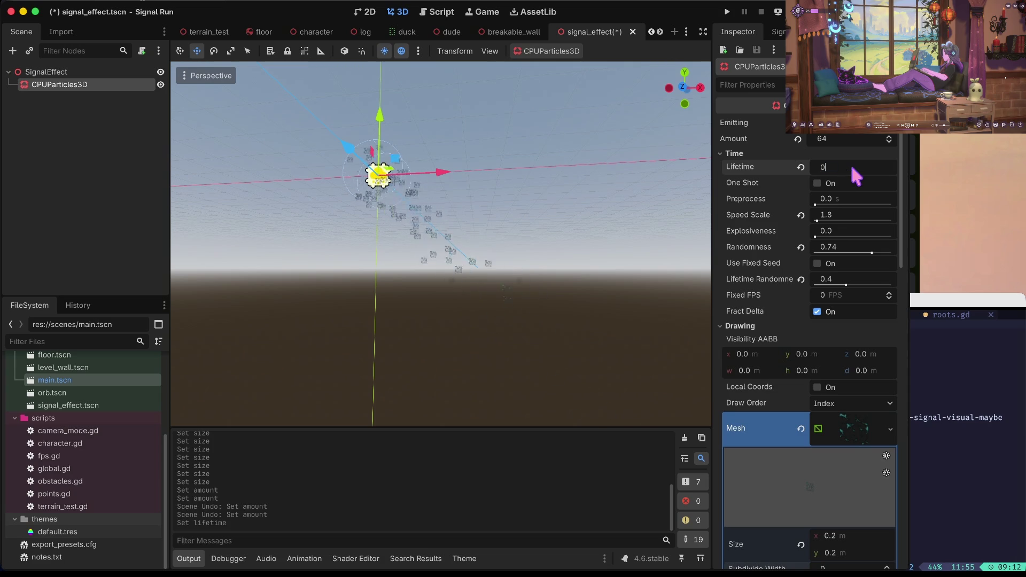
{"action": "type", "text": ".3"}
{"action": "key", "text": "Tab"}
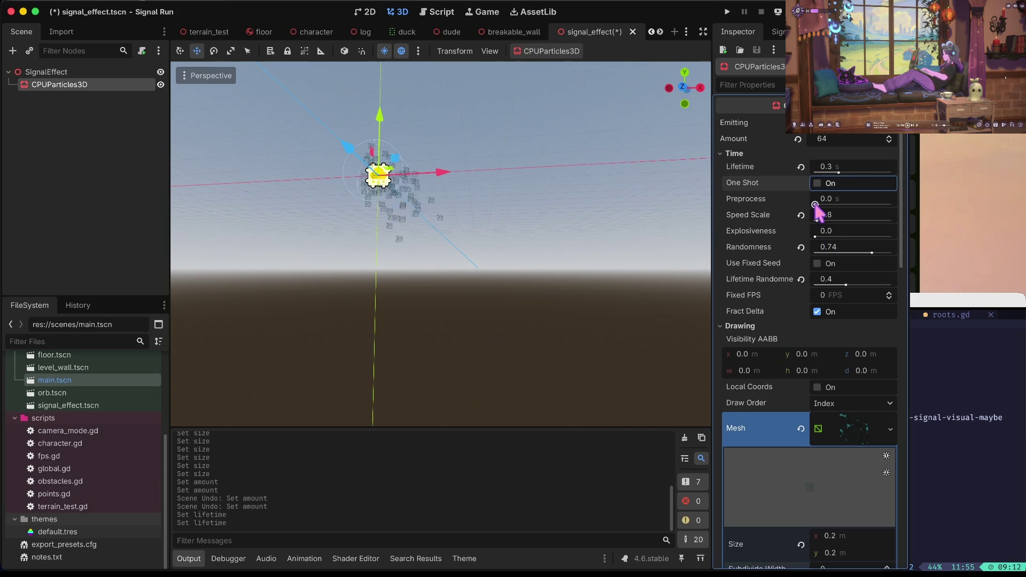
{"action": "mouse_move", "coordinate": [816, 220]}
{"action": "left_mouse_down"}
{"action": "mouse_move", "coordinate": [857, 222]}
{"action": "mouse_move", "coordinate": [828, 224]}
{"action": "left_mouse_up"}
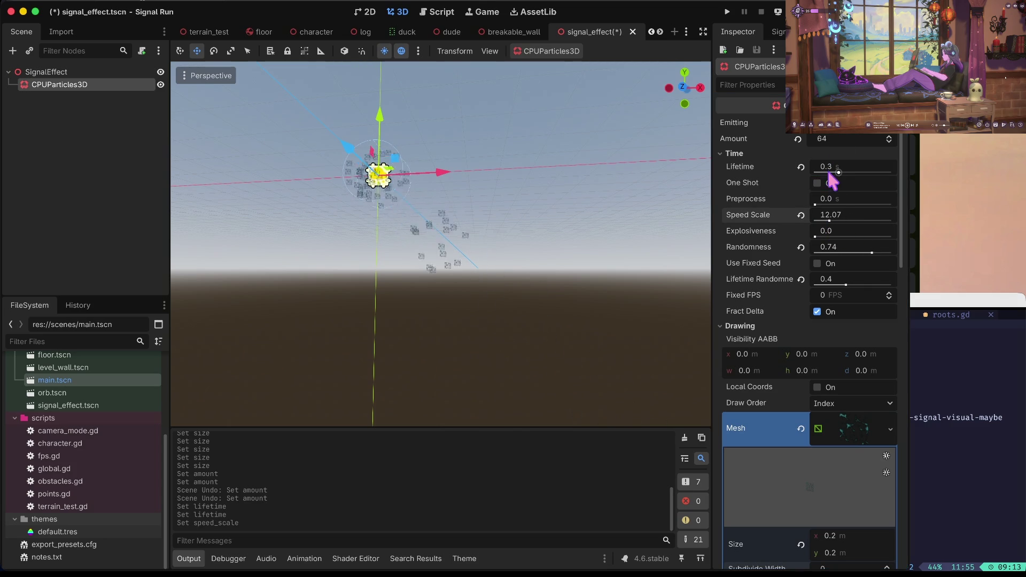
{"action": "left_click_drag", "start_coordinate": [835, 169], "coordinate": [835, 182]}
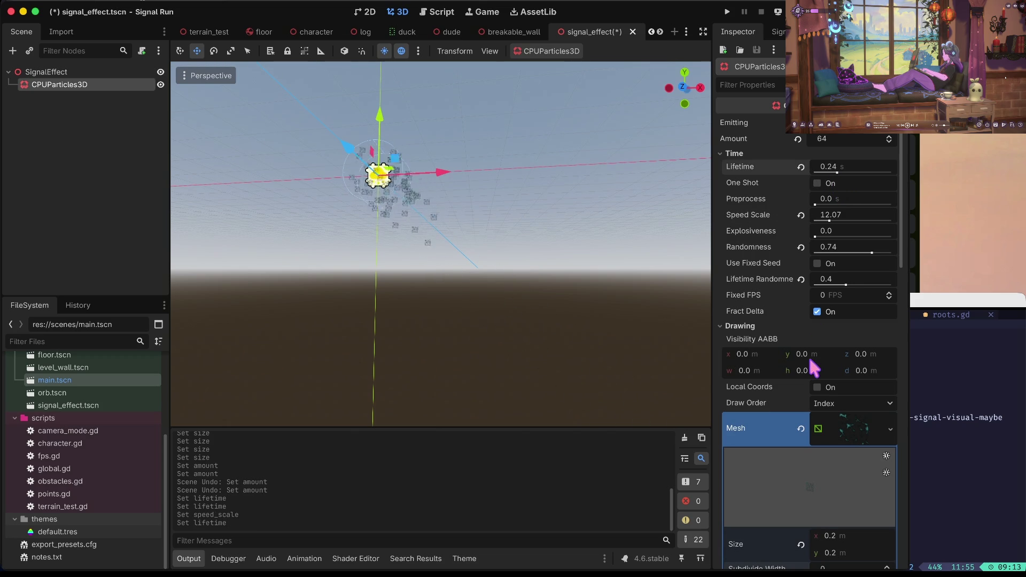
{"action": "scroll", "coordinate": [809, 357], "scroll_direction": "down", "scroll_amount": 10}
- Inspect the particle material's transparency settings, then collapse the material
{"action": "scroll", "coordinate": [843, 190], "scroll_direction": "up", "scroll_amount": 4}
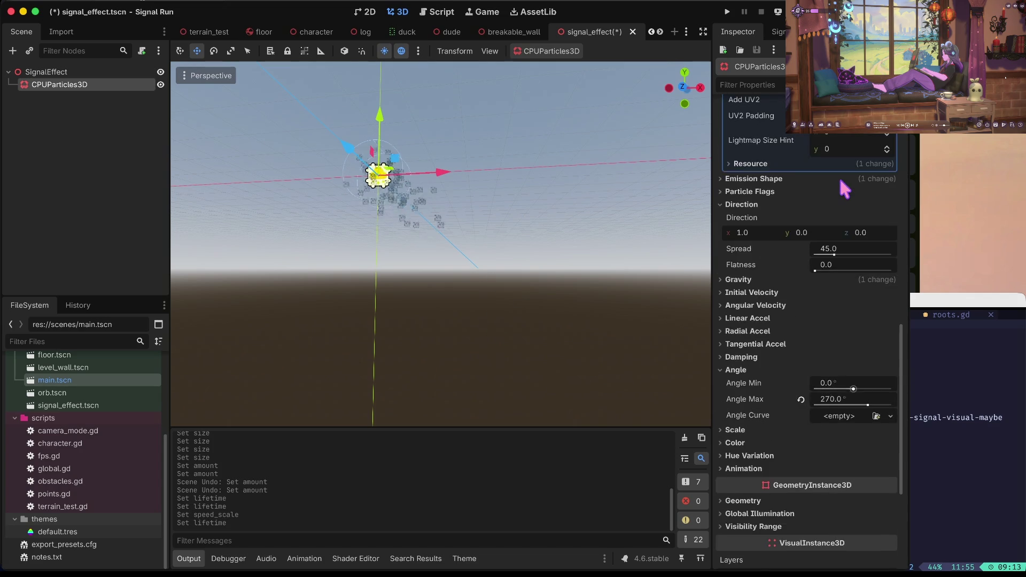
{"action": "scroll", "coordinate": [840, 182], "scroll_direction": "up", "scroll_amount": 3}
{"action": "scroll", "coordinate": [845, 195], "scroll_direction": "up", "scroll_amount": 2}
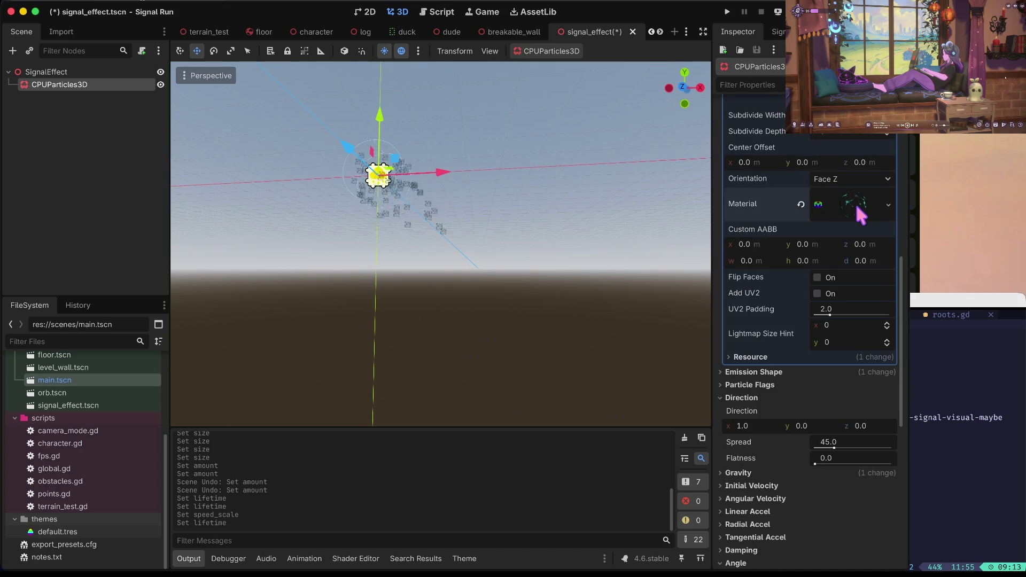
{"action": "left_click", "coordinate": [857, 207]}
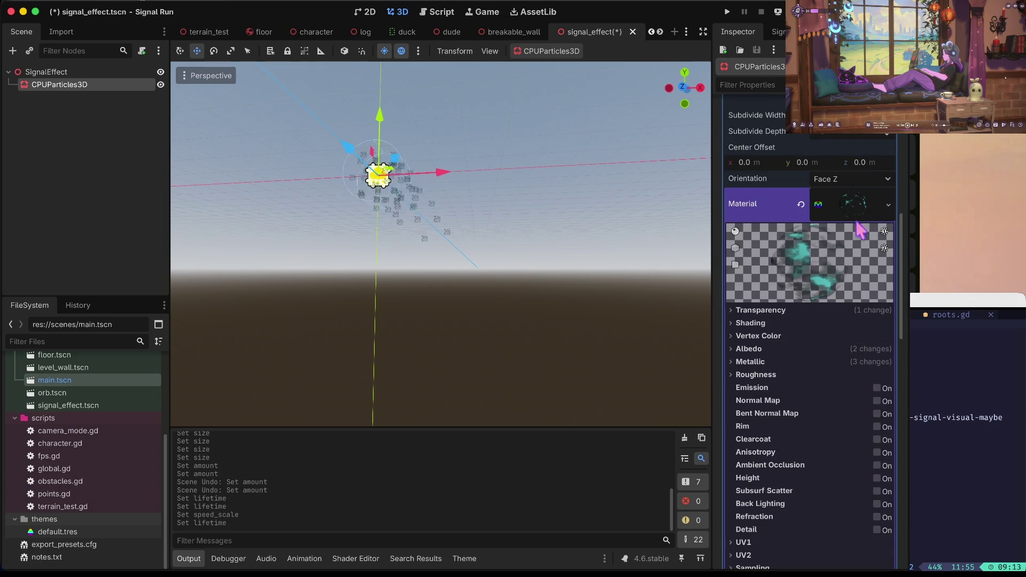
{"action": "left_click", "coordinate": [762, 311]}
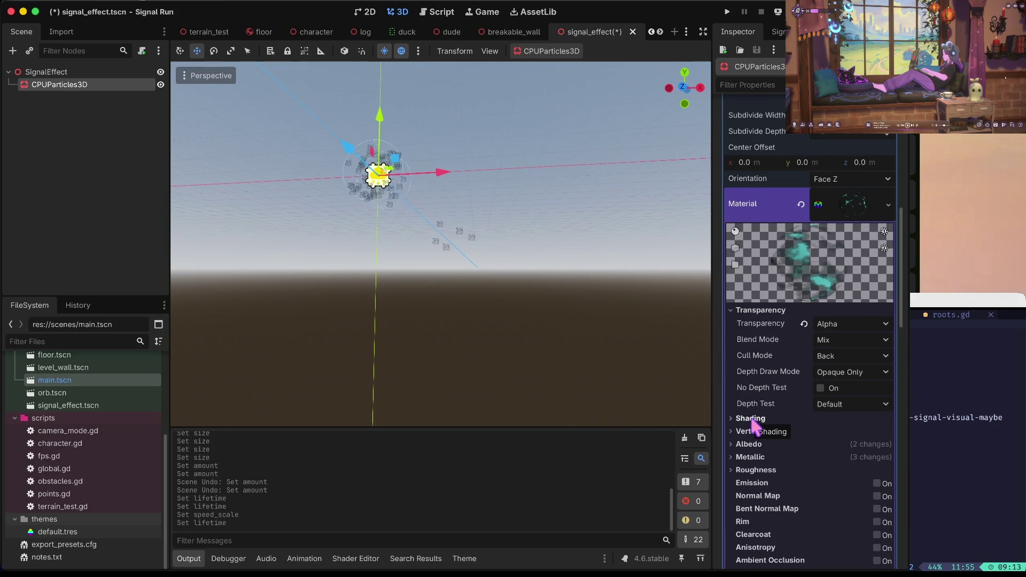
{"action": "left_click", "coordinate": [859, 205]}
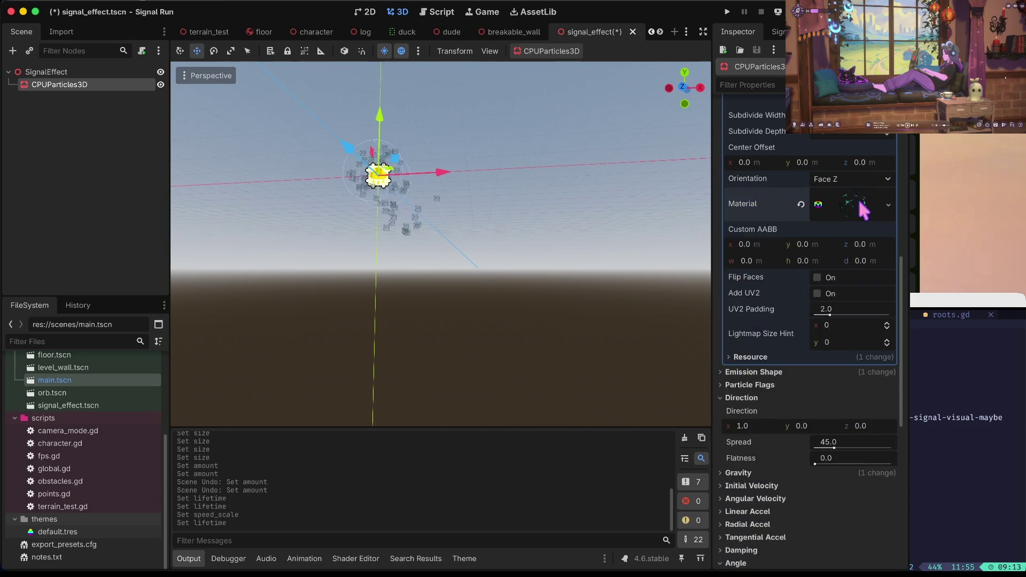
{"action": "scroll", "coordinate": [861, 206], "scroll_direction": "up", "scroll_amount": 5}
- Set the quad mesh size to 0.3 × 0.3 m, save signal_effect.tscn, and run the game
{"action": "left_click", "coordinate": [845, 185]}
{"action": "type", "text": "0.3"}
{"action": "key", "text": "Tab"}
{"action": "type", "text": "0.3"}
{"action": "key", "text": "Tab"}
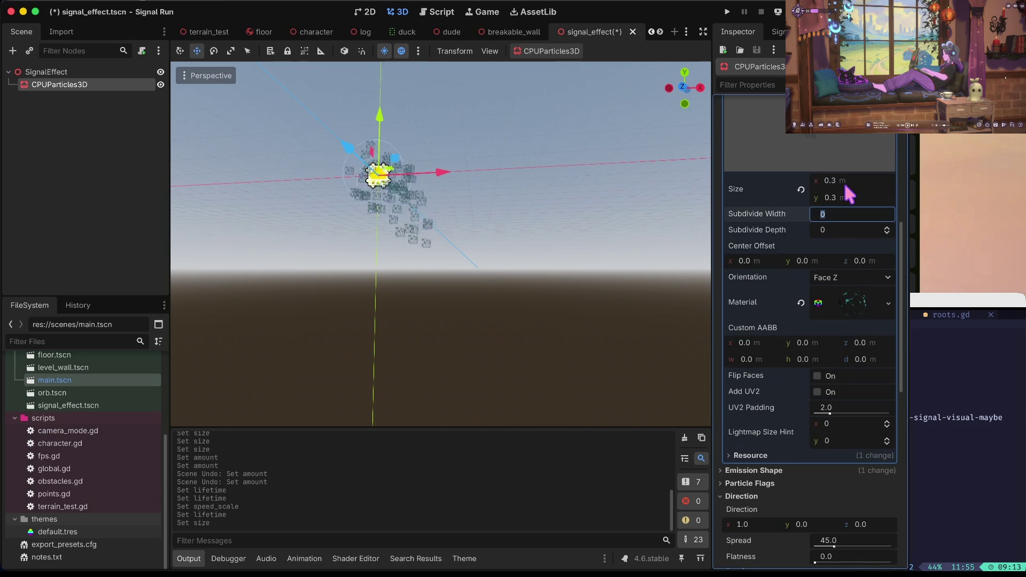
{"action": "scroll", "coordinate": [845, 183], "scroll_direction": "up", "scroll_amount": 3}
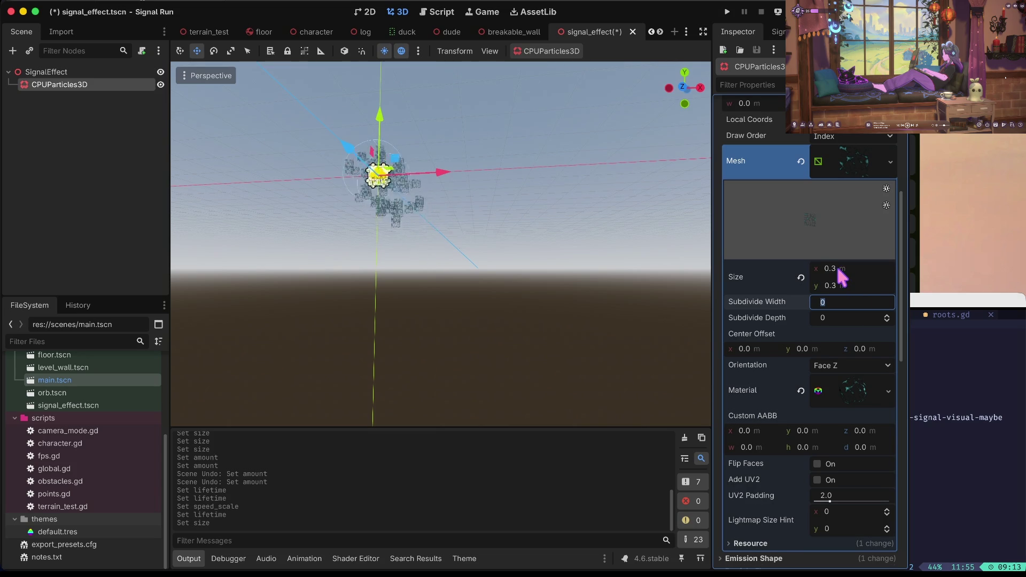
{"action": "scroll", "coordinate": [841, 275], "scroll_direction": "up", "scroll_amount": 1}
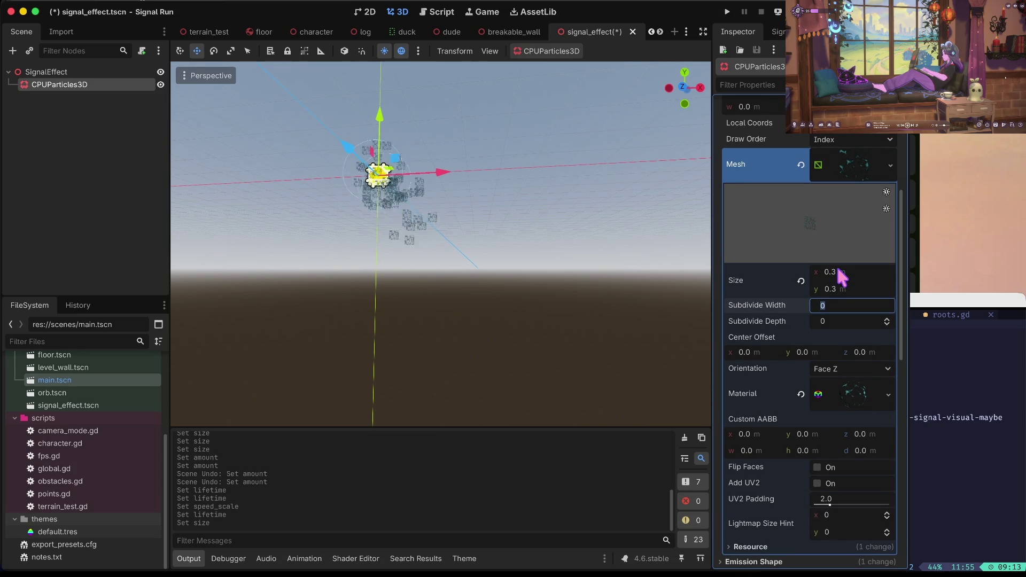
{"action": "scroll", "coordinate": [837, 269], "scroll_direction": "down", "scroll_amount": 5}
{"action": "key", "text": "ctrl+s"}
{"action": "key", "text": "super+b"}
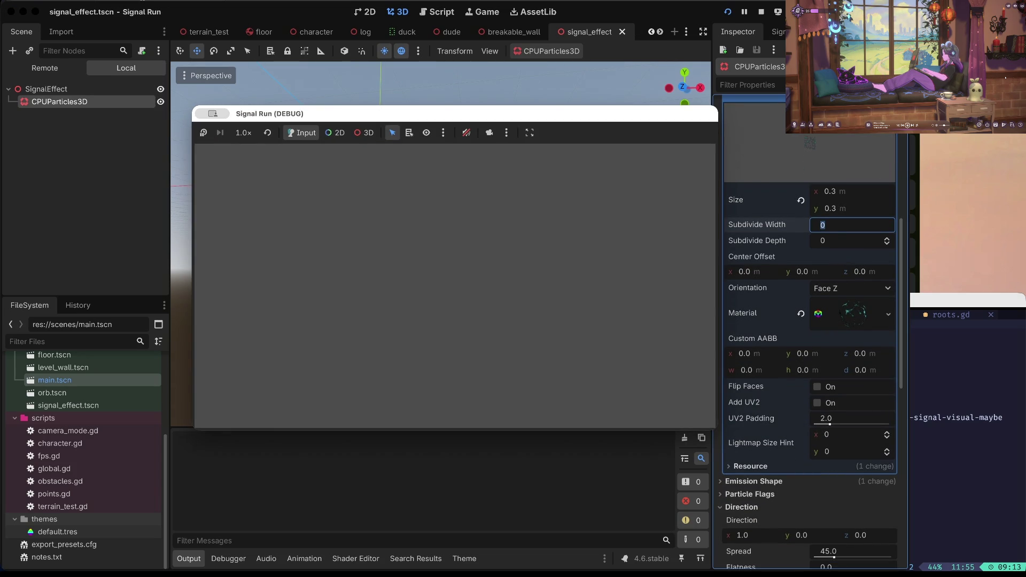
- Stop the game, switch off Emitting on the particles, and save the scene
{"action": "left_click", "coordinate": [761, 12]}
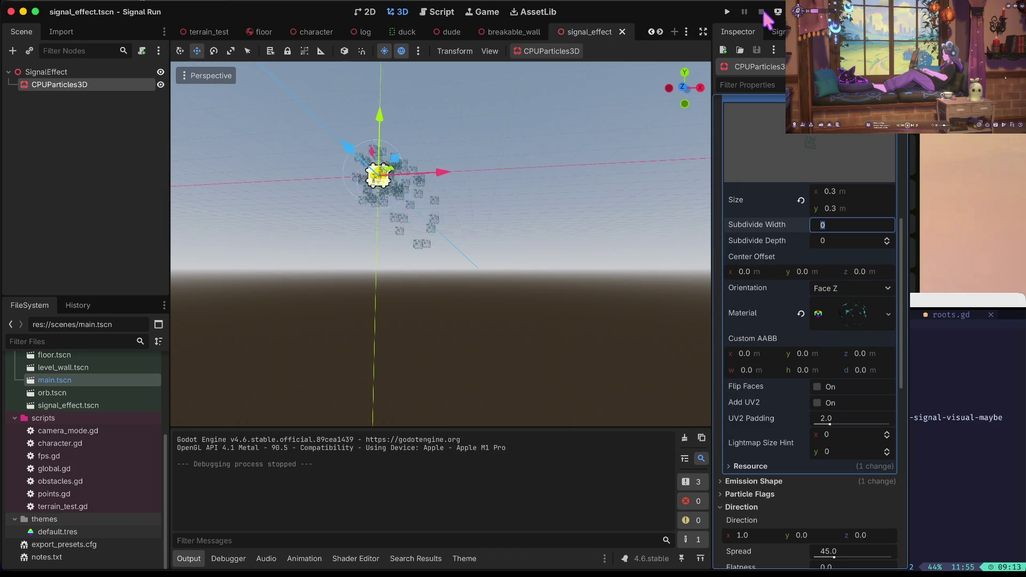
{"action": "scroll", "coordinate": [812, 198], "scroll_direction": "up", "scroll_amount": 10}
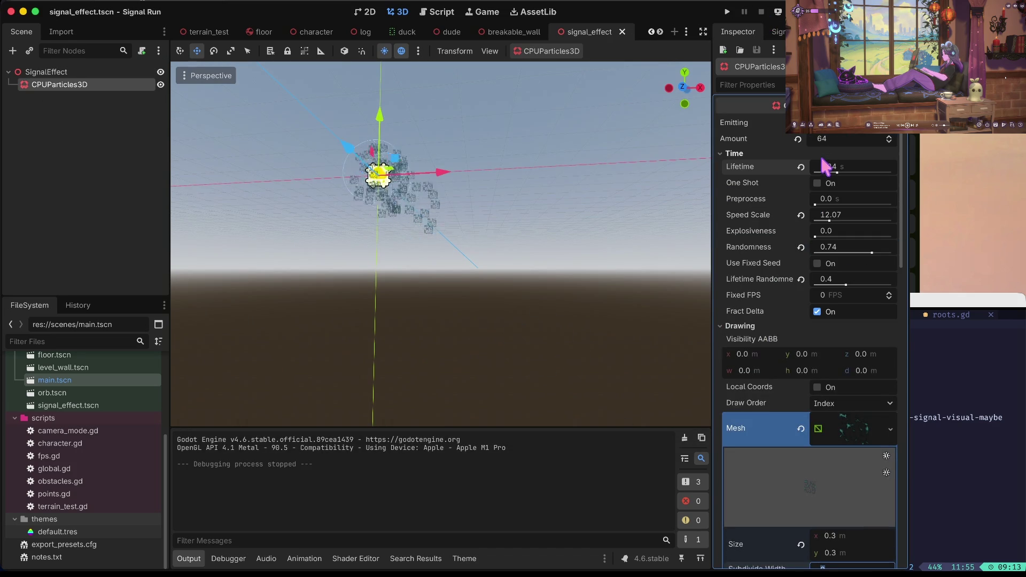
{"action": "left_click", "coordinate": [818, 124]}
{"action": "key", "text": "ctrl+s"}
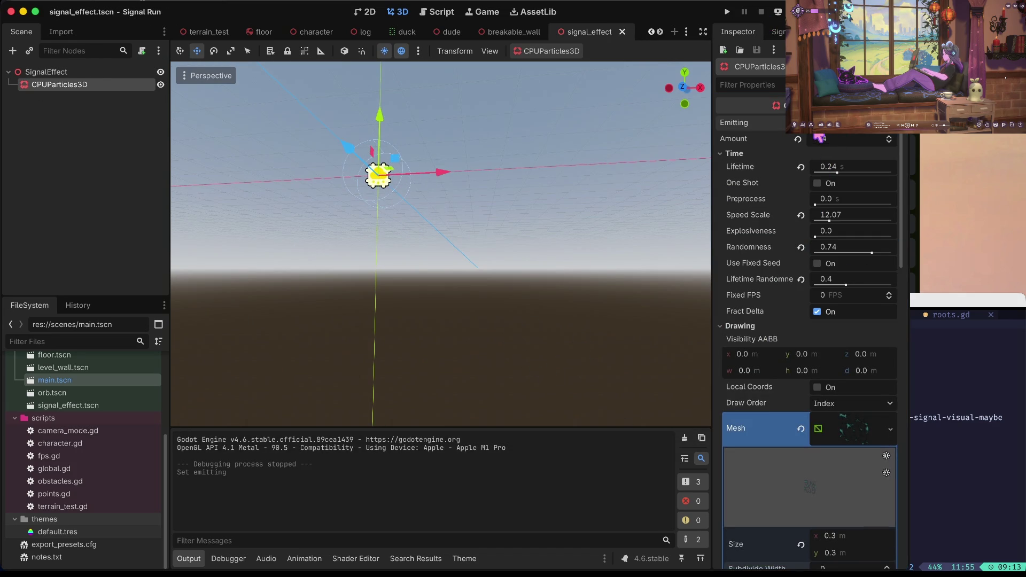
- Relaunch the game, start a round to test the particle bursts, then stop it
{"action": "key", "text": "super+b"}
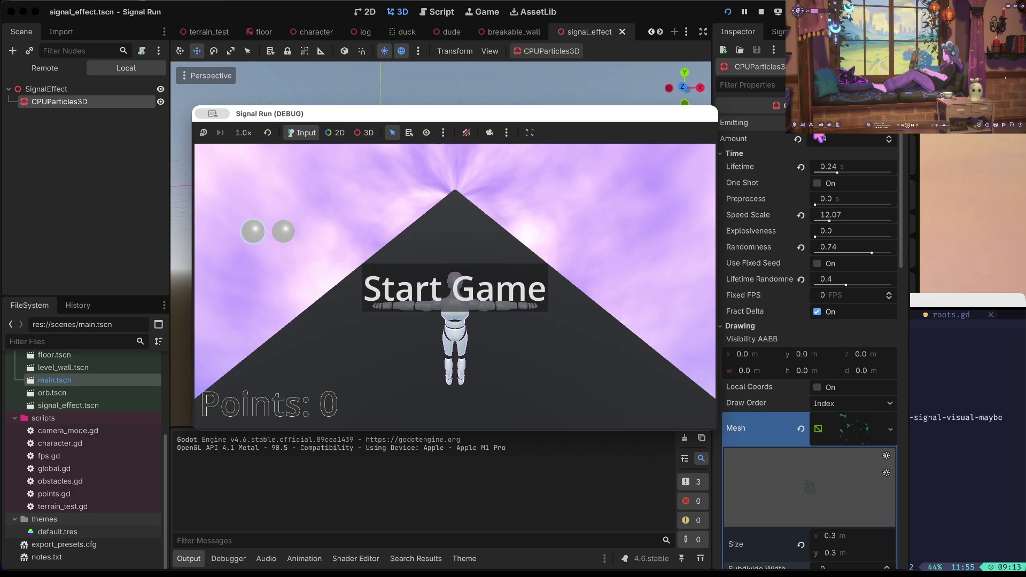
{"action": "key", "text": "Return"}
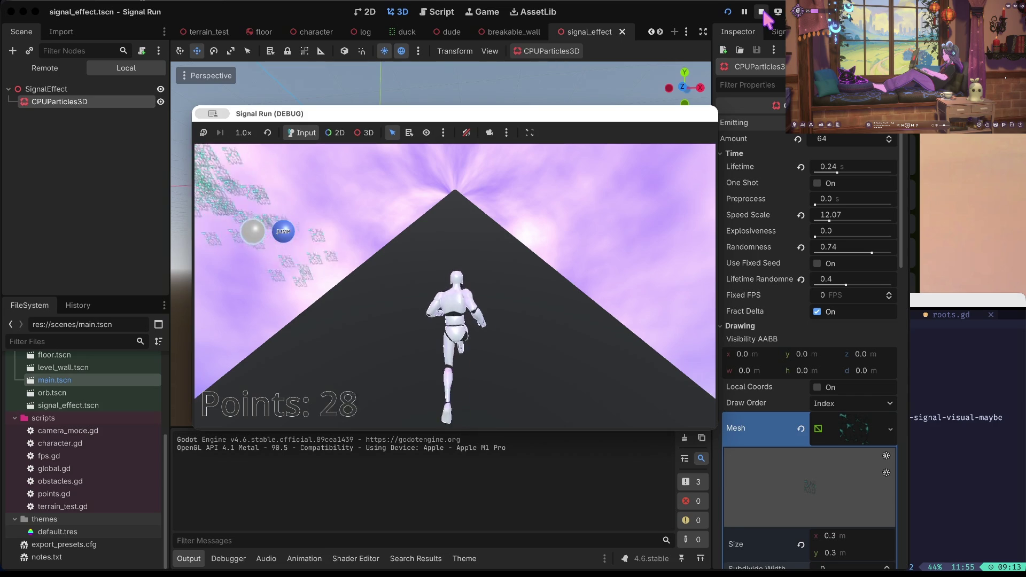
{"action": "key", "text": "super+period"}
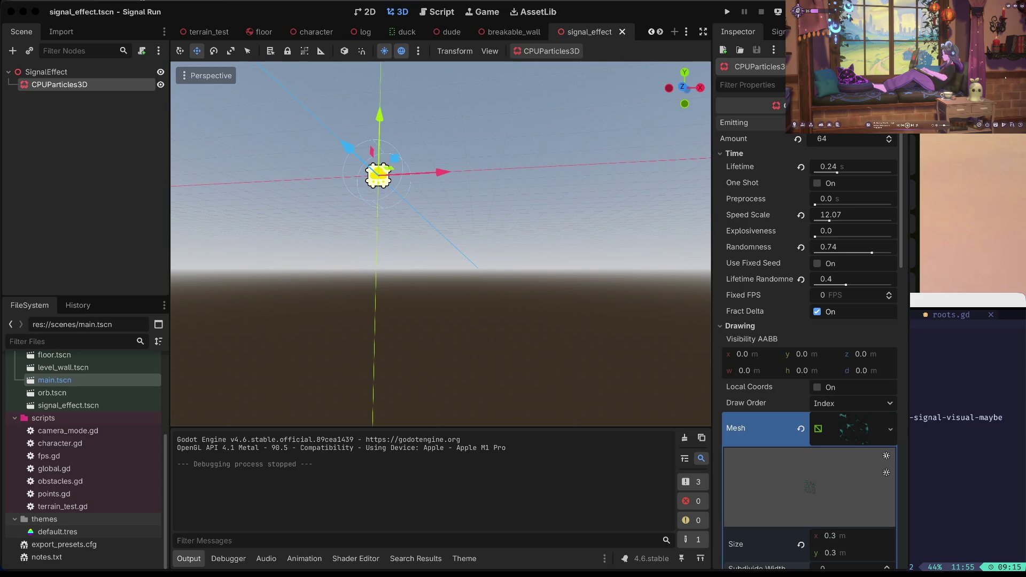
- Open main.tscn and delete the SignalEffect node under Node3D, confirming with OK
{"action": "left_click", "coordinate": [789, 462]}
{"action": "left_click", "coordinate": [44, 75]}
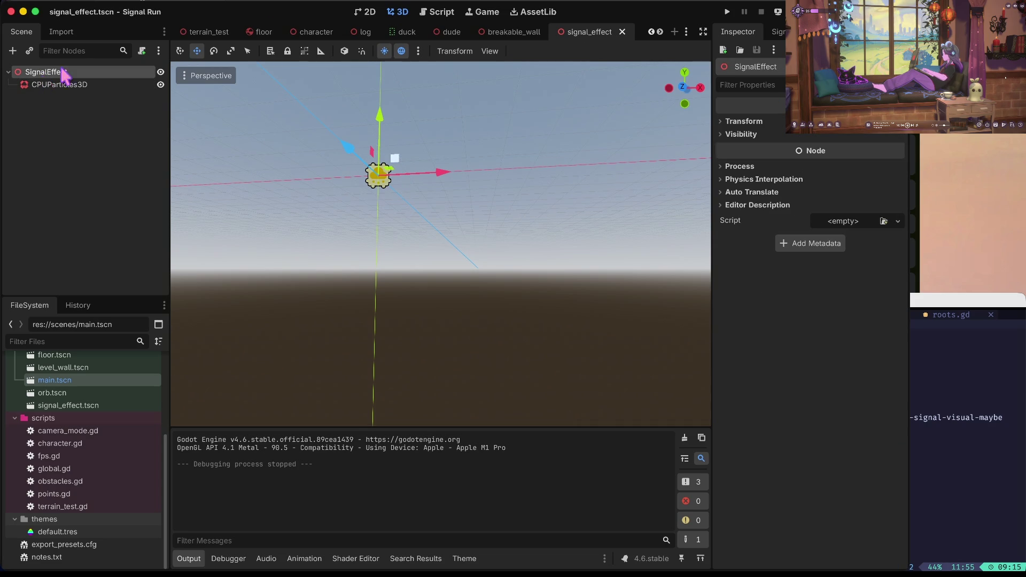
{"action": "double_click", "coordinate": [56, 381]}
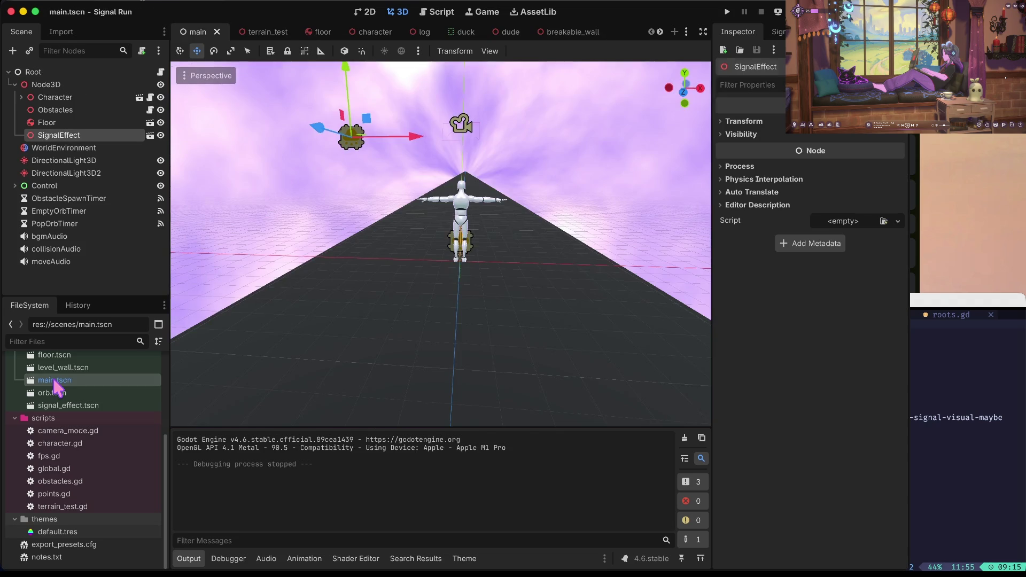
{"action": "right_click", "coordinate": [88, 135]}
{"action": "left_click", "coordinate": [131, 461]}
{"action": "left_click", "coordinate": [488, 283]}
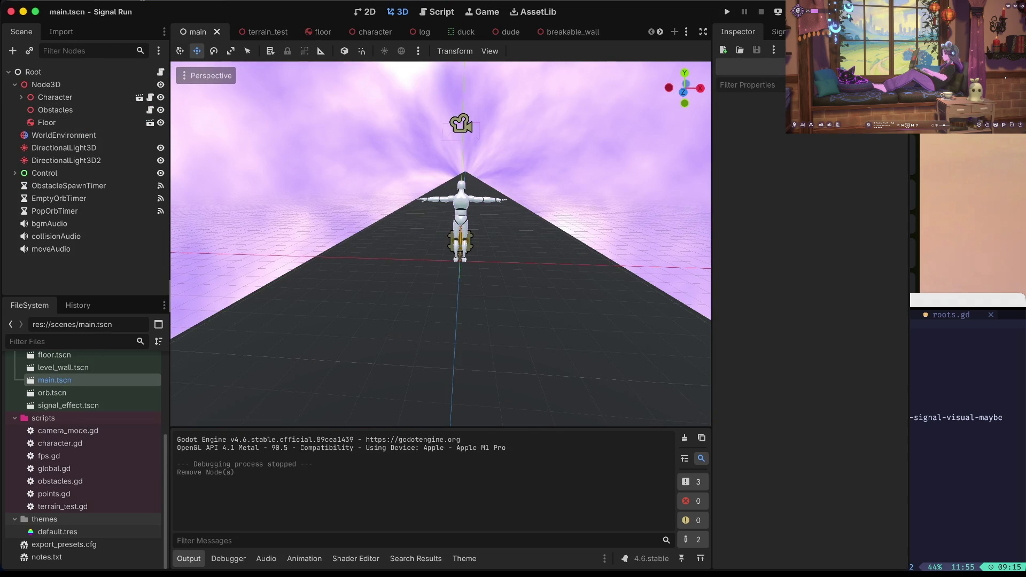
{"action": "scroll", "coordinate": [81, 438], "scroll_direction": "up", "scroll_amount": 5}
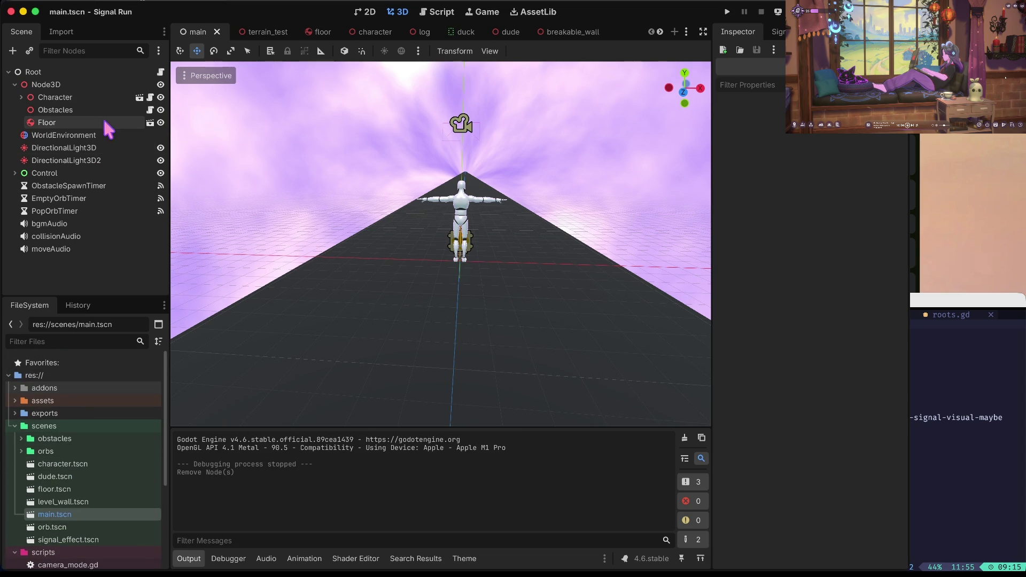
{"action": "right_click", "coordinate": [47, 428]}
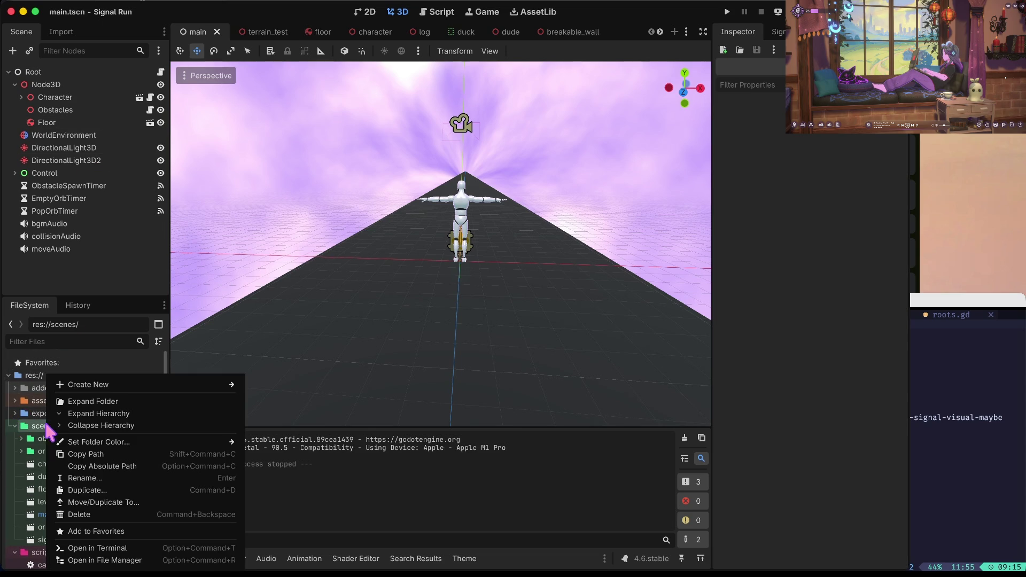
- Create a new 3D scene named electrical_wire in res://scenes/ with an ElectricalWire root
{"action": "mouse_move", "coordinate": [129, 385]}
{"action": "left_click", "coordinate": [291, 396]}
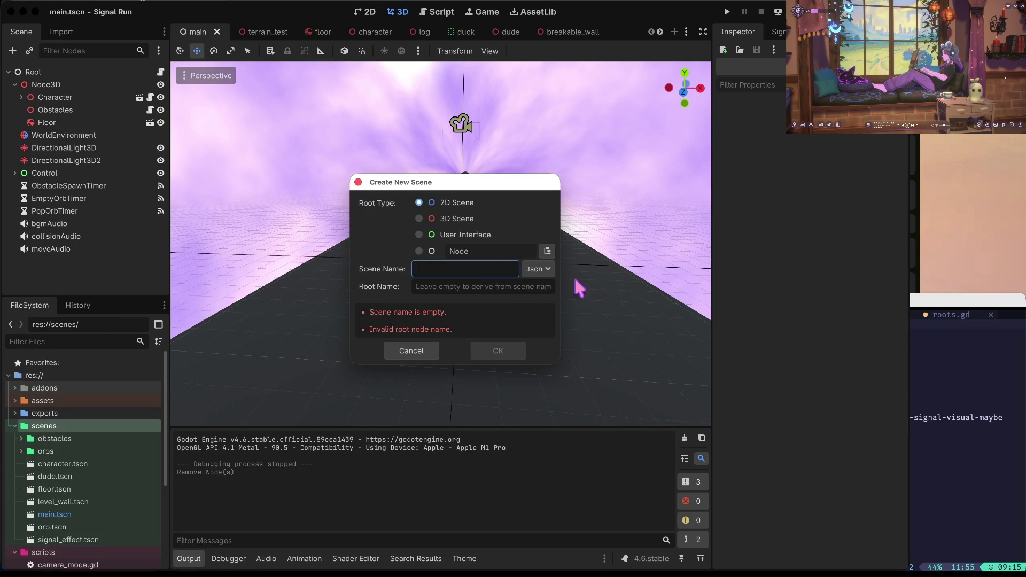
{"action": "left_click", "coordinate": [421, 219]}
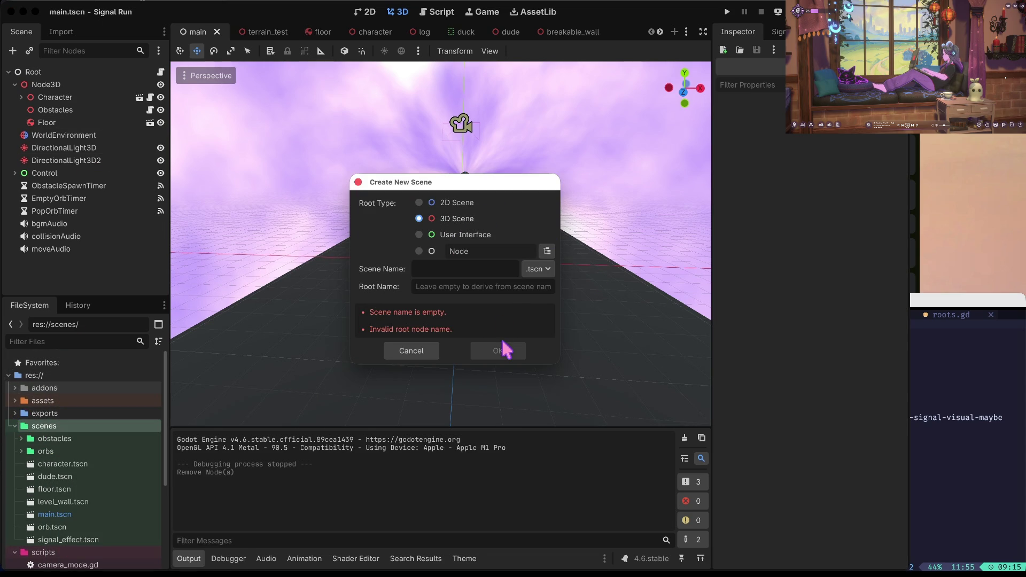
{"action": "left_click", "coordinate": [485, 272]}
{"action": "type", "text": "w"}
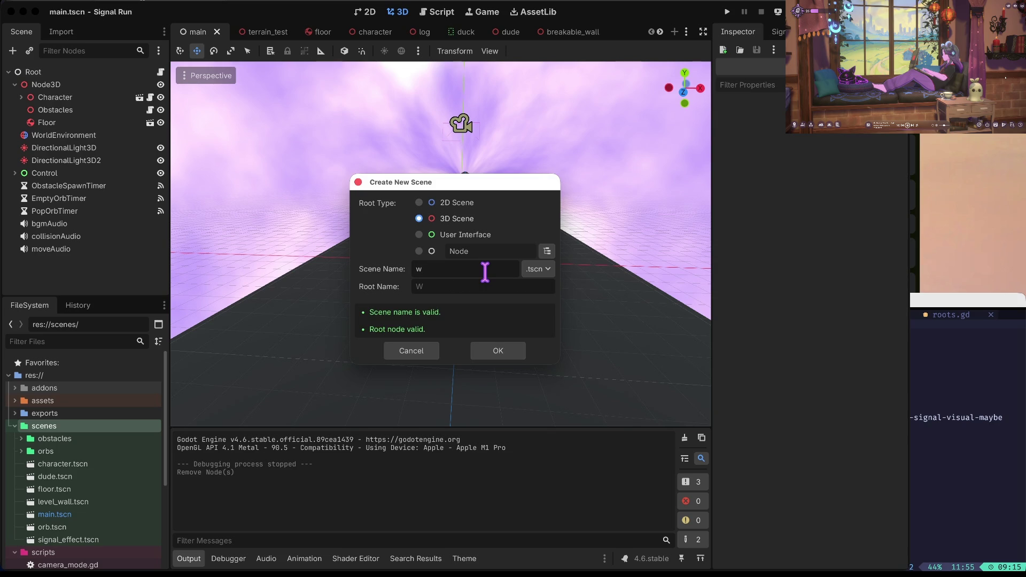
{"action": "type", "text": "rd"}
{"action": "key", "text": "BackSpace"}
{"action": "key", "text": "BackSpace"}
{"action": "key", "text": "BackSpace"}
{"action": "key", "text": "BackSpace"}
{"action": "key", "text": "BackSpace"}
{"action": "key", "text": "BackSpace"}
{"action": "type", "text": "electrical"}
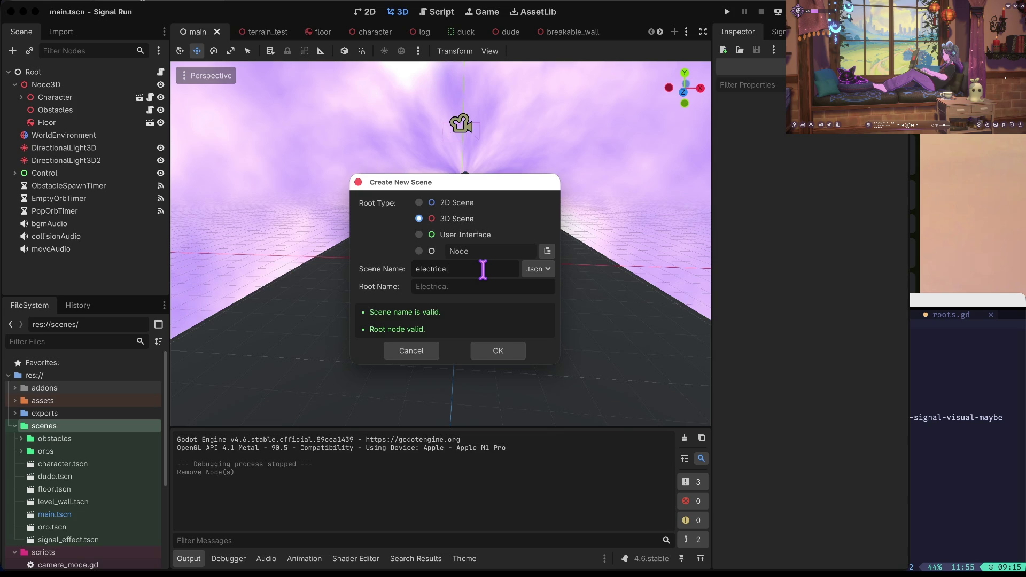
{"action": "type", "text": "_wire"}
{"action": "left_click", "coordinate": [504, 357]}
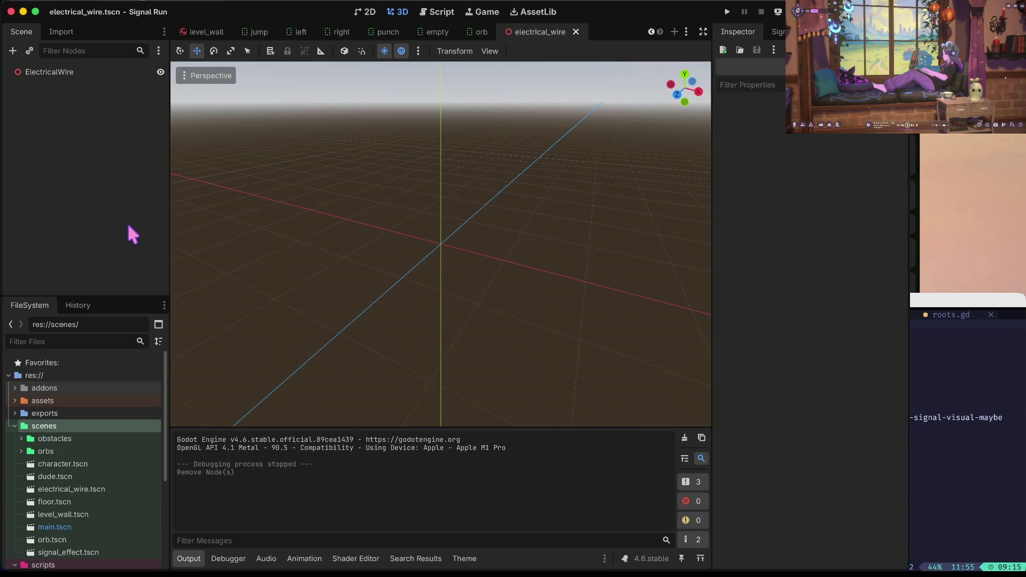
- Add a MeshInstance3D child node under the ElectricalWire root
{"action": "left_click", "coordinate": [67, 72]}
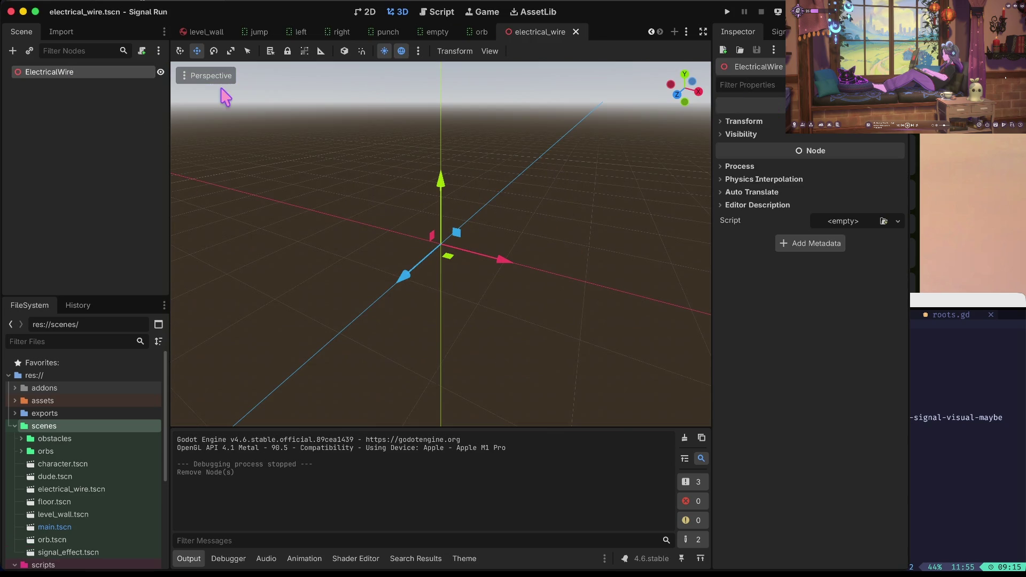
{"action": "right_click", "coordinate": [89, 76]}
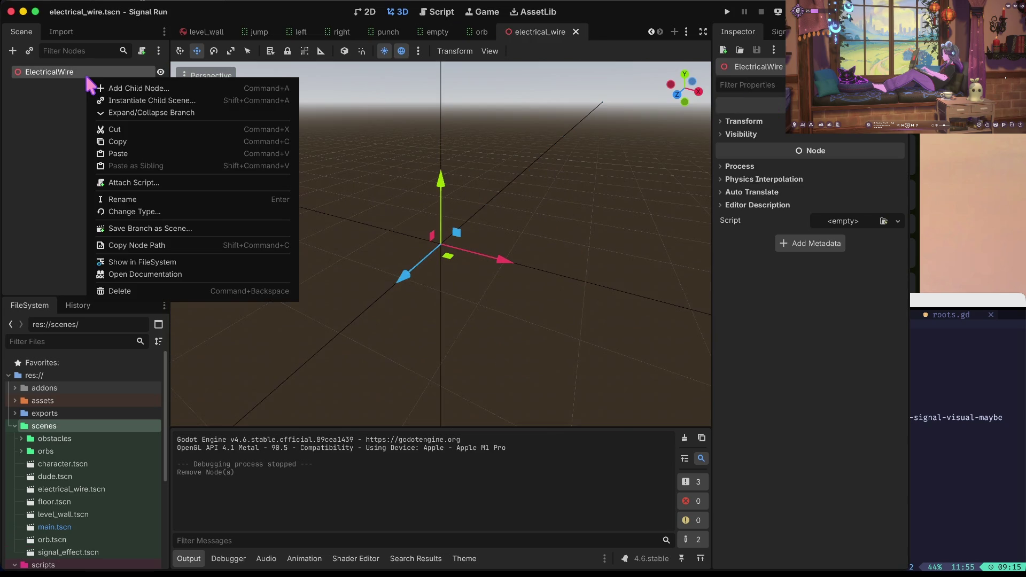
{"action": "left_click", "coordinate": [188, 88]}
{"action": "type", "text": "mesh"}
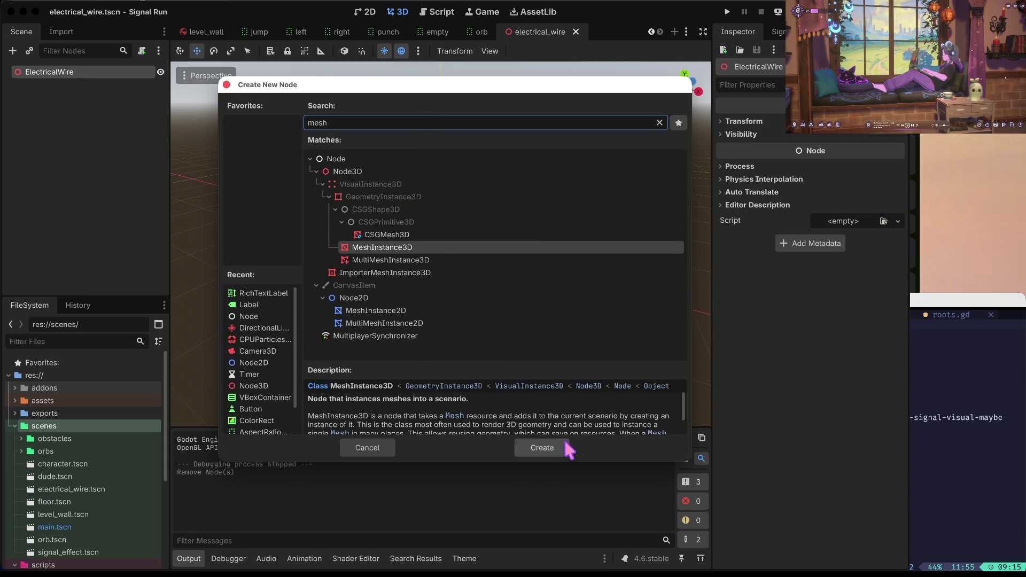
{"action": "left_click", "coordinate": [547, 434]}
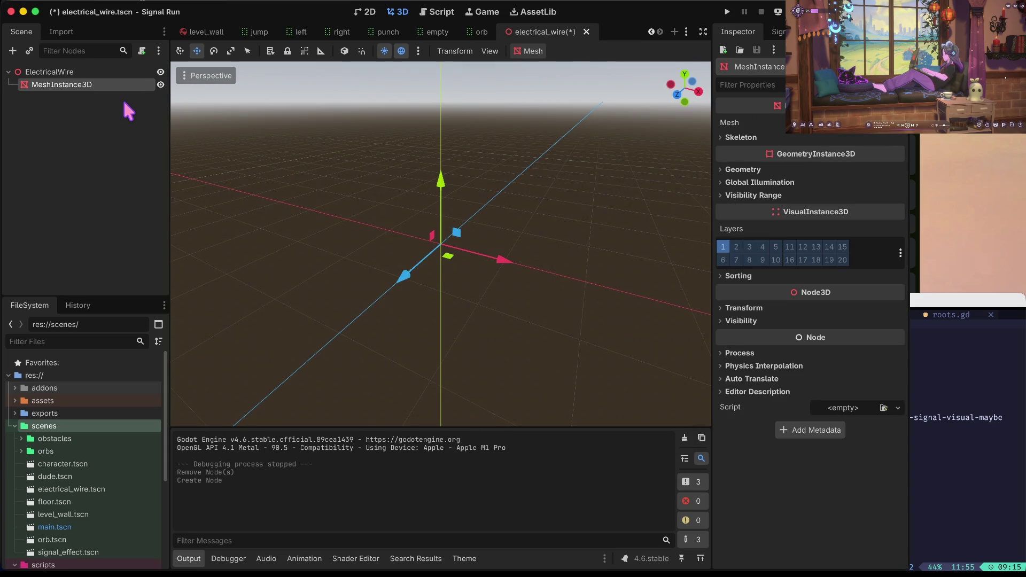
- Select the MeshInstance3D and bring up its Mesh type choices
{"action": "left_click", "coordinate": [69, 73]}
{"action": "left_click", "coordinate": [70, 85]}
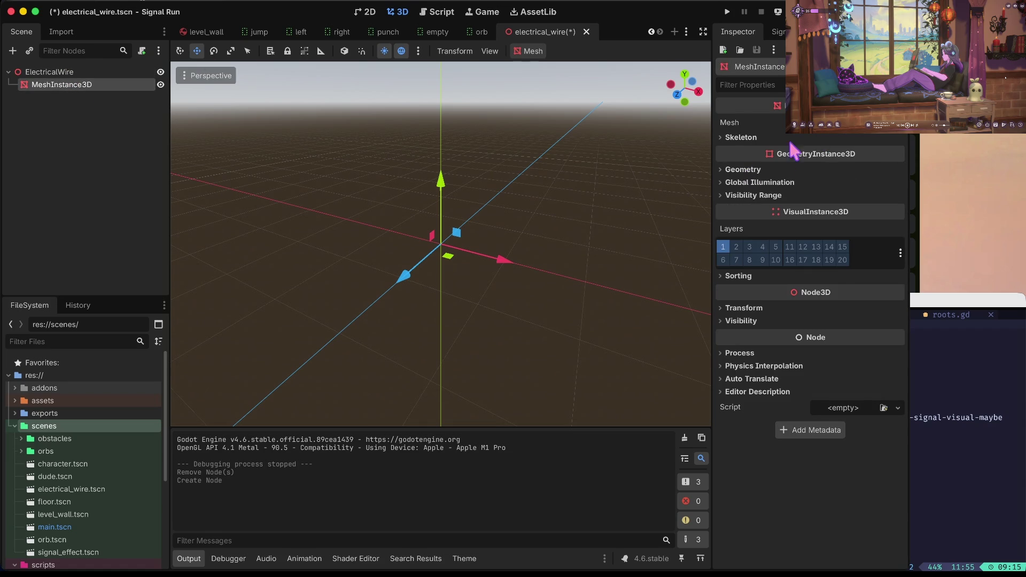
{"action": "left_click", "coordinate": [845, 122]}
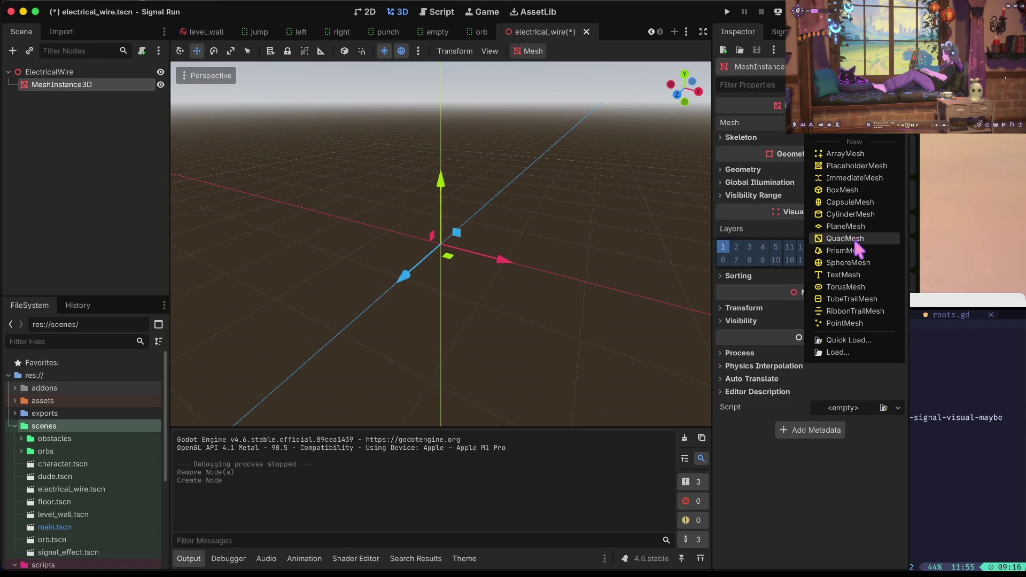
- Assign a new RibbonTrailMesh to the Mesh property and expand its settings
{"action": "left_click", "coordinate": [849, 311]}
{"action": "scroll", "coordinate": [510, 219], "scroll_direction": "up", "scroll_amount": 5}
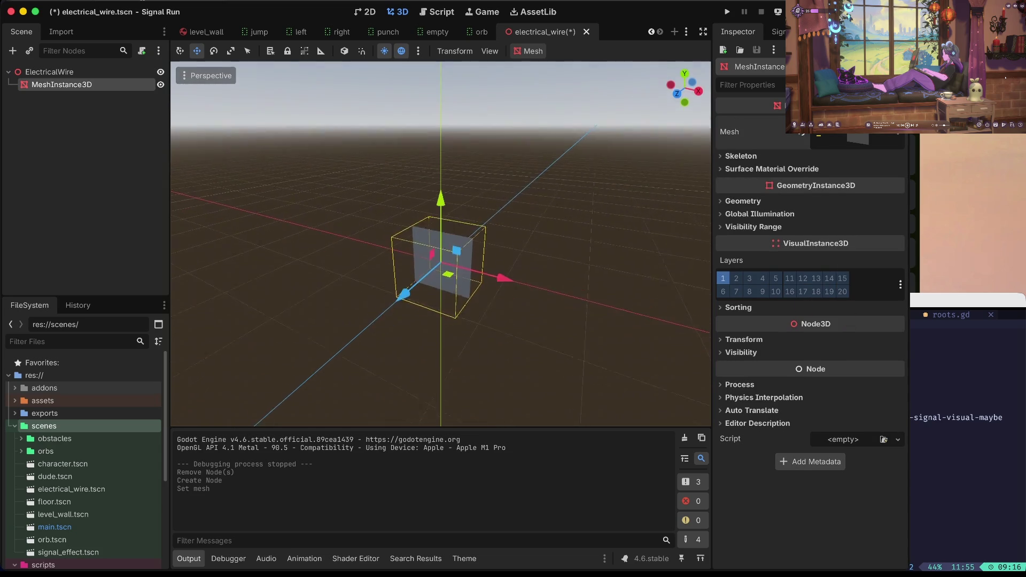
{"action": "scroll", "coordinate": [686, 96], "scroll_direction": "down", "scroll_amount": 5}
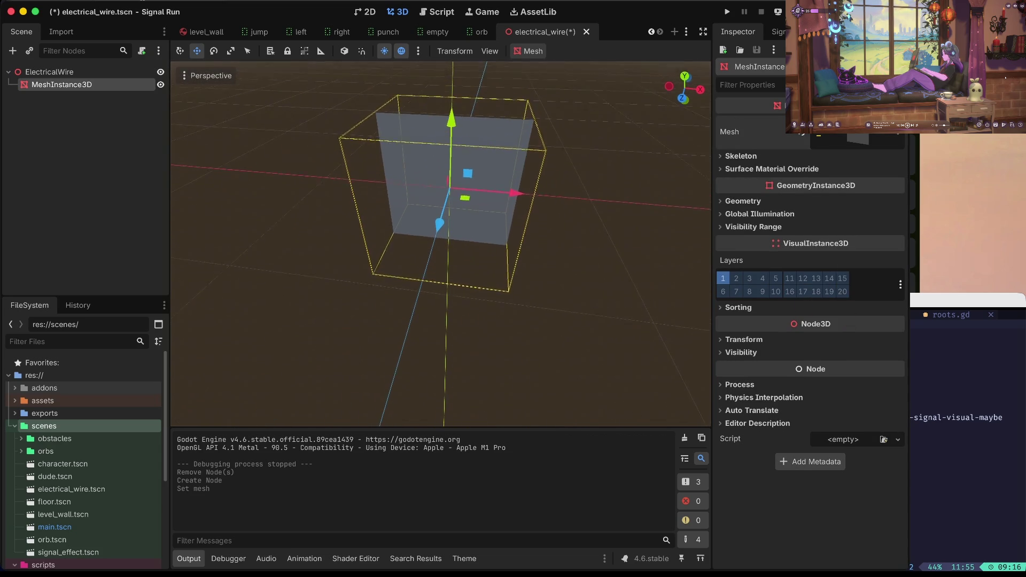
{"action": "left_click", "coordinate": [874, 140]}
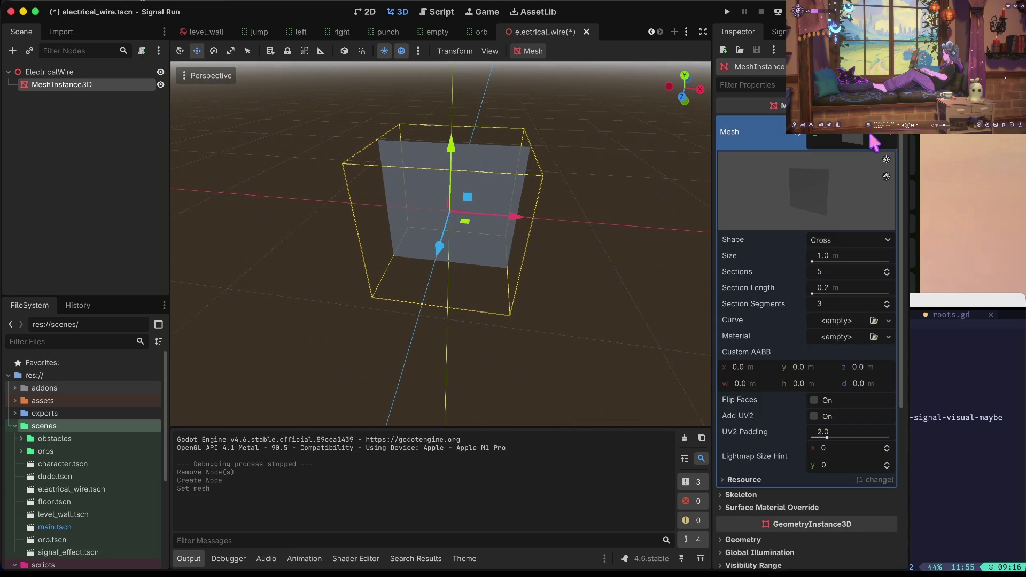
{"action": "scroll", "coordinate": [812, 176], "scroll_direction": "down", "scroll_amount": 3}
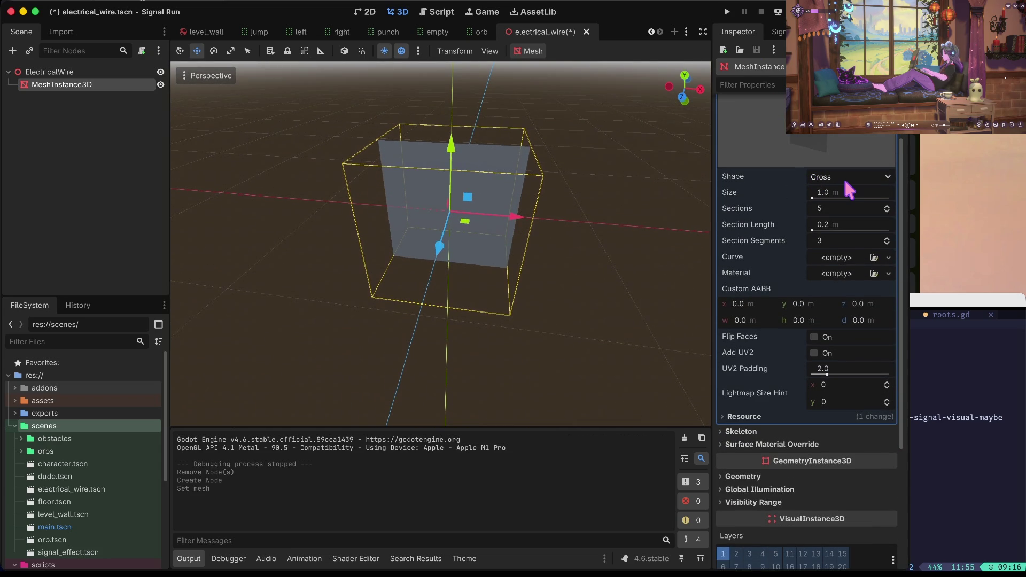
- Stretch the ribbon to 6.05 m long and set its shape to Flat
{"action": "left_click", "coordinate": [847, 177]}
{"action": "left_click", "coordinate": [836, 195]}
{"action": "left_click", "coordinate": [848, 176]}
{"action": "left_click", "coordinate": [849, 208]}
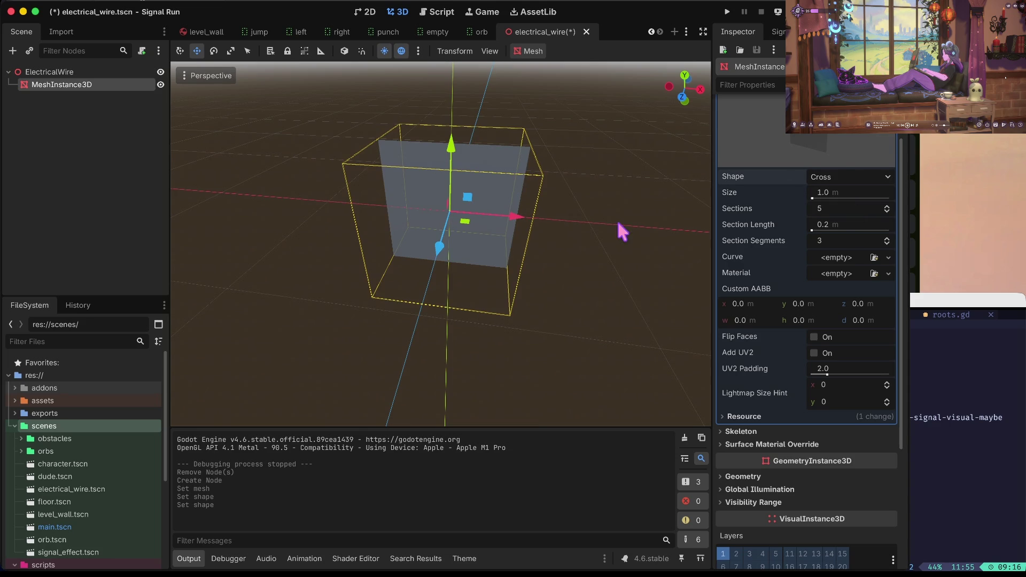
{"action": "left_click_drag", "start_coordinate": [422, 267], "coordinate": [458, 292]}
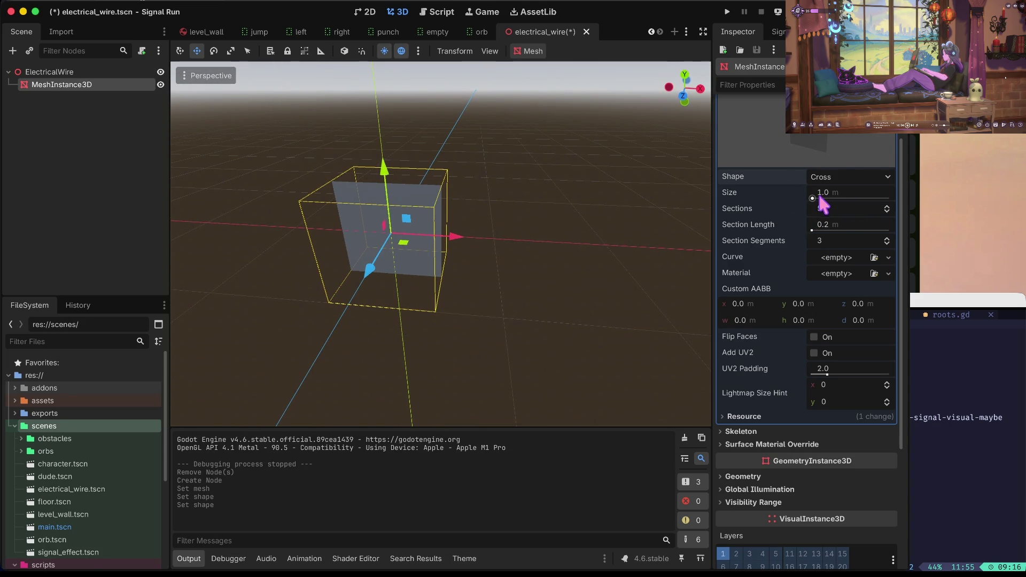
{"action": "left_click_drag", "start_coordinate": [812, 199], "coordinate": [816, 198]}
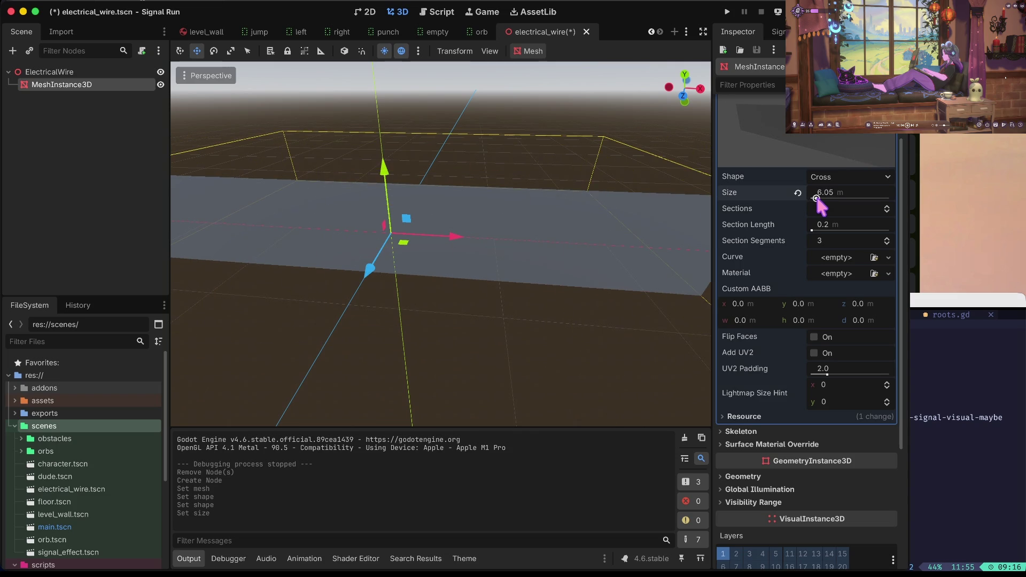
{"action": "left_click_drag", "start_coordinate": [441, 244], "coordinate": [497, 254]}
{"action": "left_click", "coordinate": [851, 180]}
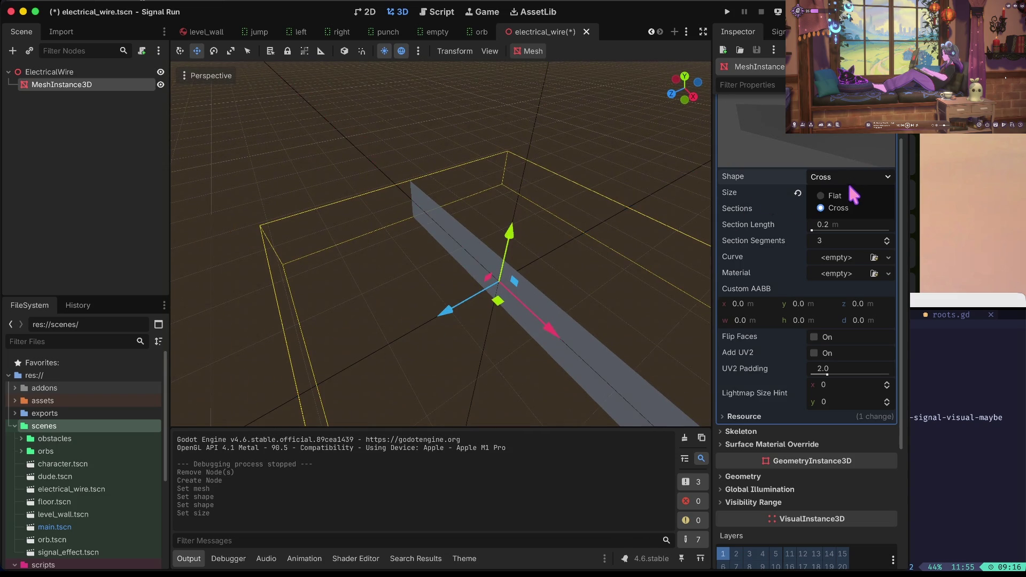
{"action": "left_click", "coordinate": [845, 188]}
{"action": "mouse_move", "coordinate": [586, 308]}
{"action": "left_mouse_down"}
{"action": "mouse_move", "coordinate": [551, 283]}
{"action": "mouse_move", "coordinate": [584, 305]}
{"action": "left_mouse_up"}
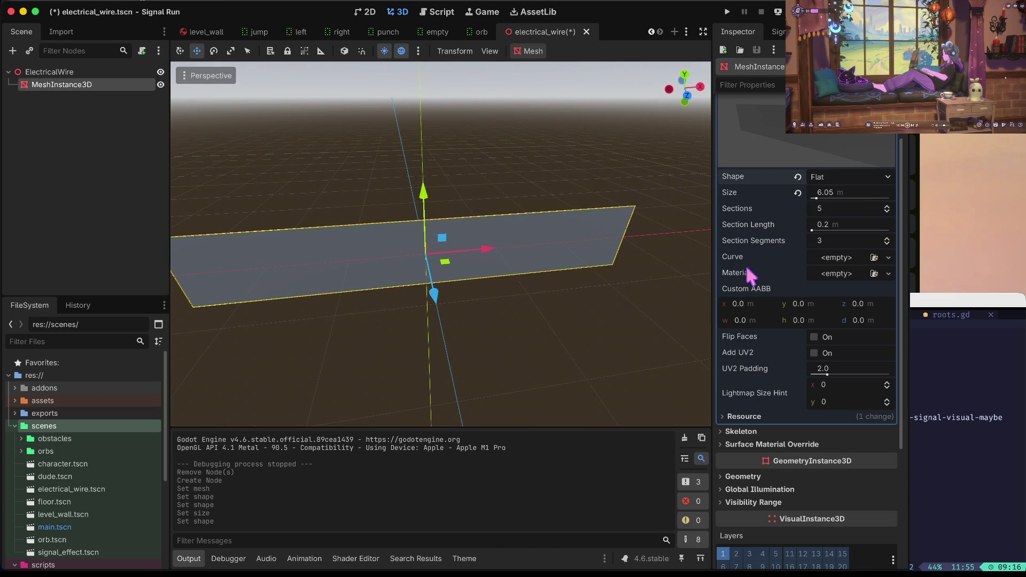
- Enter 6 as initial Section Segments and Sections values
{"action": "left_click", "coordinate": [847, 240]}
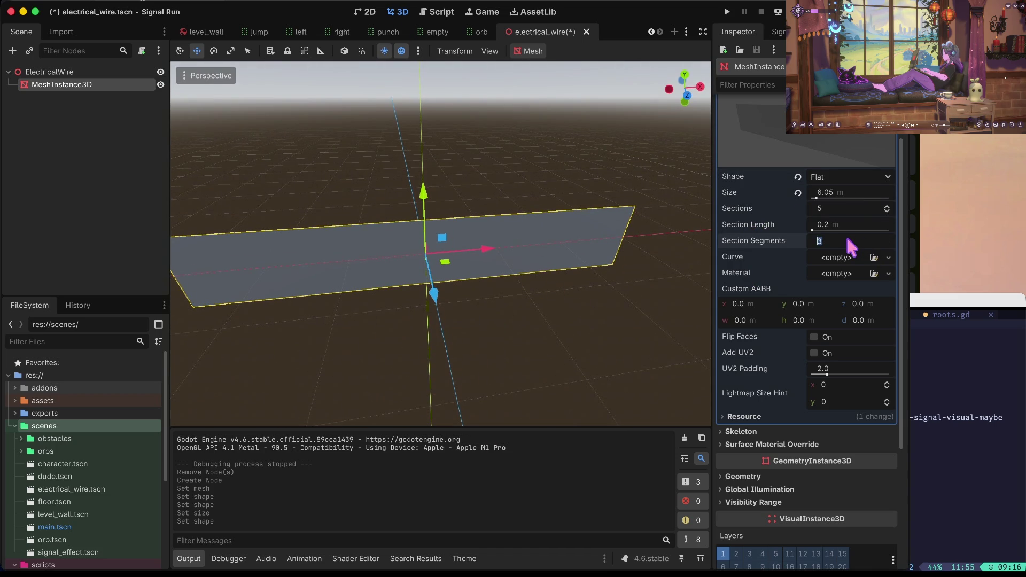
{"action": "type", "text": "6"}
{"action": "key", "text": "Return"}
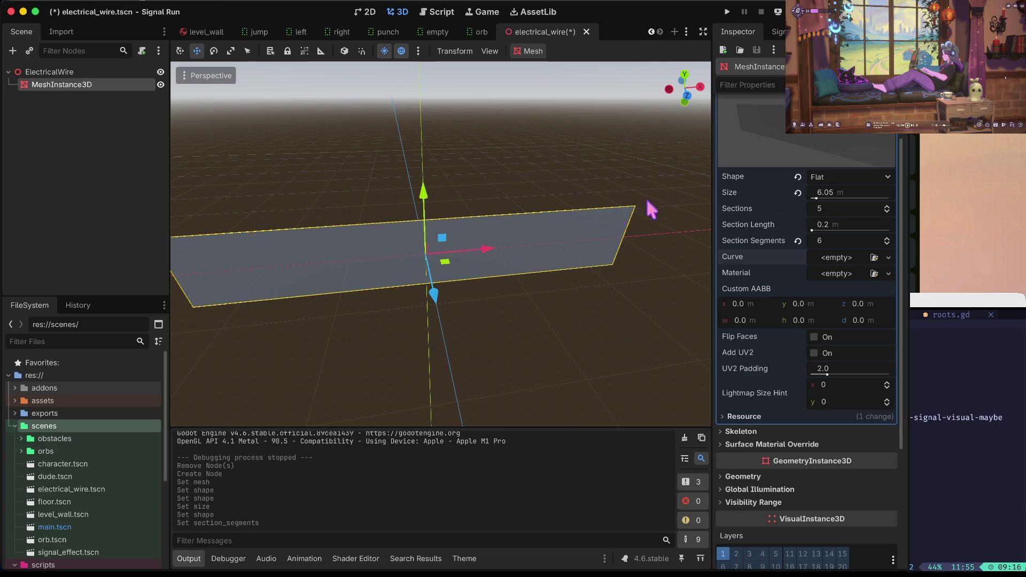
{"action": "left_click", "coordinate": [873, 209]}
{"action": "type", "text": "6"}
{"action": "key", "text": "Tab"}
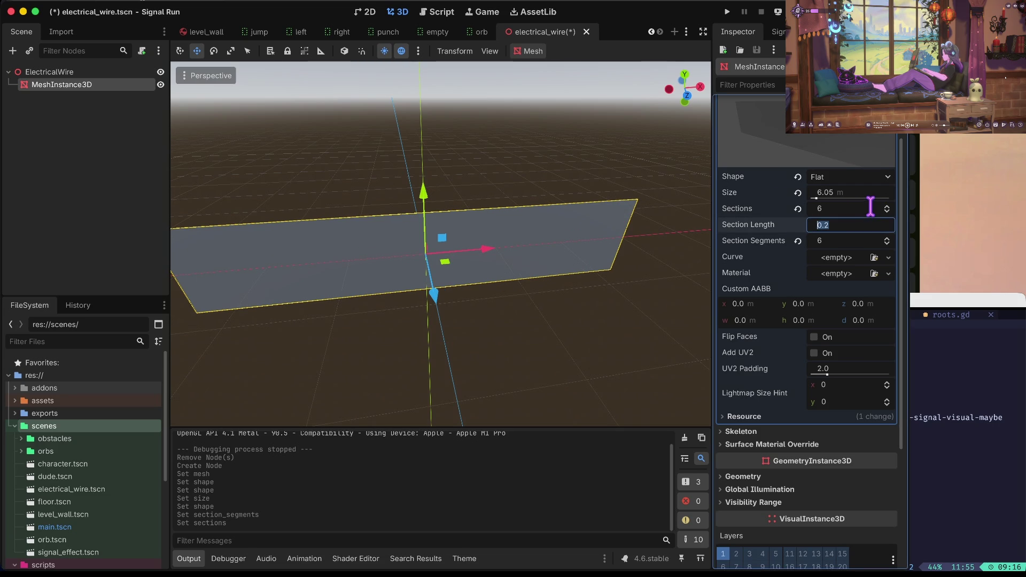
- Settle the ribbon's Sections count at 2
{"action": "left_click", "coordinate": [864, 209]}
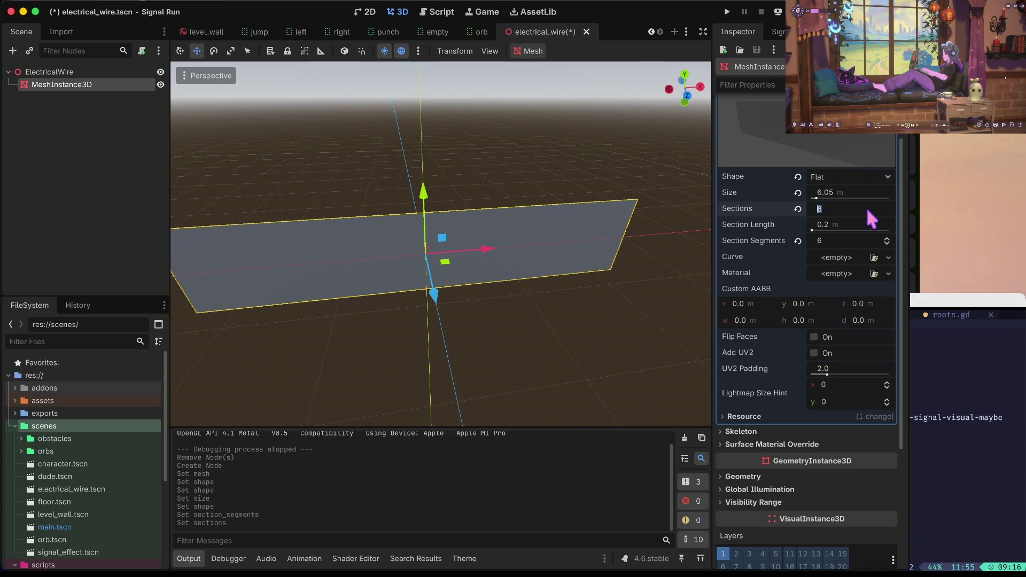
{"action": "type", "text": "10"}
{"action": "key", "text": "Return"}
{"action": "type", "text": "2"}
{"action": "key", "text": "Return"}
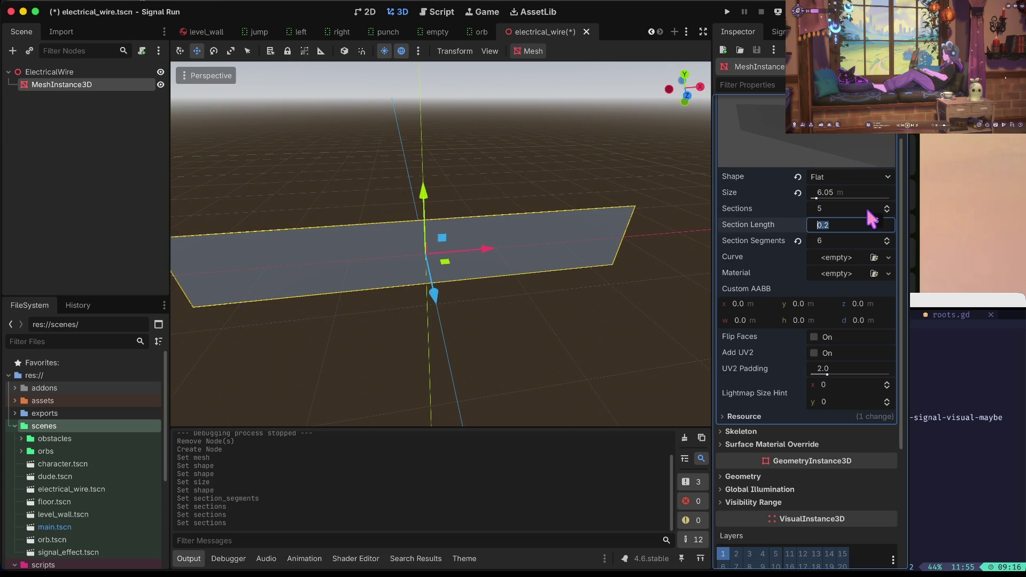
{"action": "key", "text": "Tab"}
{"action": "key", "text": "shift+Tab"}
{"action": "key", "text": "Tab"}
{"action": "key", "text": "shift+Tab"}
{"action": "key", "text": "Tab"}
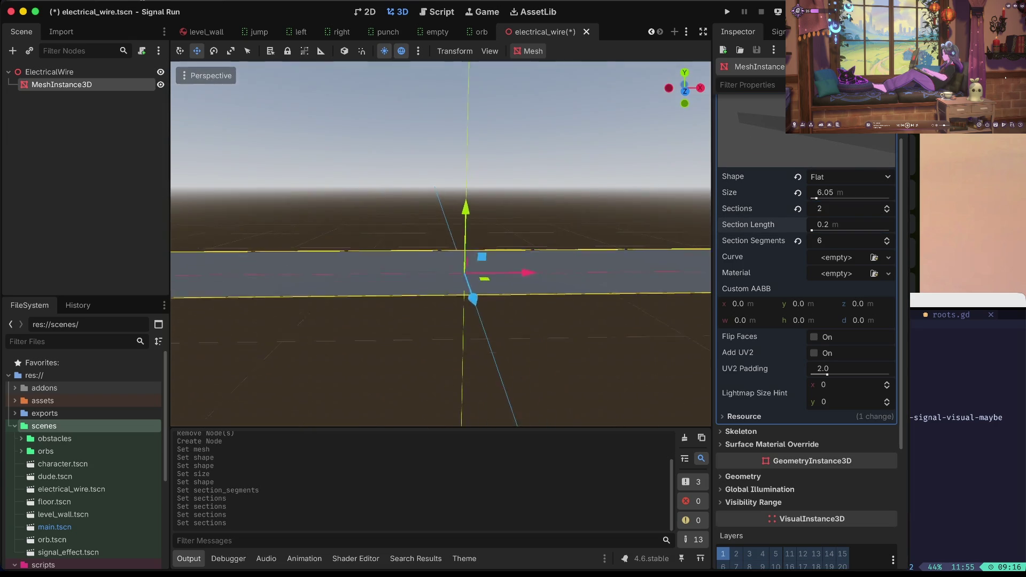
- Set the ribbon's Section Segments to 10
{"action": "left_click", "coordinate": [831, 243]}
{"action": "type", "text": "10"}
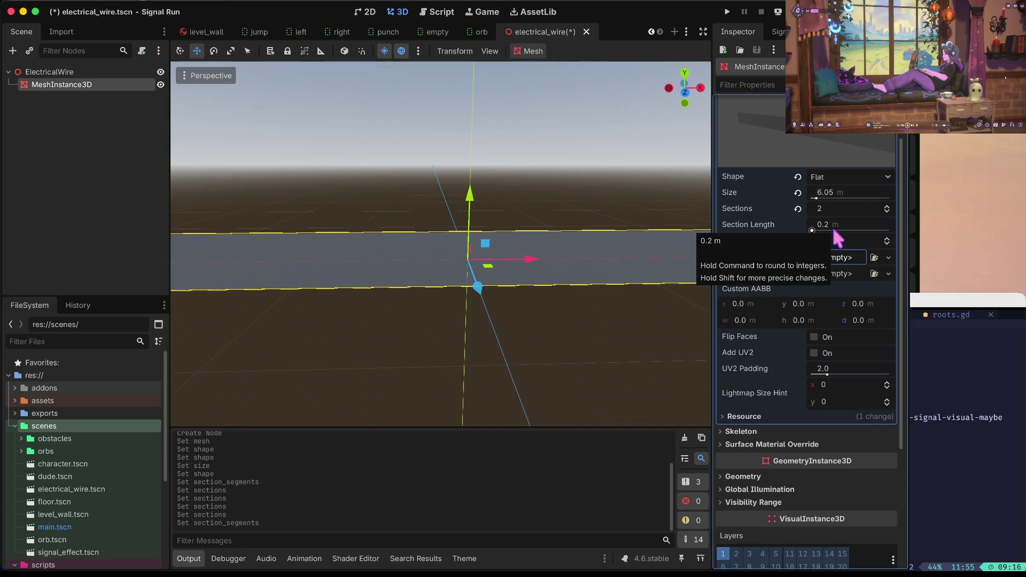
{"action": "key", "text": "Tab"}
{"action": "left_click", "coordinate": [838, 258]}
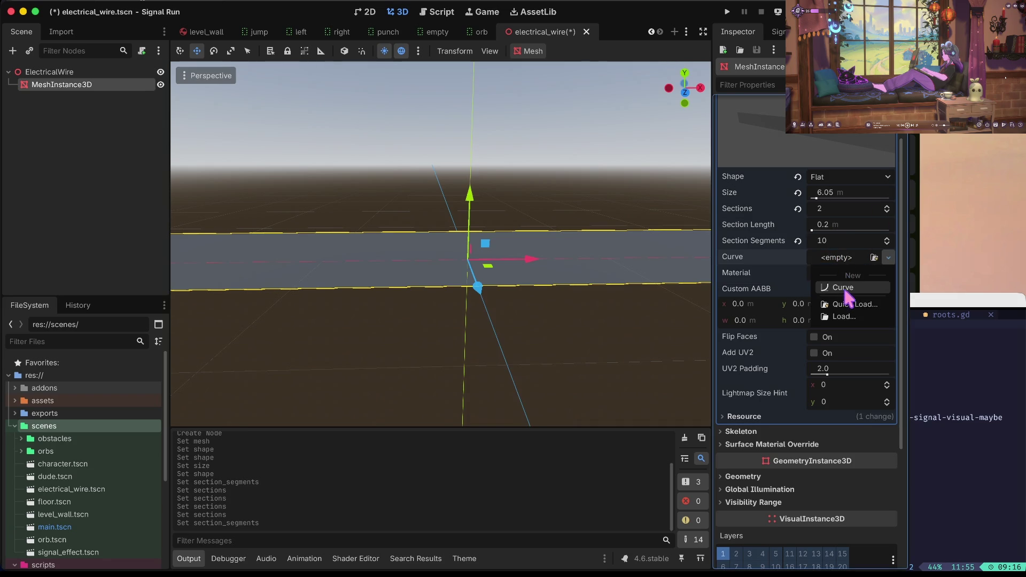
- Create a new width Curve for the ribbon and position its first point
{"action": "left_click", "coordinate": [844, 292]}
{"action": "left_click", "coordinate": [842, 271]}
{"action": "mouse_move", "coordinate": [751, 377]}
{"action": "left_mouse_down"}
{"action": "mouse_move", "coordinate": [749, 402]}
{"action": "mouse_move", "coordinate": [778, 369]}
{"action": "mouse_move", "coordinate": [799, 384]}
{"action": "mouse_move", "coordinate": [839, 323]}
{"action": "mouse_move", "coordinate": [832, 316]}
{"action": "left_mouse_up"}
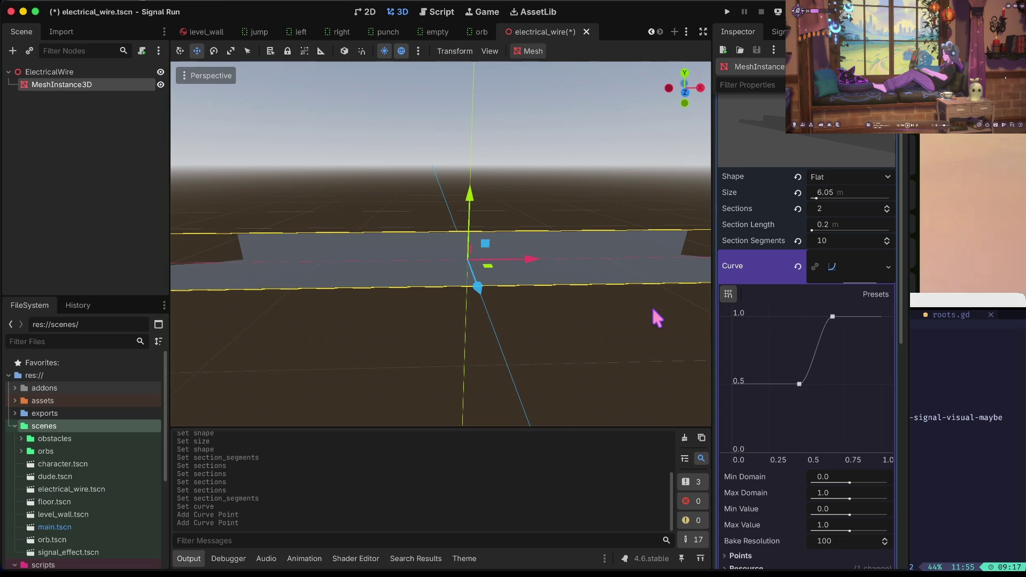
{"action": "key", "text": "f"}
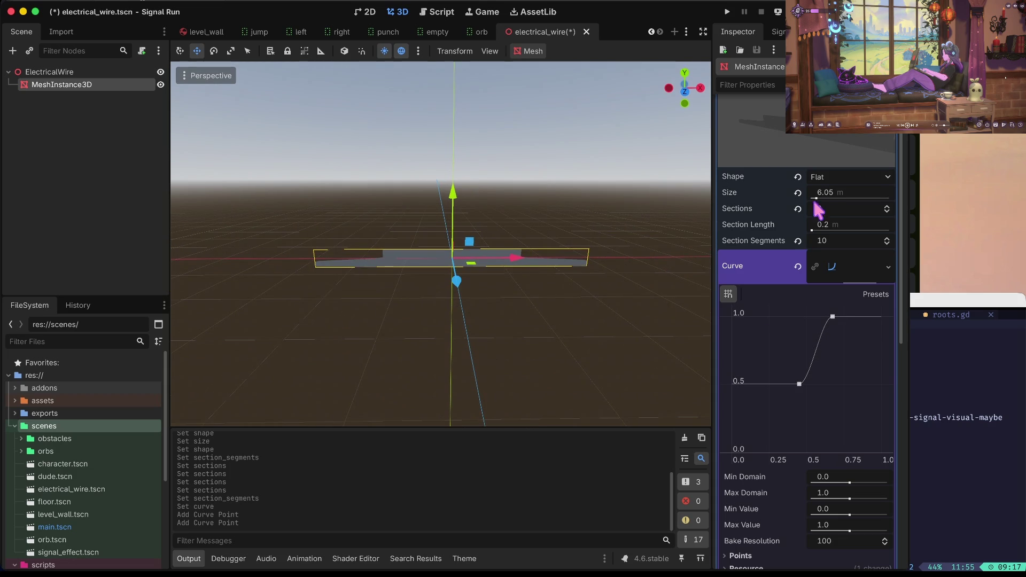
- Set the ribbon to 5 sections with 5 section segments
{"action": "left_click", "coordinate": [832, 209]}
{"action": "type", "text": "5"}
{"action": "key", "text": "Return"}
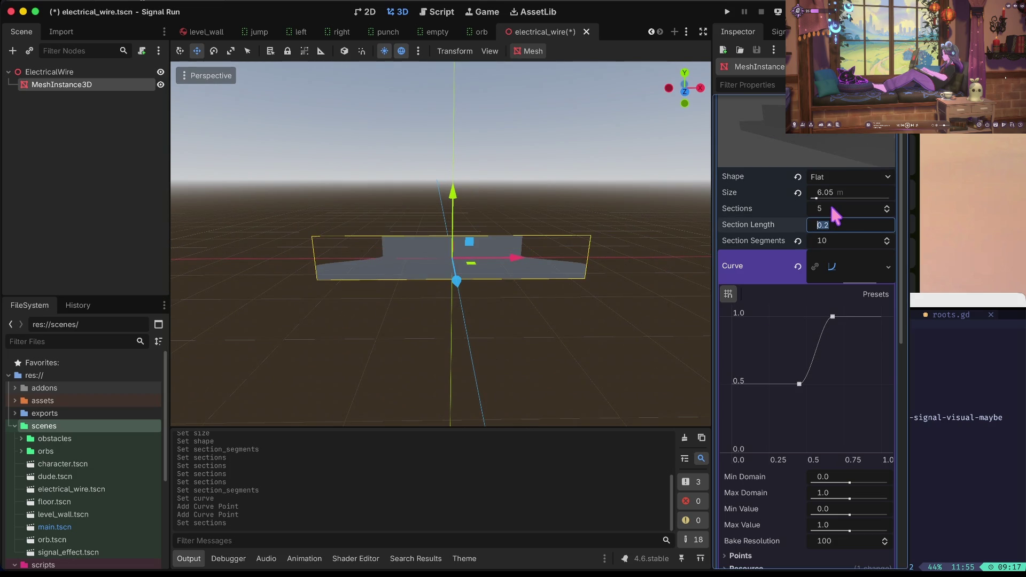
{"action": "left_click", "coordinate": [857, 224]}
{"action": "left_click", "coordinate": [838, 241]}
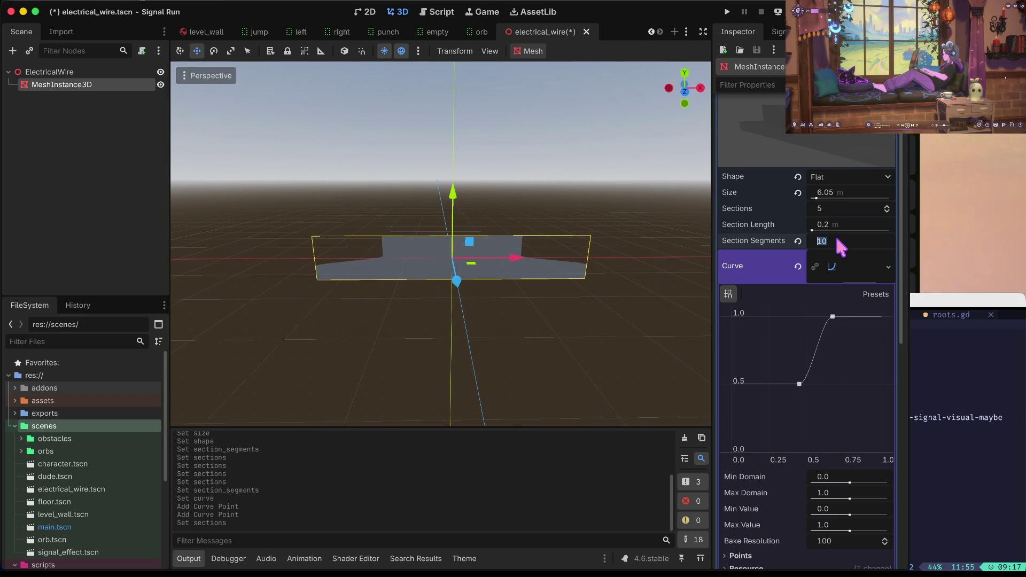
{"action": "type", "text": "2"}
{"action": "key", "text": "Tab"}
{"action": "left_click", "coordinate": [837, 239]}
{"action": "type", "text": "5"}
{"action": "key", "text": "Return"}
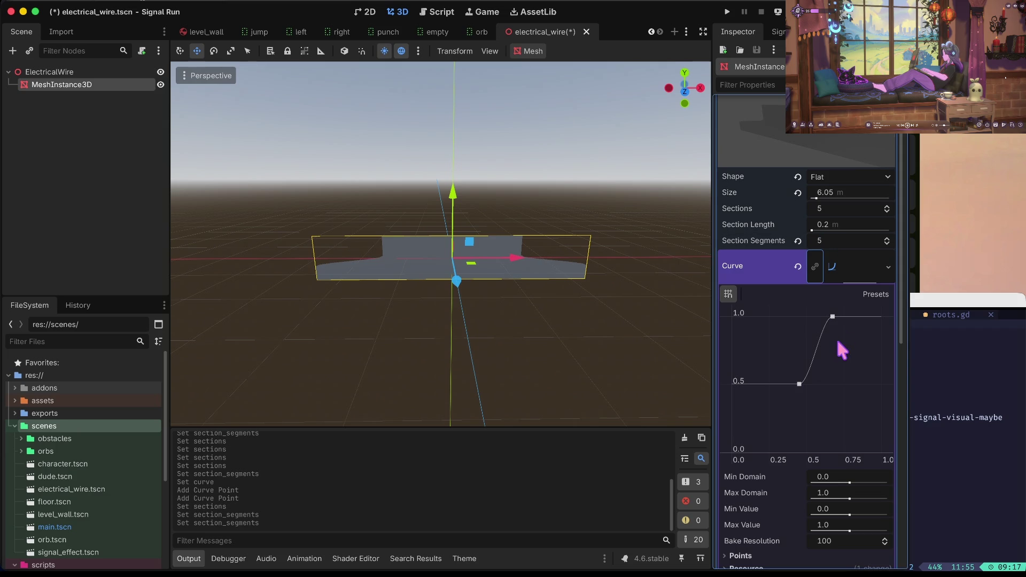
- Reshape the width curve: a point at the left end, one at 1.0, one at 0.28
{"action": "left_click_drag", "start_coordinate": [833, 317], "coordinate": [840, 311]}
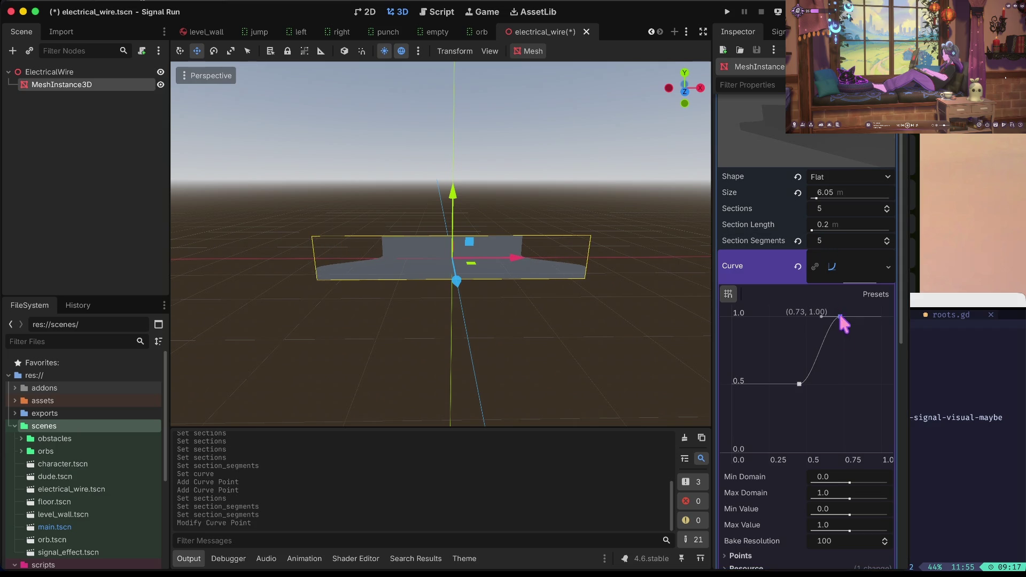
{"action": "left_click", "coordinate": [841, 370]}
{"action": "left_click", "coordinate": [799, 384]}
{"action": "mouse_move", "coordinate": [799, 383]}
{"action": "left_mouse_down"}
{"action": "mouse_move", "coordinate": [738, 378]}
{"action": "mouse_move", "coordinate": [733, 365]}
{"action": "left_mouse_up"}
{"action": "mouse_move", "coordinate": [842, 369]}
{"action": "left_mouse_down"}
{"action": "mouse_move", "coordinate": [872, 319]}
{"action": "mouse_move", "coordinate": [813, 360]}
{"action": "mouse_move", "coordinate": [818, 366]}
{"action": "mouse_move", "coordinate": [786, 400]}
{"action": "mouse_move", "coordinate": [747, 407]}
{"action": "mouse_move", "coordinate": [770, 393]}
{"action": "mouse_move", "coordinate": [780, 346]}
{"action": "mouse_move", "coordinate": [771, 349]}
{"action": "mouse_move", "coordinate": [778, 366]}
{"action": "left_mouse_up"}
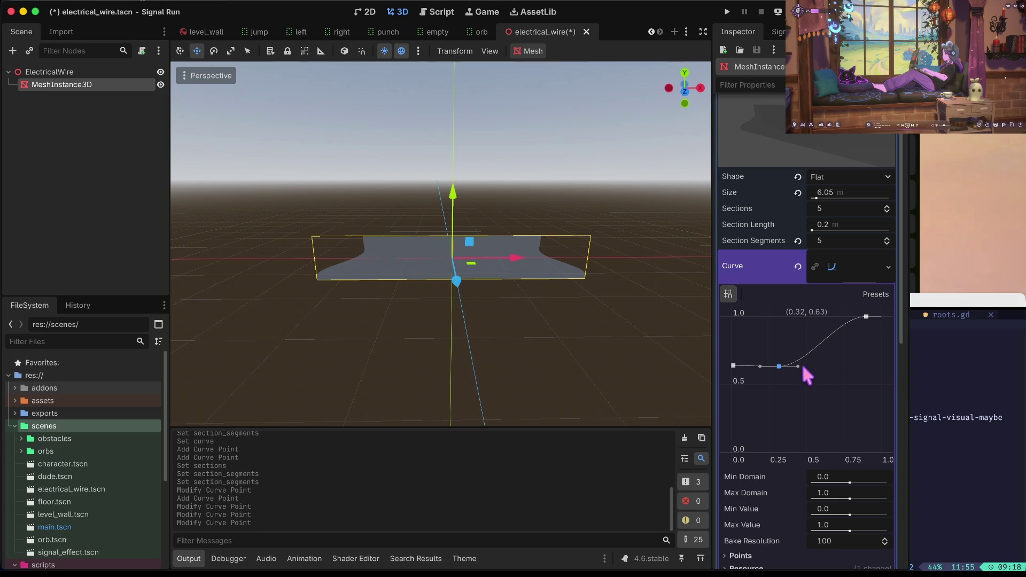
{"action": "left_click", "coordinate": [793, 376]}
{"action": "mouse_move", "coordinate": [854, 365]}
{"action": "left_mouse_down"}
{"action": "mouse_move", "coordinate": [866, 355]}
{"action": "mouse_move", "coordinate": [818, 343]}
{"action": "mouse_move", "coordinate": [810, 311]}
{"action": "mouse_move", "coordinate": [840, 423]}
{"action": "mouse_move", "coordinate": [723, 449]}
{"action": "mouse_move", "coordinate": [828, 330]}
{"action": "mouse_move", "coordinate": [835, 345]}
{"action": "mouse_move", "coordinate": [870, 347]}
{"action": "mouse_move", "coordinate": [858, 284]}
{"action": "mouse_move", "coordinate": [882, 321]}
{"action": "left_mouse_up"}
{"action": "left_click", "coordinate": [866, 318]}
- Raise Sections to 10, then 100, and lower a curve point to narrow the wire
{"action": "left_click", "coordinate": [835, 203]}
{"action": "type", "text": "10"}
{"action": "key", "text": "Tab"}
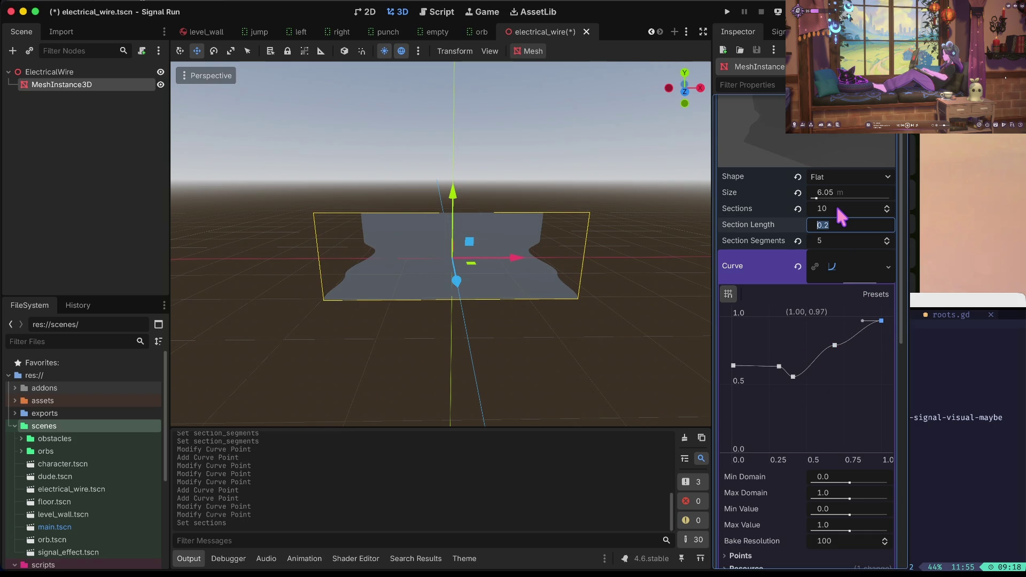
{"action": "left_click", "coordinate": [837, 210]}
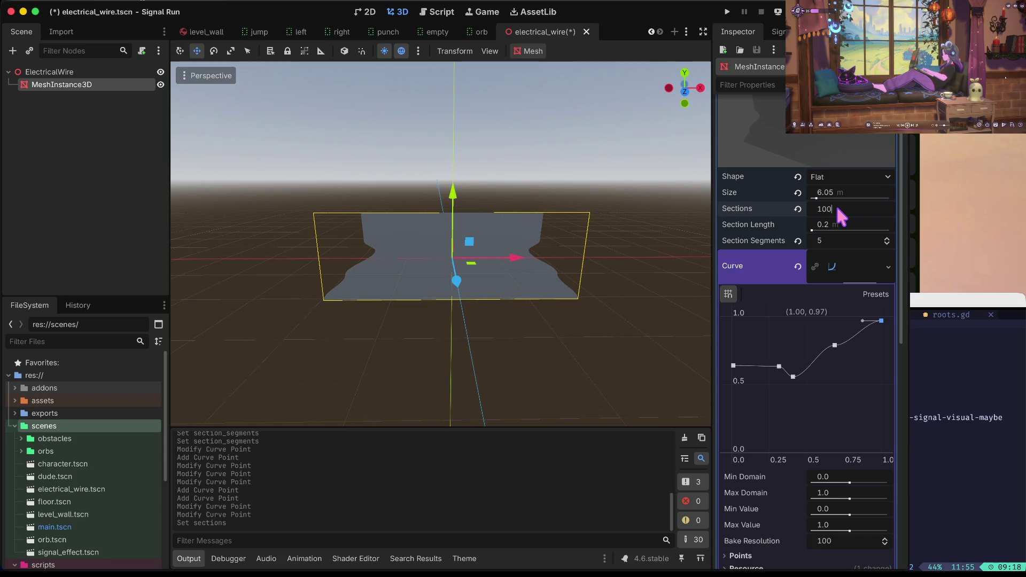
{"action": "key", "text": "Tab"}
{"action": "key", "text": "f"}
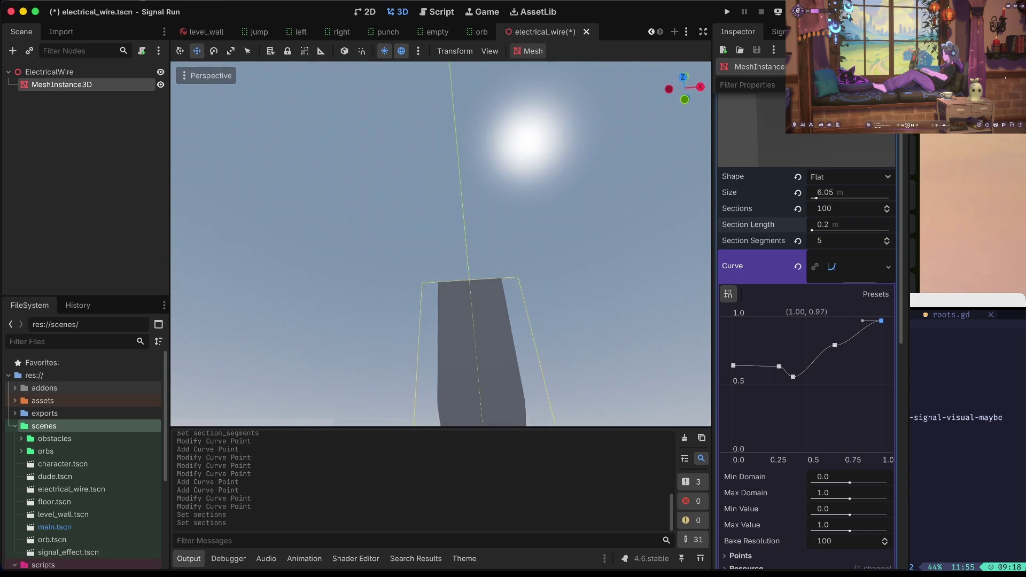
{"action": "left_click_drag", "start_coordinate": [836, 345], "coordinate": [842, 405]}
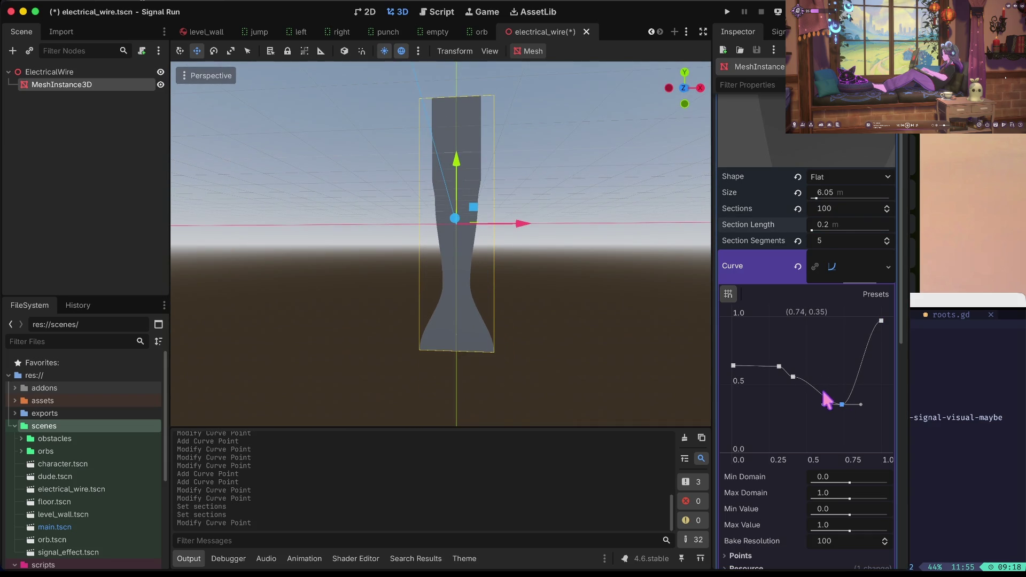
- Set Sections to 128, drag a curve point down to about 0.34, and save the scene
{"action": "left_click", "coordinate": [839, 210]}
{"action": "type", "text": "128"}
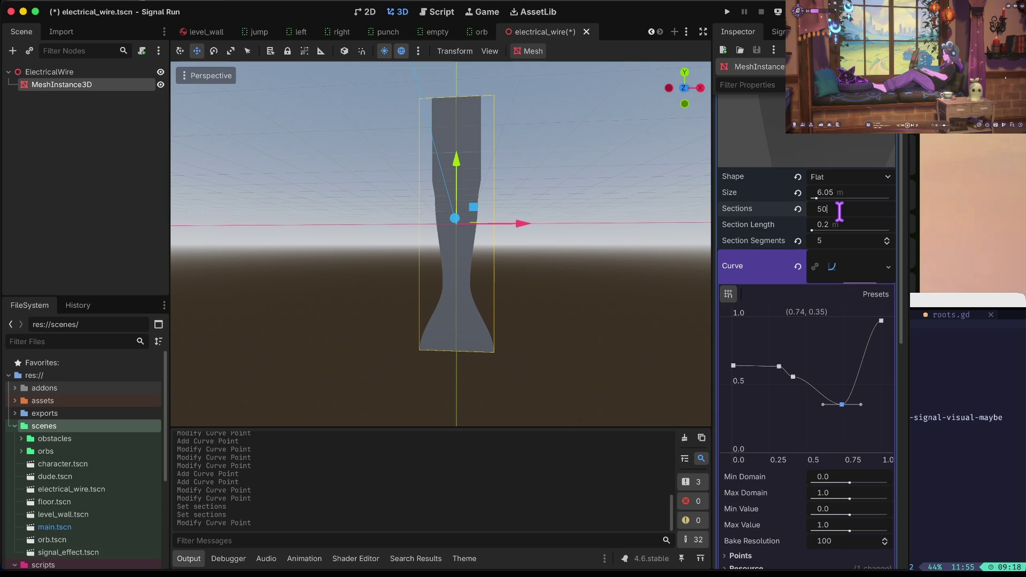
{"action": "key", "text": "Return"}
{"action": "key", "text": "f"}
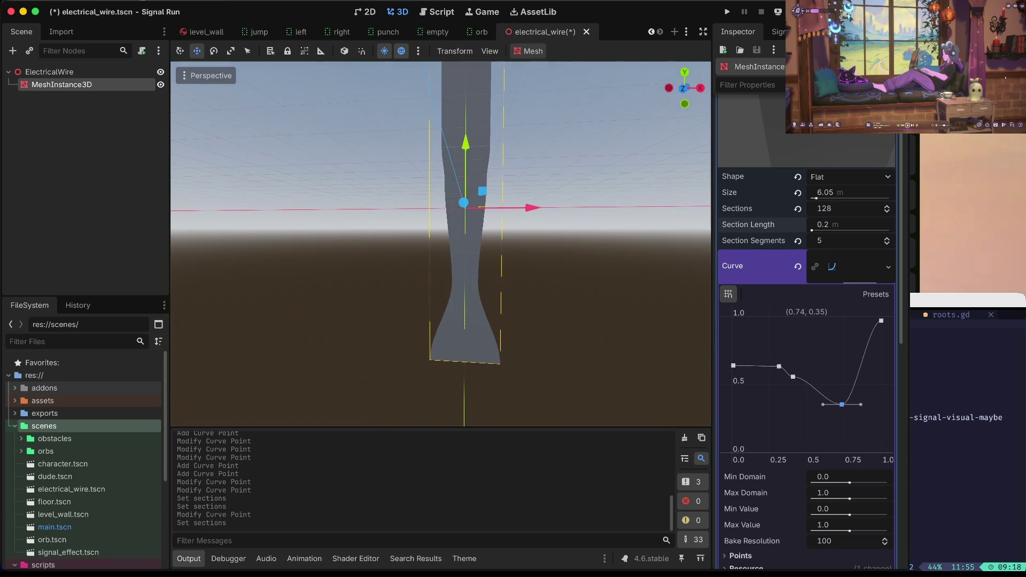
{"action": "left_click_drag", "start_coordinate": [777, 366], "coordinate": [764, 407]}
{"action": "key", "text": "ctrl+s"}
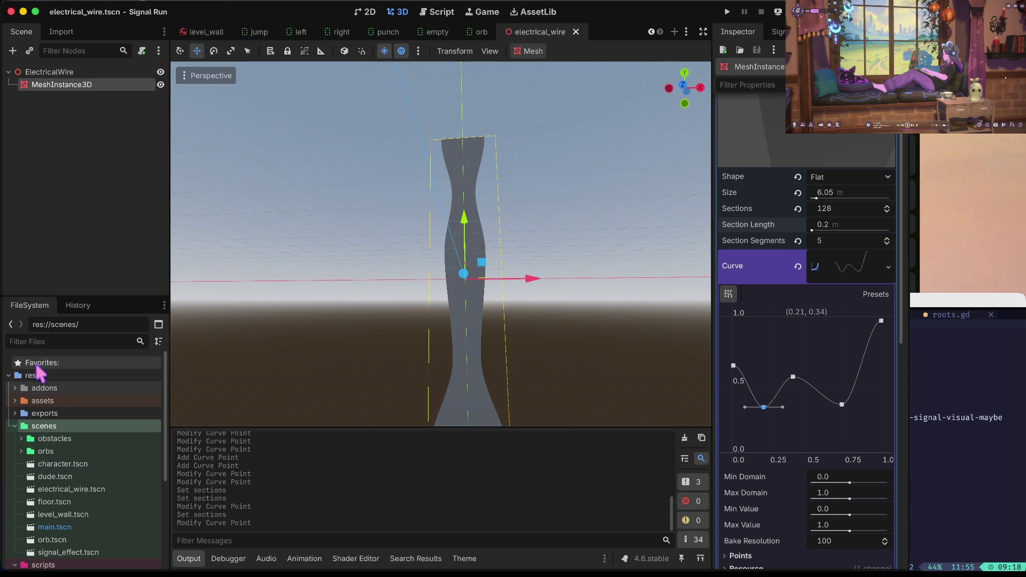
{"action": "scroll", "coordinate": [49, 476], "scroll_direction": "down", "scroll_amount": 3}
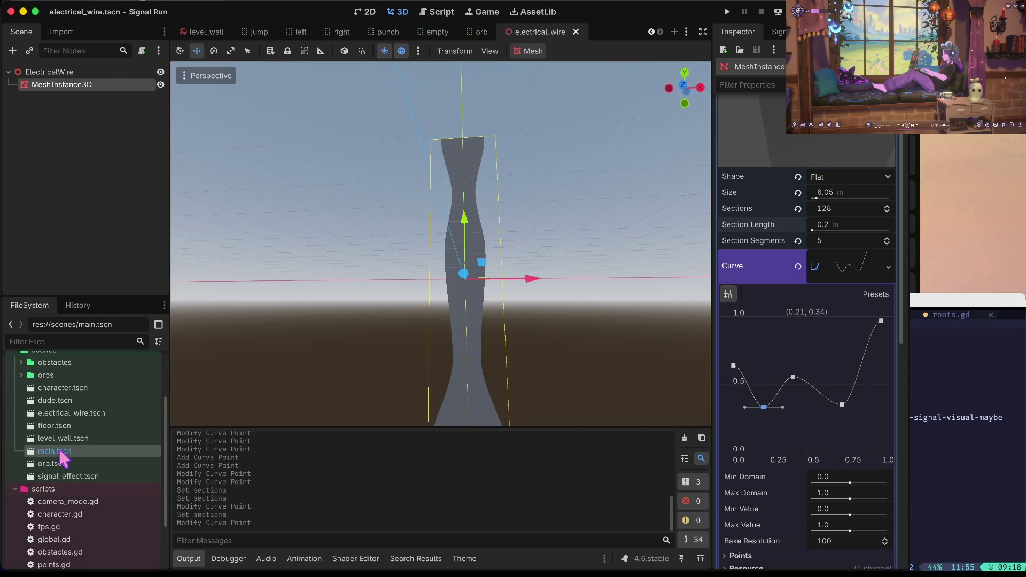
- Open main.tscn and start instantiating a child scene under Node3D
{"action": "double_click", "coordinate": [60, 452]}
{"action": "left_click", "coordinate": [14, 84]}
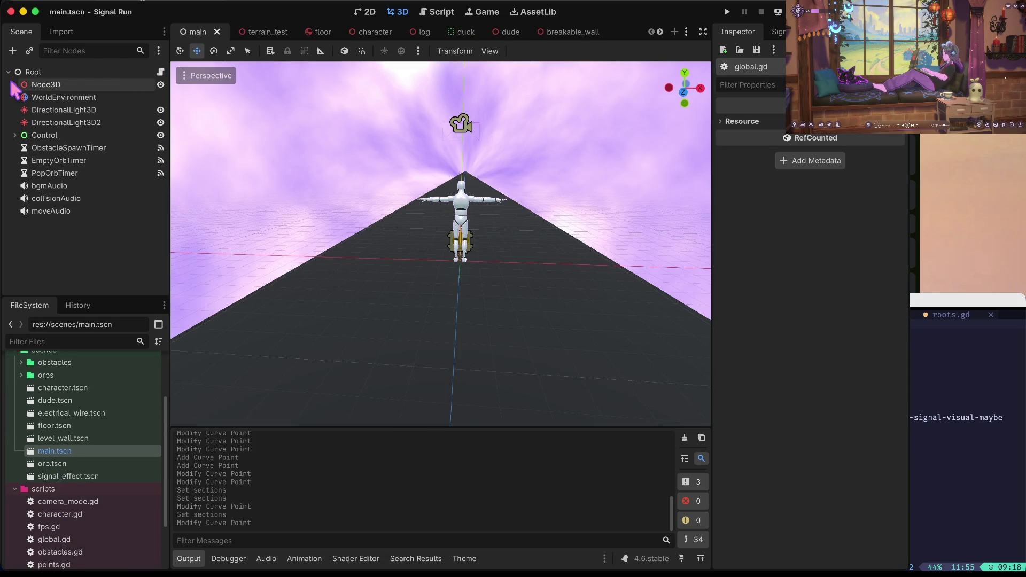
{"action": "left_click", "coordinate": [48, 86]}
{"action": "right_click", "coordinate": [48, 86]}
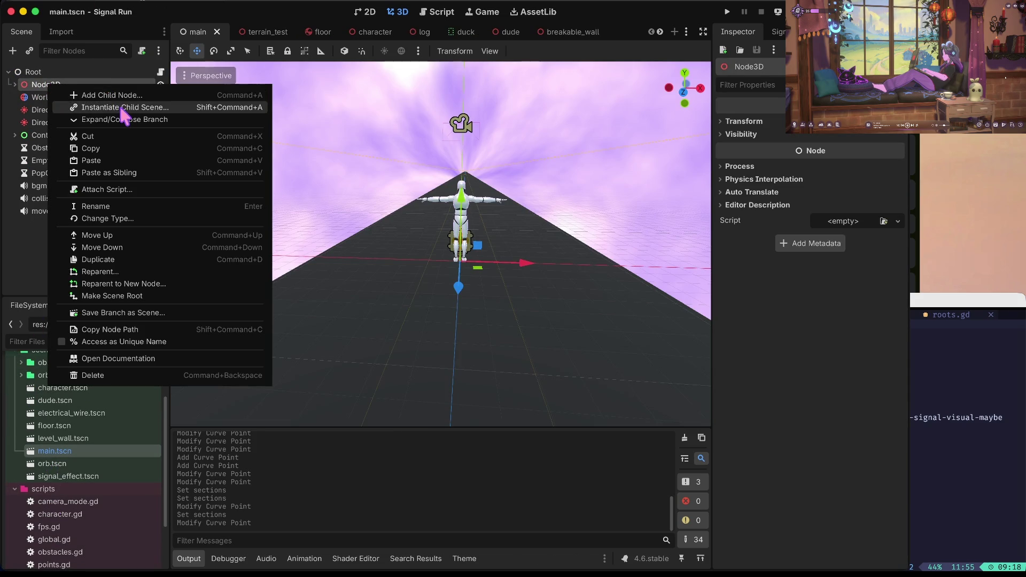
{"action": "left_click", "coordinate": [115, 107]}
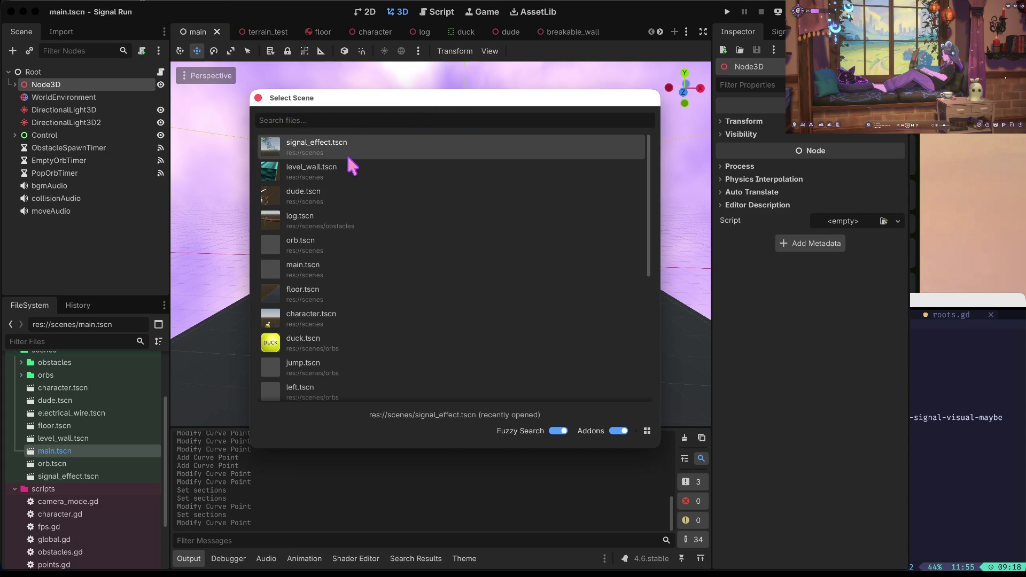
- Add electrical_wire.tscn under Node3D, frame it, save the main scene, and run the game
{"action": "type", "text": "elec"}
{"action": "key", "text": "Return"}
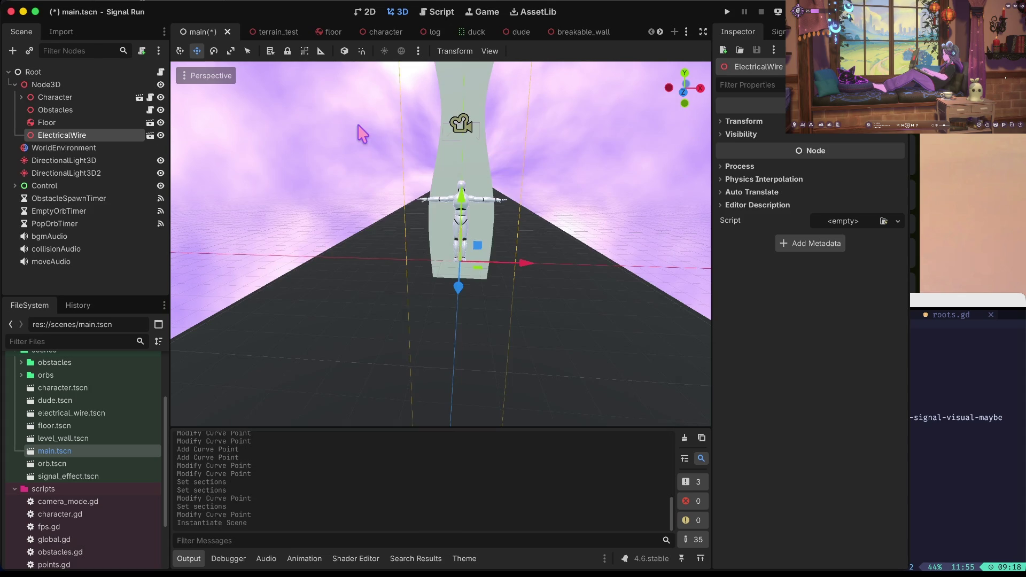
{"action": "key", "text": "f"}
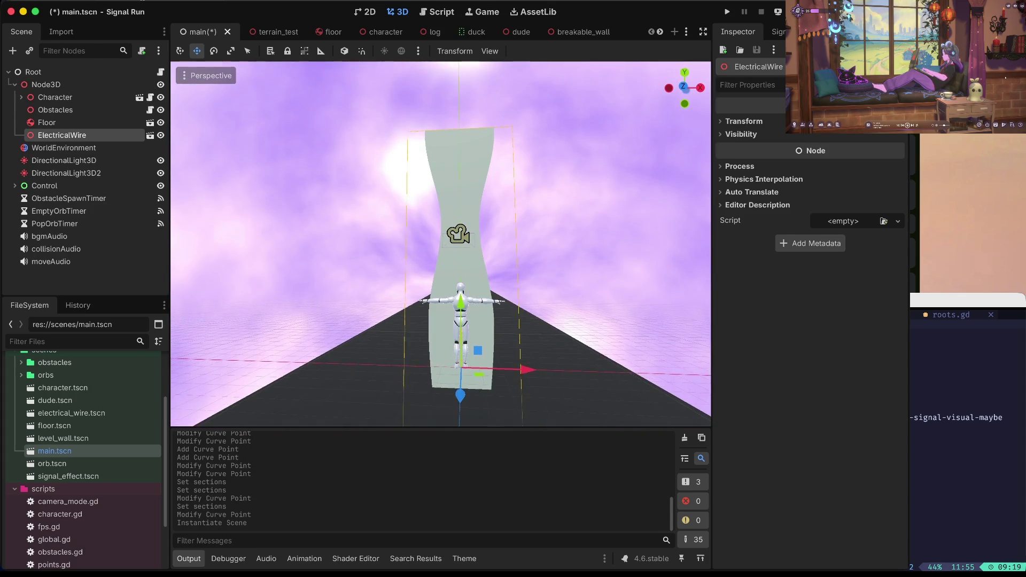
{"action": "key", "text": "ctrl+s"}
{"action": "key", "text": "super+b"}
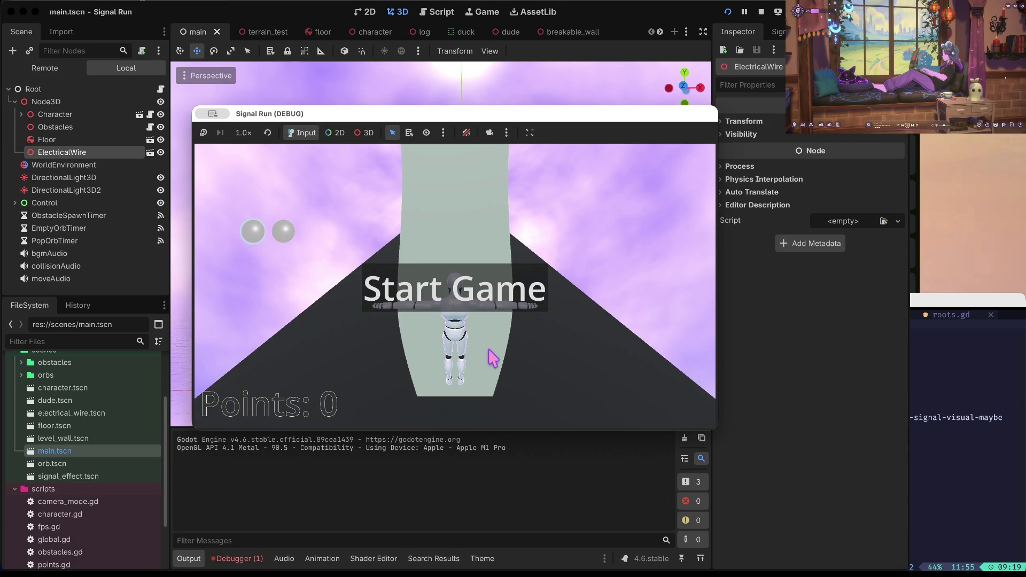
- Stop the running game and reopen electrical_wire.tscn for editing
{"action": "left_click", "coordinate": [761, 11]}
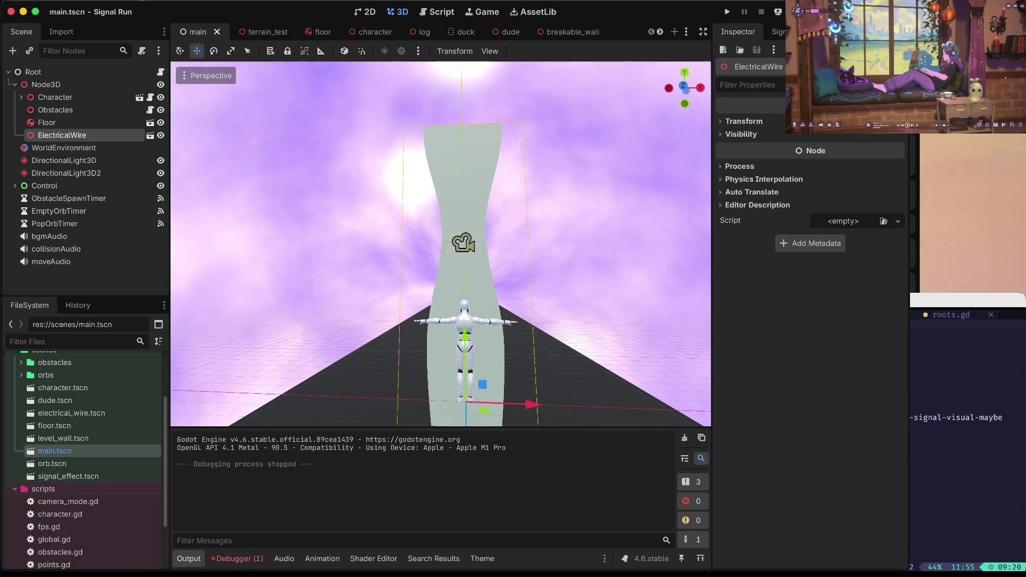
{"action": "scroll", "coordinate": [535, 221], "scroll_direction": "up", "scroll_amount": 2}
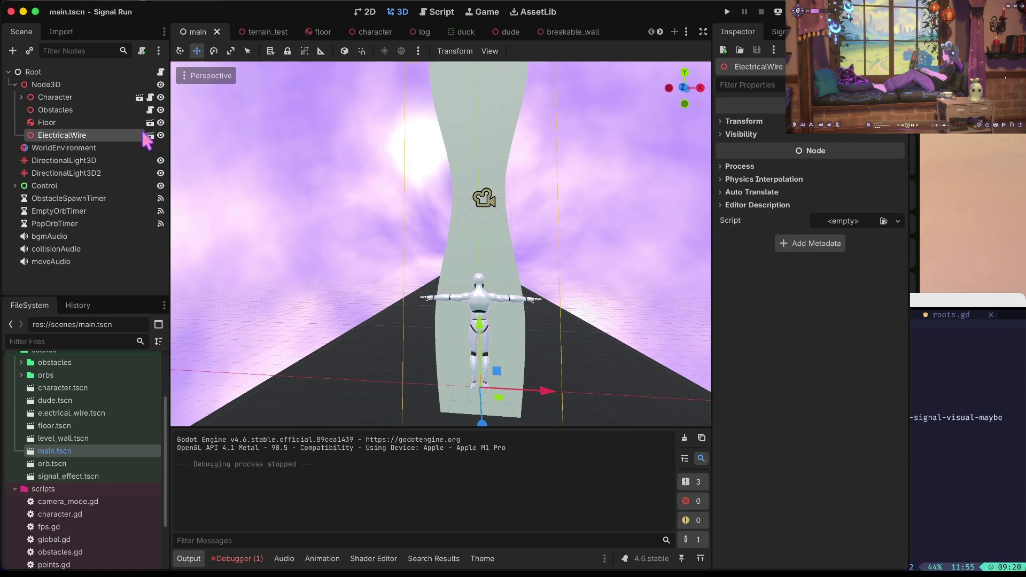
{"action": "left_click", "coordinate": [150, 135]}
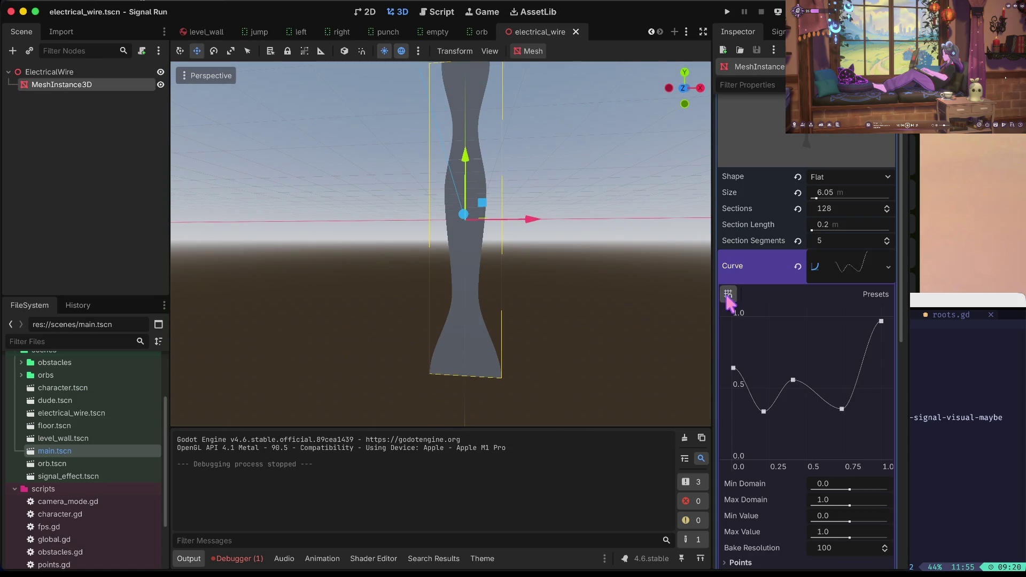
- Smooth the width curve, raising low points and ending it near (0.96, 0.90)
{"action": "mouse_move", "coordinate": [842, 409]}
{"action": "left_mouse_down"}
{"action": "mouse_move", "coordinate": [823, 319]}
{"action": "mouse_move", "coordinate": [829, 414]}
{"action": "mouse_move", "coordinate": [820, 348]}
{"action": "mouse_move", "coordinate": [820, 358]}
{"action": "left_mouse_up"}
{"action": "mouse_move", "coordinate": [881, 322]}
{"action": "left_mouse_down"}
{"action": "mouse_move", "coordinate": [872, 373]}
{"action": "mouse_move", "coordinate": [848, 326]}
{"action": "mouse_move", "coordinate": [829, 316]}
{"action": "left_mouse_up"}
{"action": "key", "text": "super+z"}
{"action": "key", "text": "super+z"}
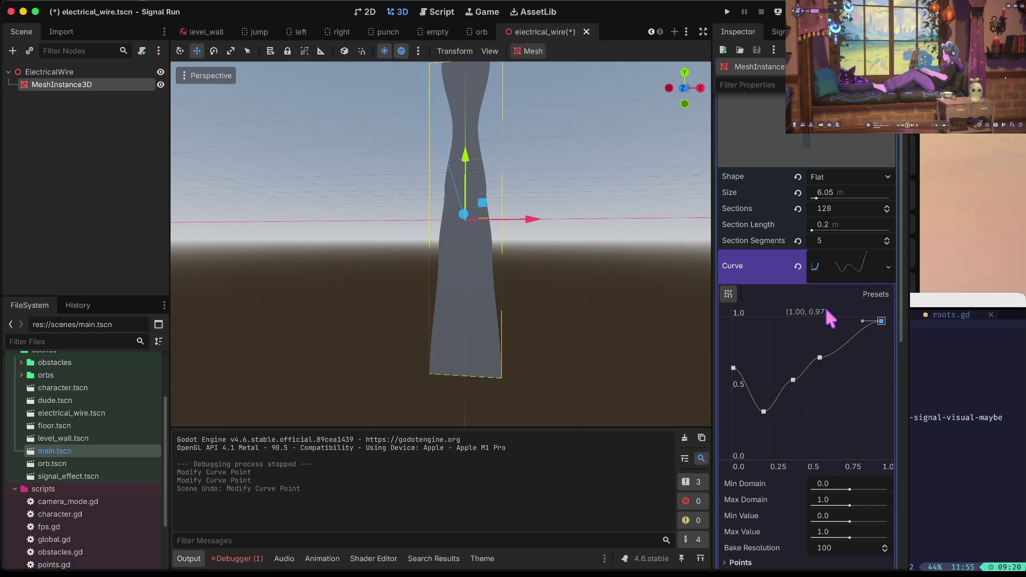
{"action": "left_click_drag", "start_coordinate": [769, 413], "coordinate": [772, 386]}
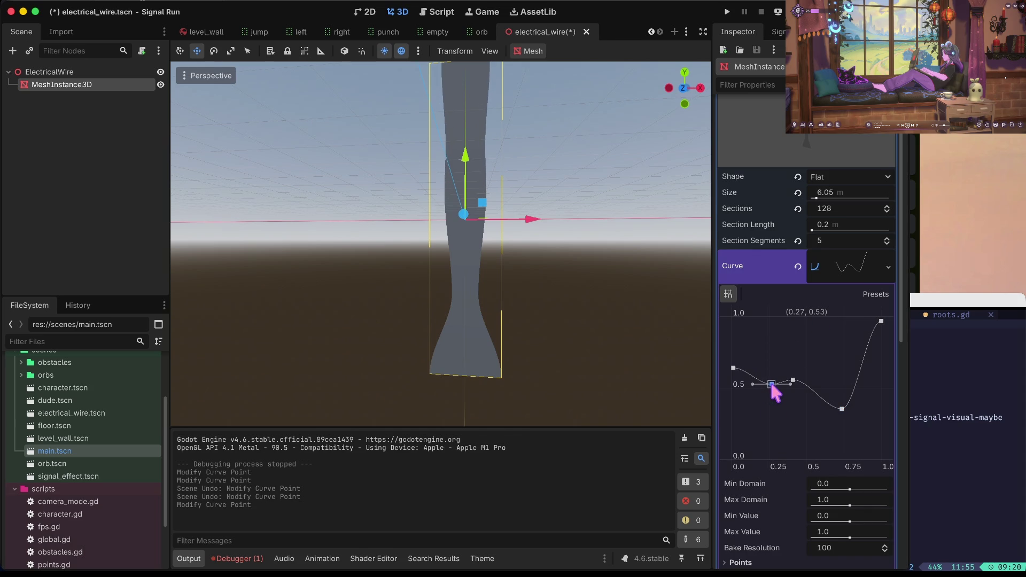
{"action": "left_click_drag", "start_coordinate": [842, 409], "coordinate": [841, 368]}
{"action": "left_click_drag", "start_coordinate": [881, 321], "coordinate": [875, 328]}
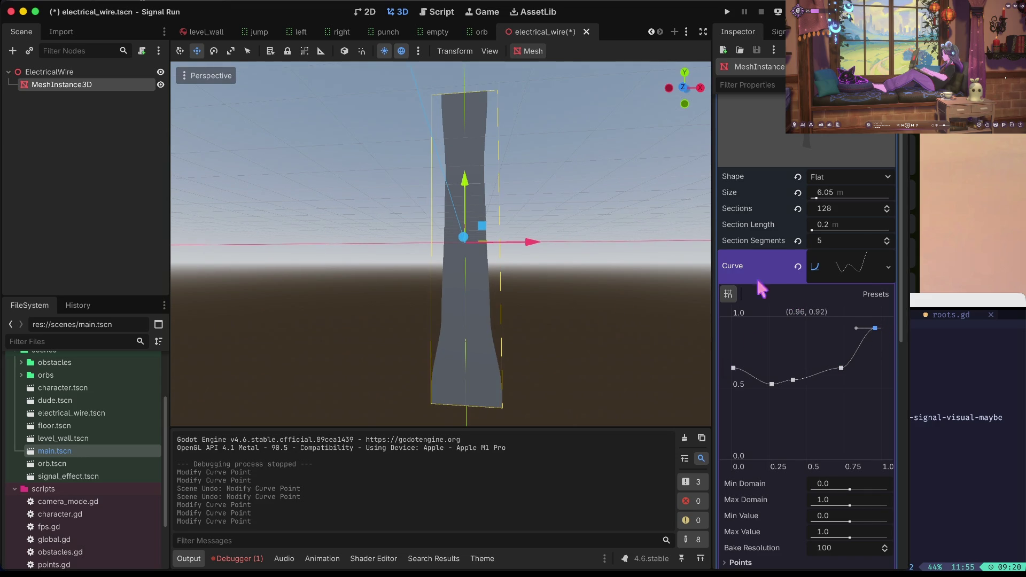
- Reduce the wire to 64 sections and save electrical_wire.tscn
{"action": "left_click", "coordinate": [840, 208]}
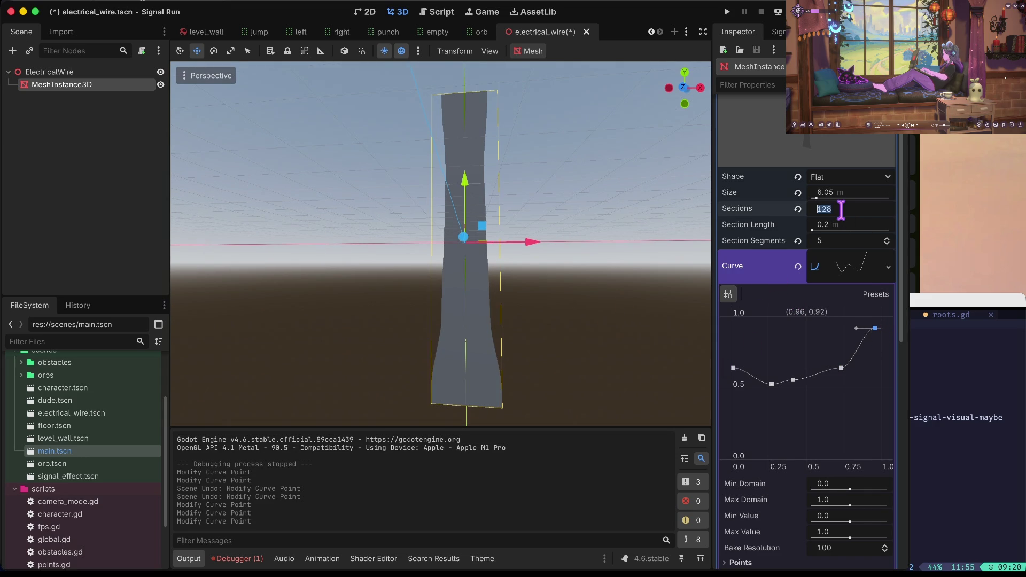
{"action": "type", "text": "64"}
{"action": "key", "text": "Tab"}
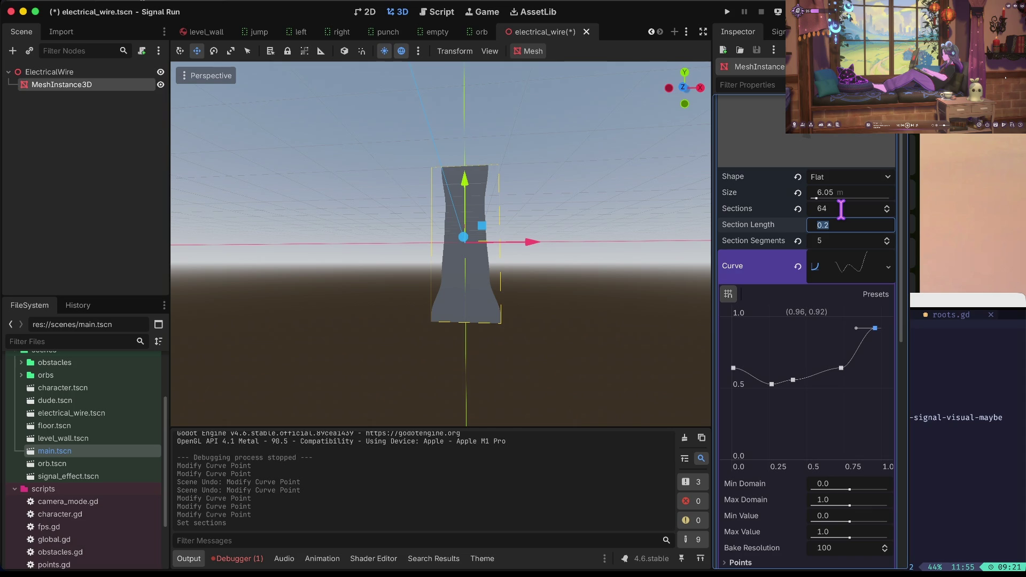
{"action": "left_click", "coordinate": [590, 320]}
{"action": "key", "text": "super+s"}
{"action": "left_click", "coordinate": [80, 71]}
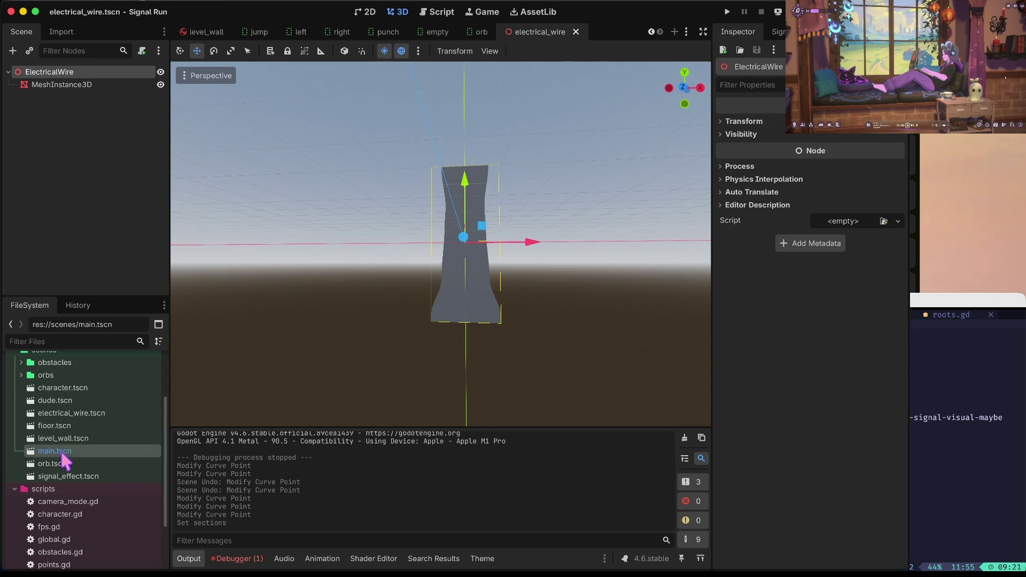
- Create a new scene named cable in the scenes folder
{"action": "scroll", "coordinate": [64, 460], "scroll_direction": "down", "scroll_amount": 1}
{"action": "scroll", "coordinate": [62, 458], "scroll_direction": "up", "scroll_amount": 5}
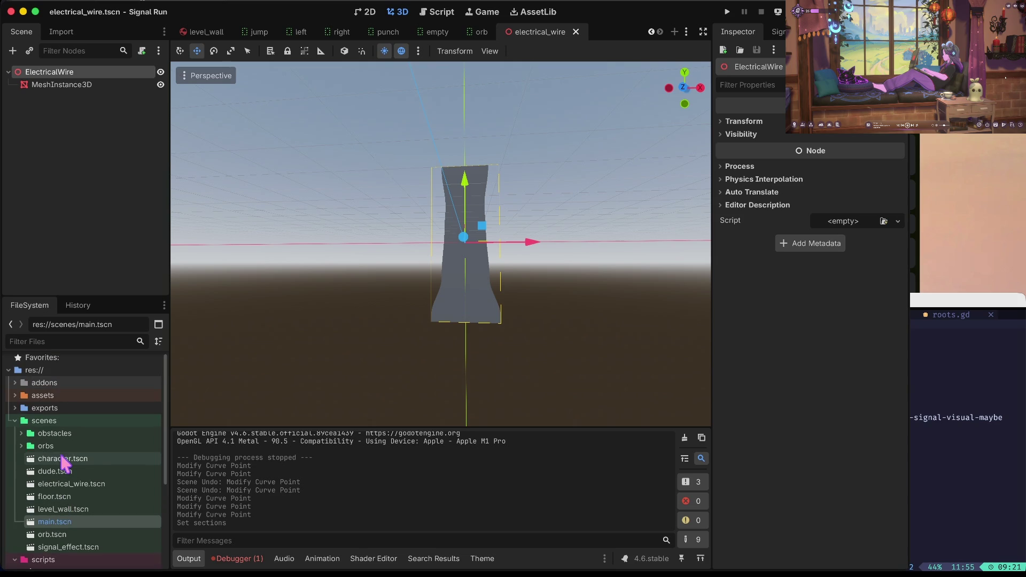
{"action": "left_click", "coordinate": [43, 423]}
{"action": "right_click", "coordinate": [42, 424]}
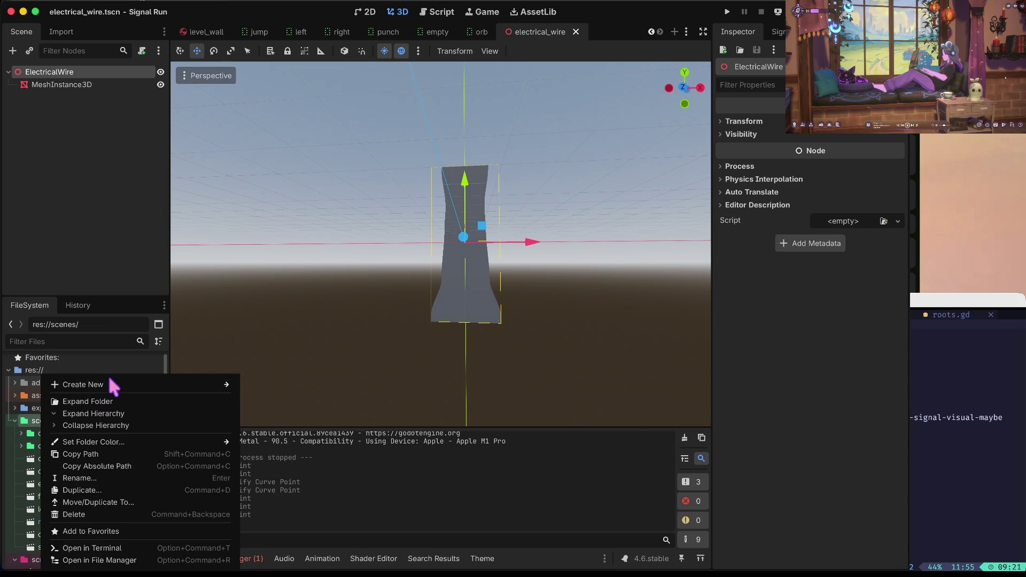
{"action": "mouse_move", "coordinate": [111, 384]}
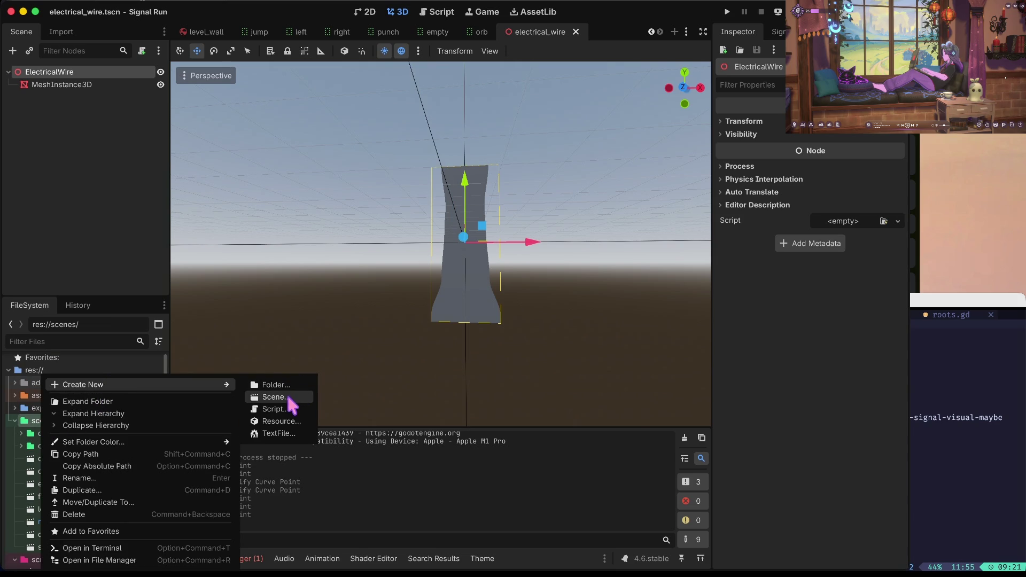
{"action": "left_click", "coordinate": [289, 398]}
{"action": "type", "text": "cable"}
{"action": "key", "text": "Return"}
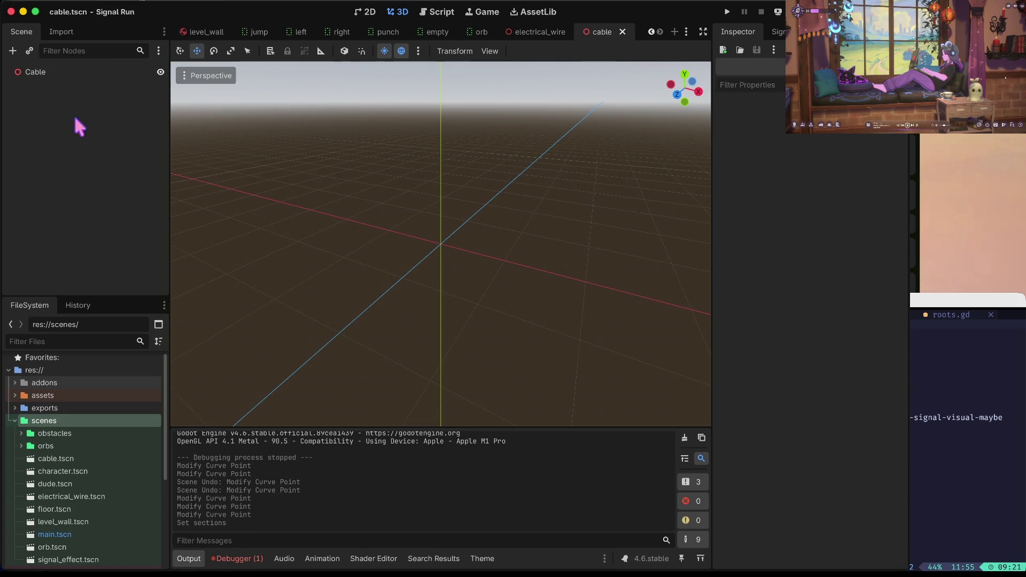
- Instantiate electrical_wire.tscn as a child of the Cable root node
{"action": "right_click", "coordinate": [68, 74]}
{"action": "left_click", "coordinate": [134, 99]}
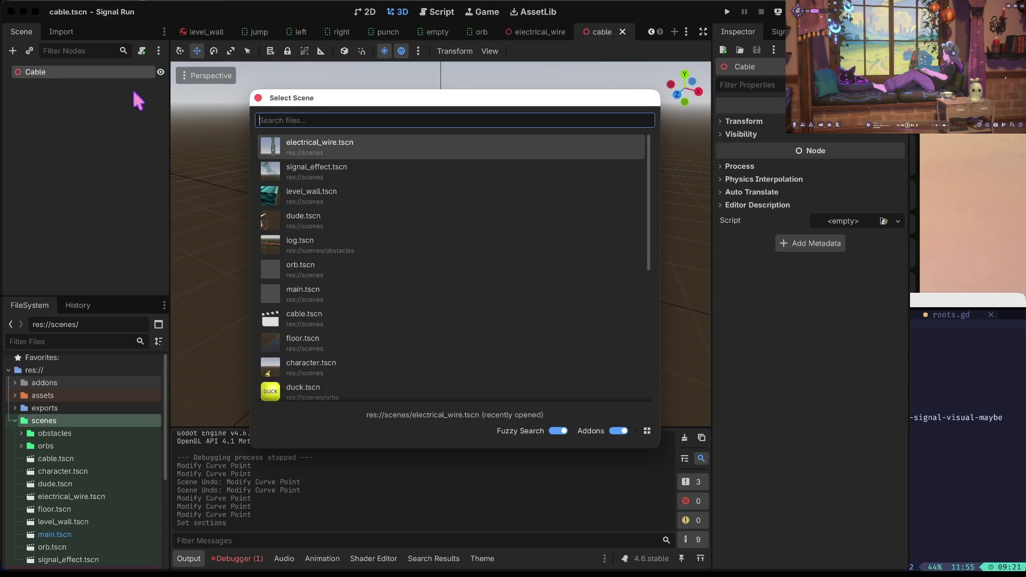
{"action": "double_click", "coordinate": [346, 144]}
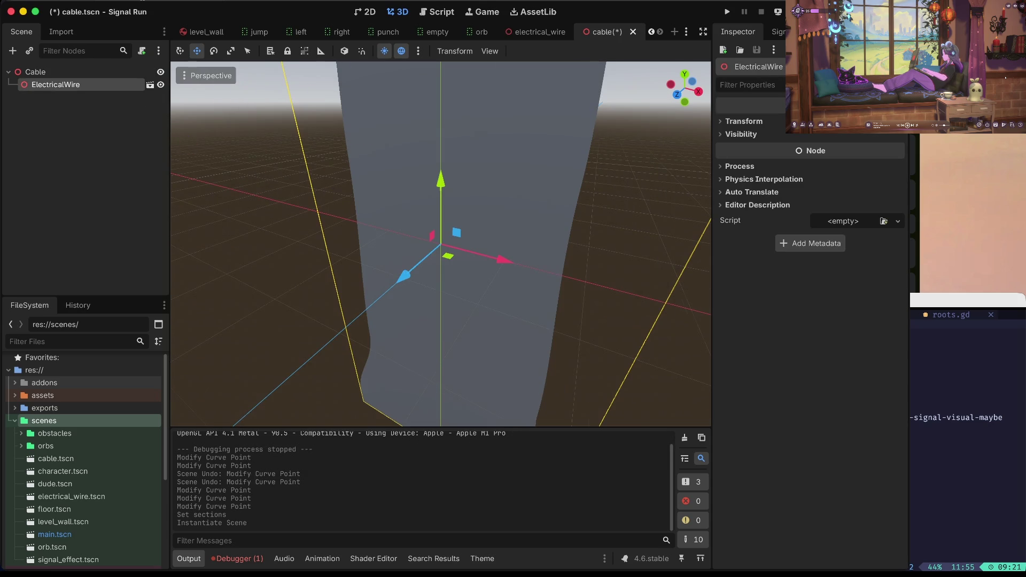
{"action": "scroll", "coordinate": [241, 152], "scroll_direction": "up", "scroll_amount": 5}
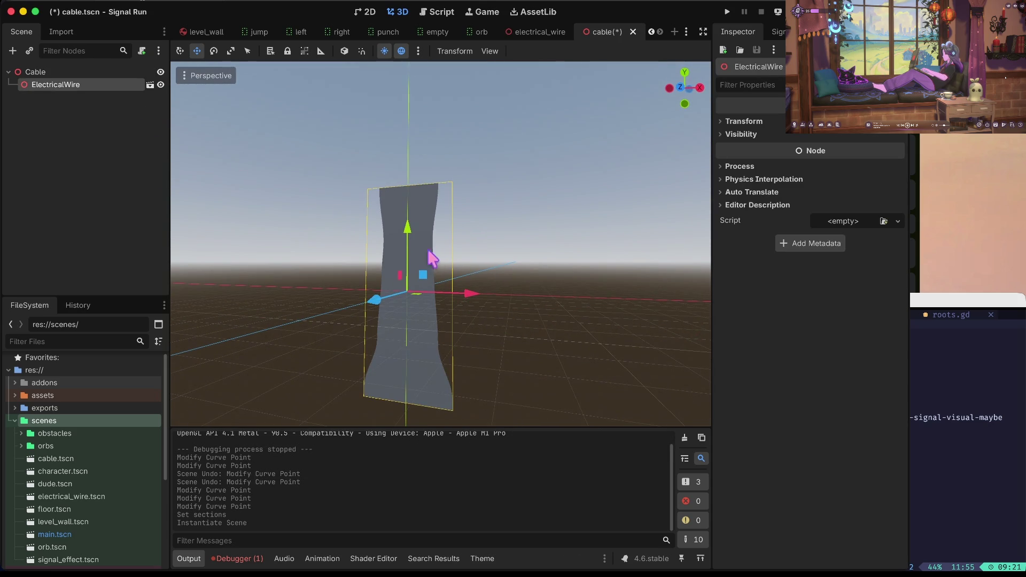
{"action": "key", "text": "ctrl+c"}
{"action": "left_click", "coordinate": [52, 75]}
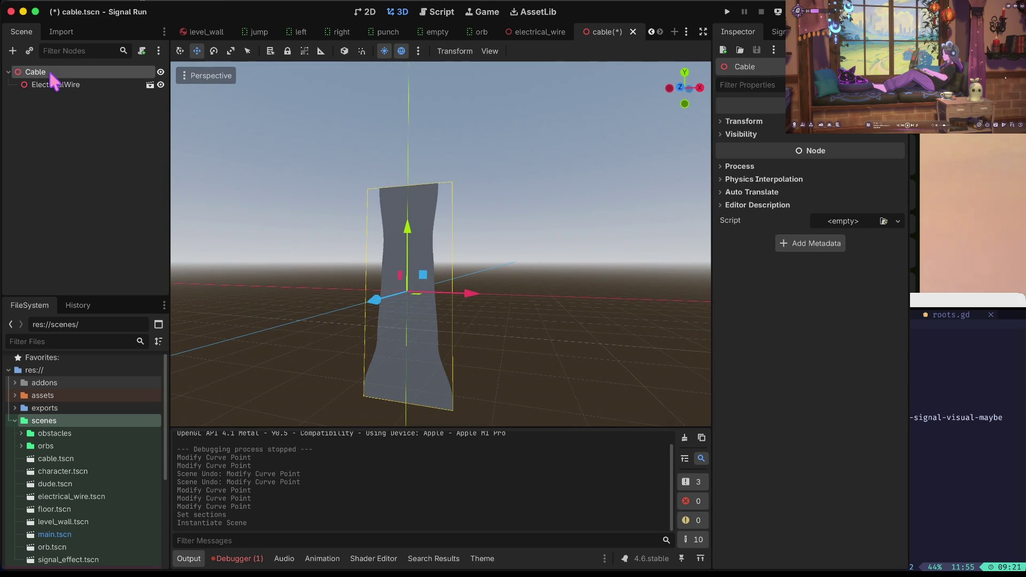
- Paste a second ElectricalWire copy under Cable, undoing the extra pastes and stray move
{"action": "key", "text": "ctrl+v"}
{"action": "key", "text": "ctrl+v"}
{"action": "left_click", "coordinate": [62, 75]}
{"action": "key", "text": "ctrl+v"}
{"action": "left_click", "coordinate": [62, 75]}
{"action": "key", "text": "ctrl+v"}
{"action": "mouse_move", "coordinate": [406, 227]}
{"action": "left_mouse_down"}
{"action": "mouse_move", "coordinate": [431, 24]}
{"action": "mouse_move", "coordinate": [411, 208]}
{"action": "left_mouse_up"}
{"action": "key", "text": "ctrl+z"}
{"action": "key", "text": "ctrl+z"}
{"action": "key", "text": "ctrl+z"}
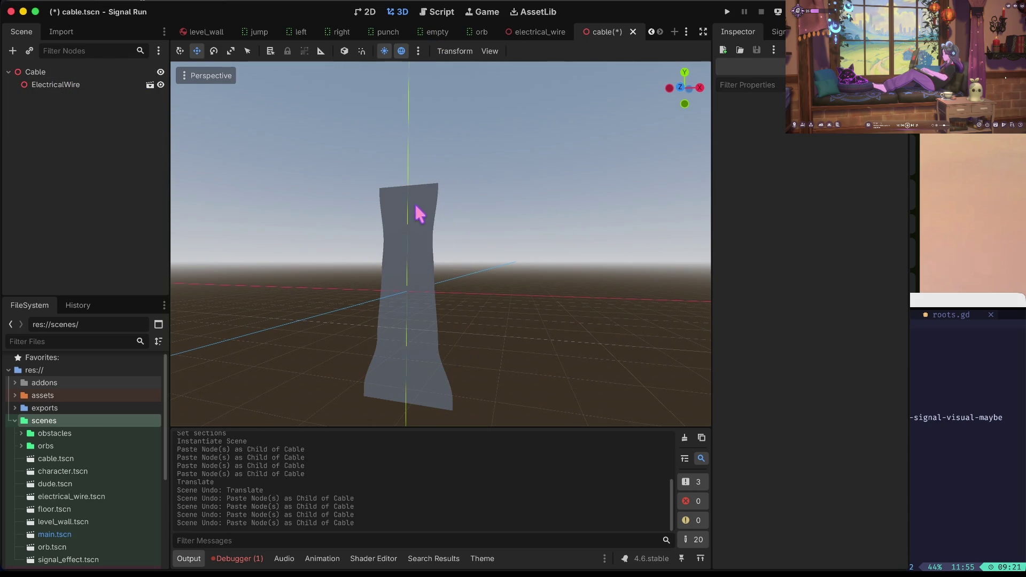
{"action": "key", "text": "ctrl+shift+z"}
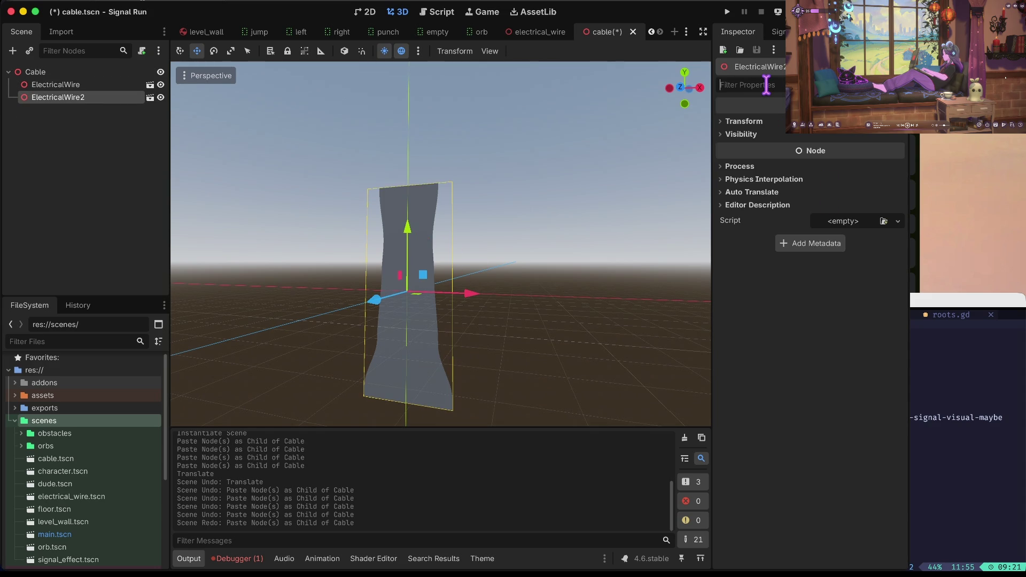
- Set the wire copy's z rotation to 180 and stack it above the original
{"action": "left_click", "coordinate": [744, 121]}
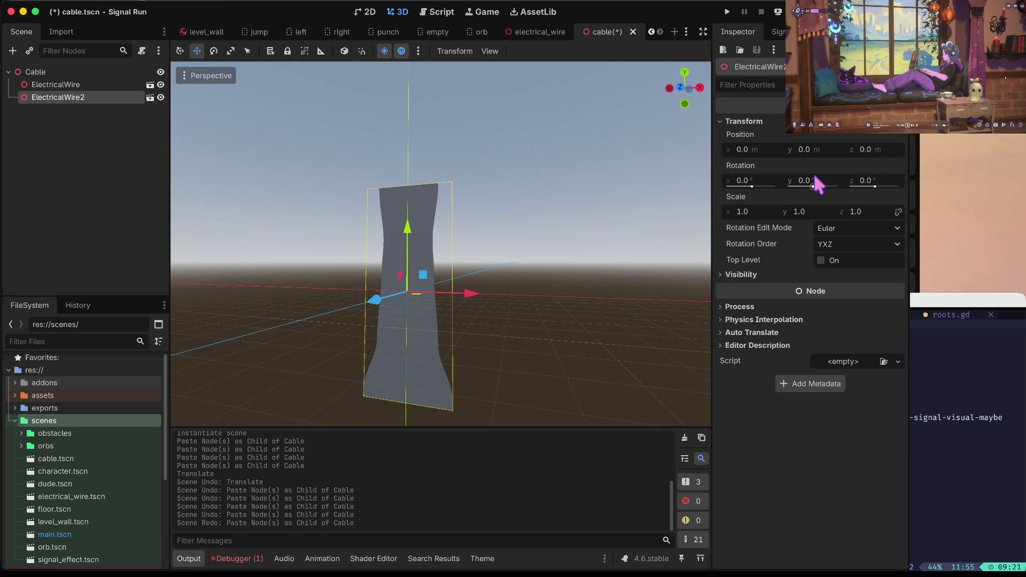
{"action": "left_click", "coordinate": [881, 181]}
{"action": "type", "text": "80"}
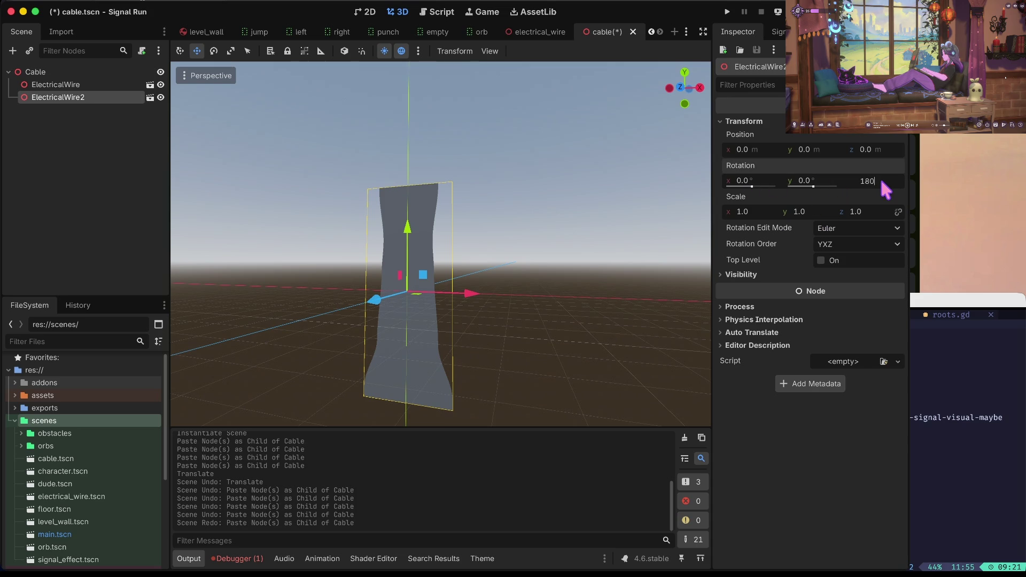
{"action": "key", "text": "Tab"}
{"action": "left_click_drag", "start_coordinate": [407, 228], "coordinate": [428, 23]}
{"action": "left_click", "coordinate": [511, 309]}
{"action": "mouse_move", "coordinate": [509, 300]}
{"action": "left_mouse_down"}
{"action": "mouse_move", "coordinate": [509, 278]}
{"action": "mouse_move", "coordinate": [509, 320]}
{"action": "left_mouse_up"}
- Paste copies of both wire pieces and stack the pair above the existing wires
{"action": "left_click", "coordinate": [74, 85]}
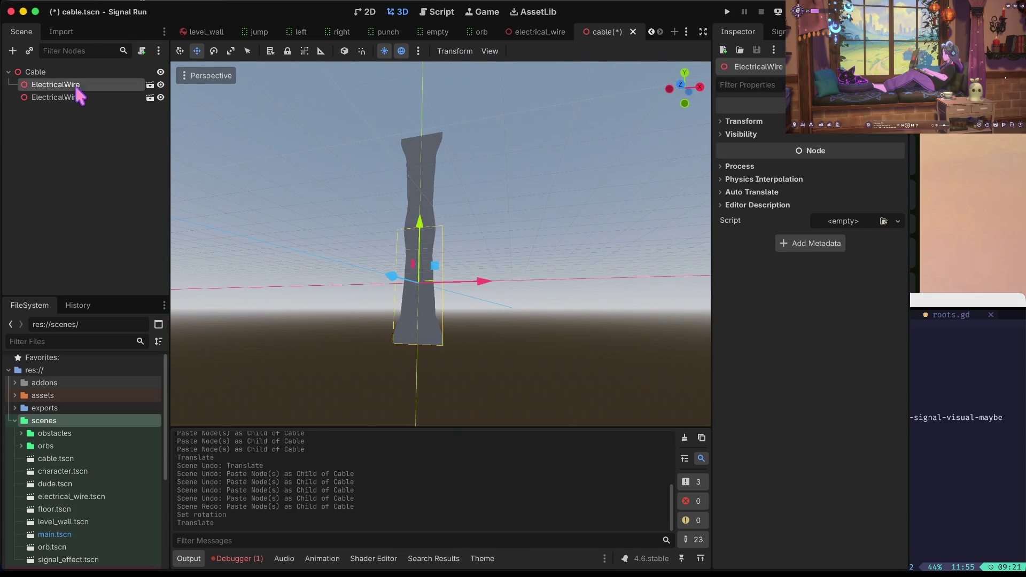
{"action": "left_click", "coordinate": [74, 98], "text": "shift"}
{"action": "key", "text": "ctrl+v"}
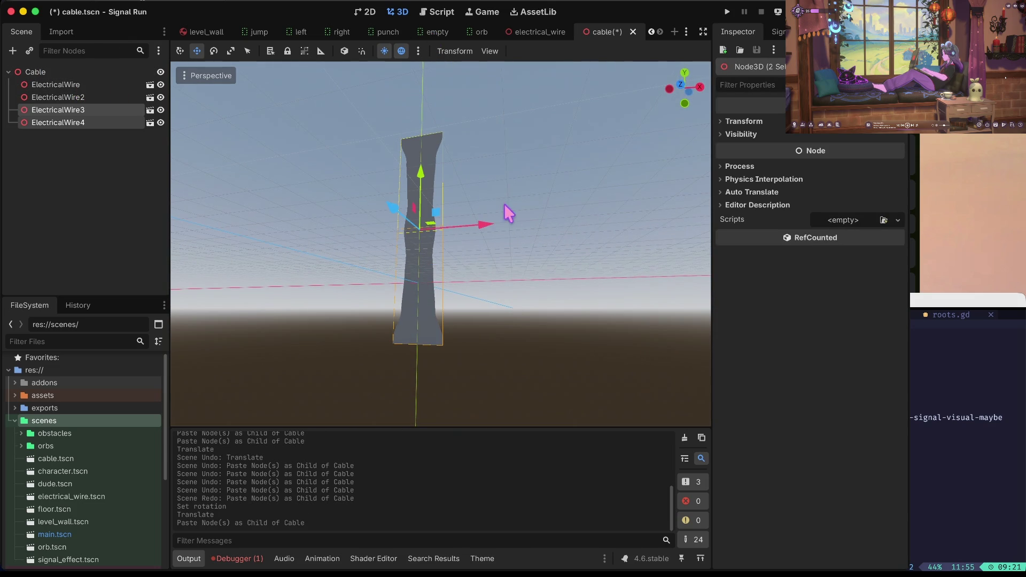
{"action": "left_click_drag", "start_coordinate": [428, 181], "coordinate": [454, 14]}
{"action": "left_click", "coordinate": [462, 133]}
{"action": "scroll", "coordinate": [463, 133], "scroll_direction": "down", "scroll_amount": 4}
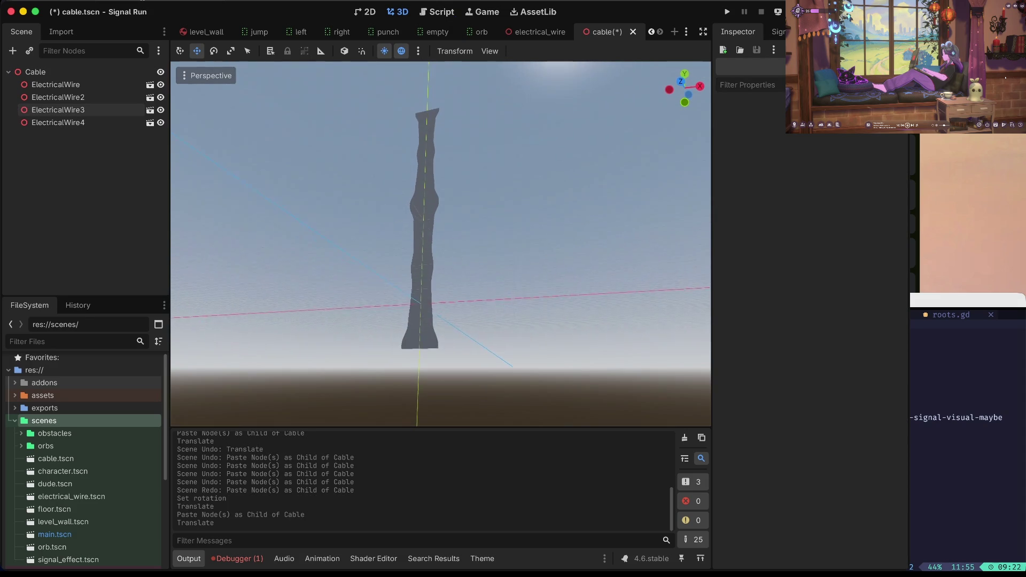
- Paste copies of all four wire pieces under Cable, move them about 50 units down, and save
{"action": "left_click", "coordinate": [97, 97]}
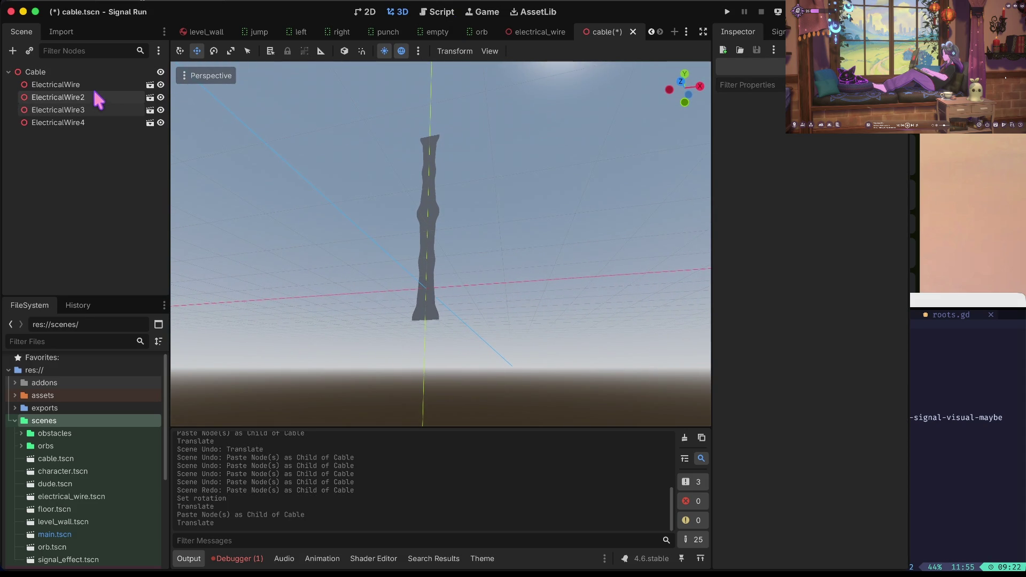
{"action": "left_click", "coordinate": [91, 85], "text": "shift"}
{"action": "left_click", "coordinate": [89, 111], "text": "shift"}
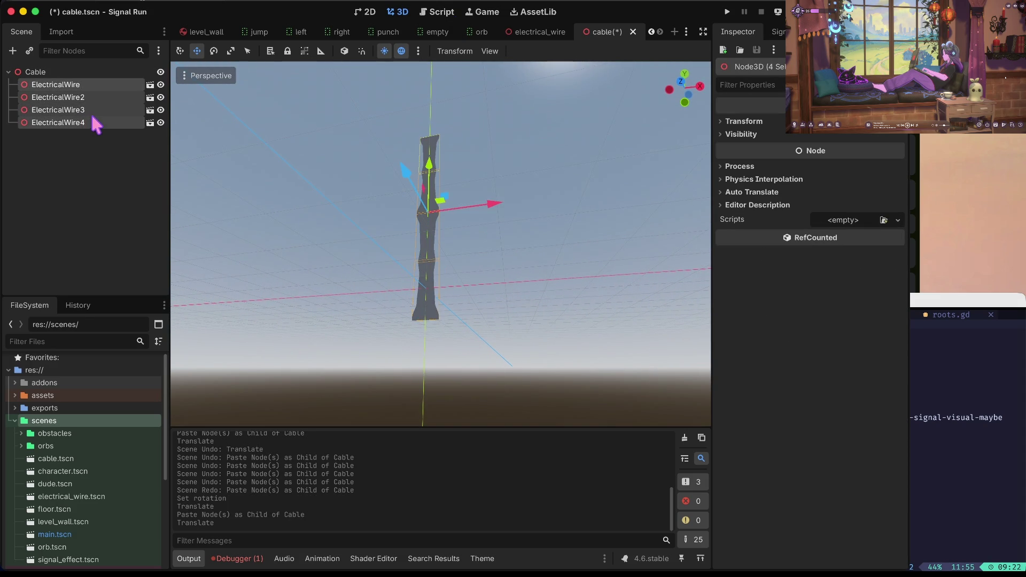
{"action": "left_click", "coordinate": [54, 71]}
{"action": "key", "text": "ctrl+v"}
{"action": "mouse_move", "coordinate": [431, 168]}
{"action": "left_mouse_down"}
{"action": "mouse_move", "coordinate": [422, 336]}
{"action": "mouse_move", "coordinate": [408, 383]}
{"action": "left_mouse_up"}
{"action": "left_click", "coordinate": [550, 297]}
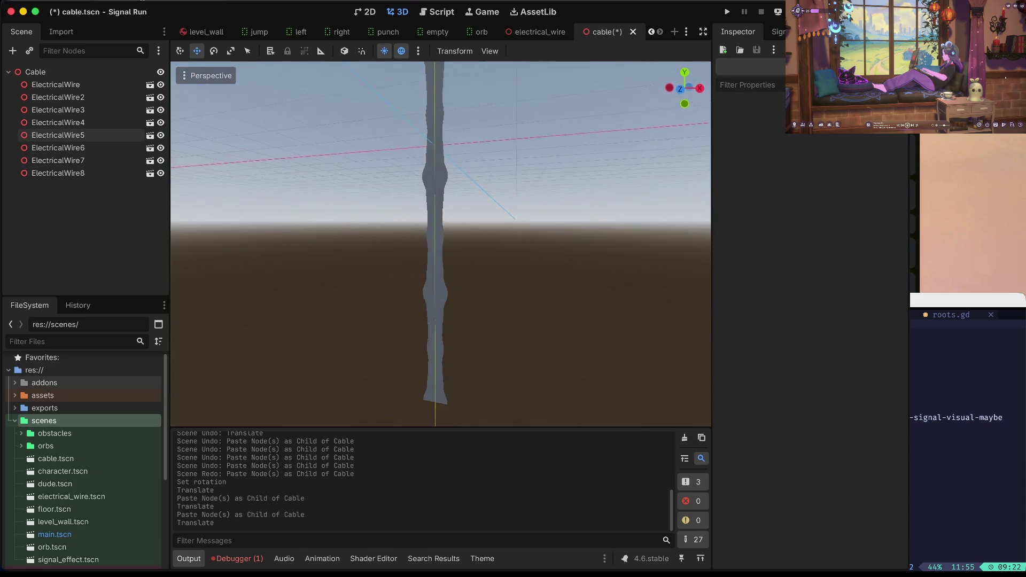
{"action": "key", "text": "ctrl+s"}
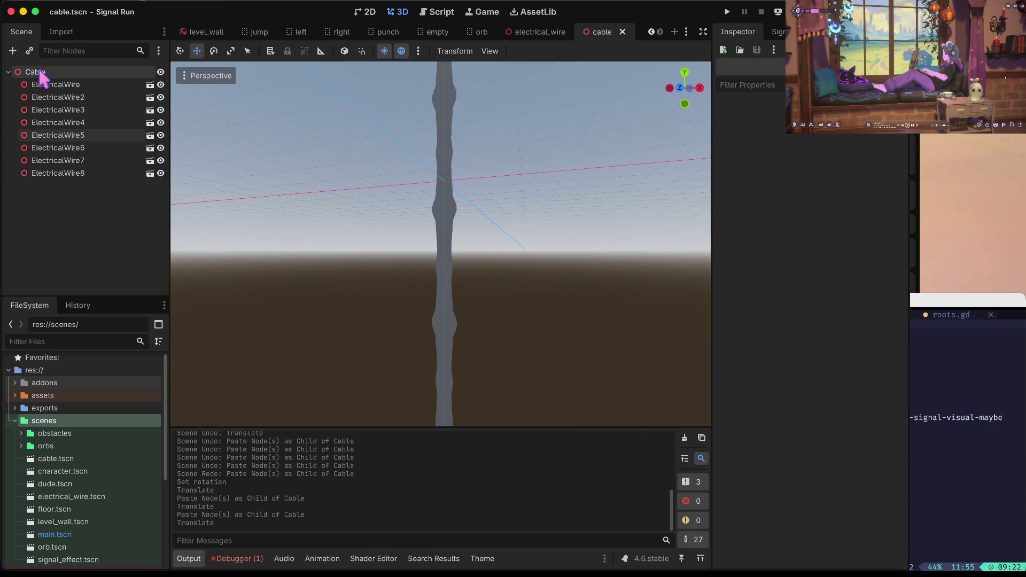
- Scale the whole Cable down along z, then reopen electrical_wire.tscn
{"action": "left_click", "coordinate": [39, 73]}
{"action": "key", "text": "r"}
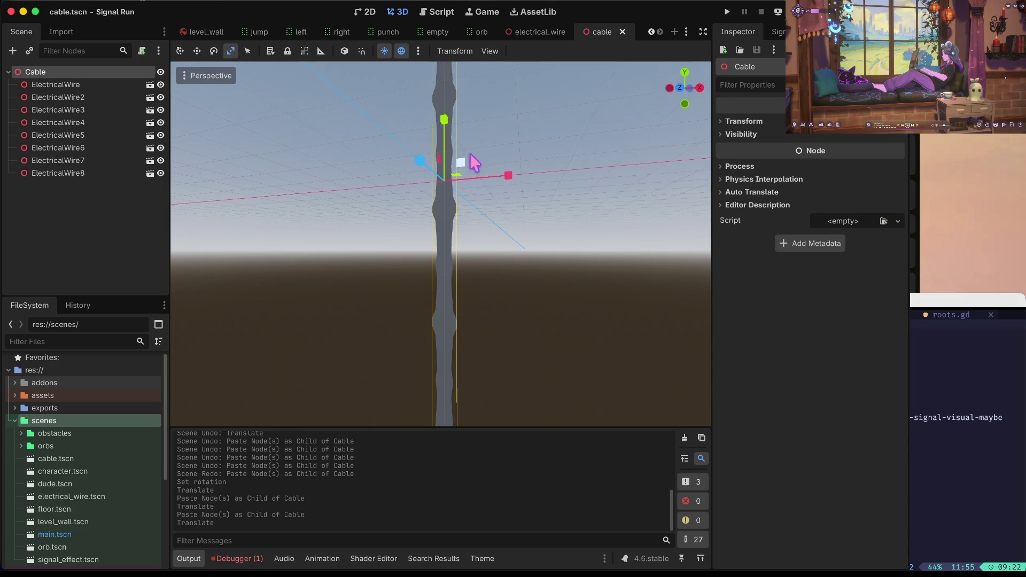
{"action": "left_click", "coordinate": [447, 176]}
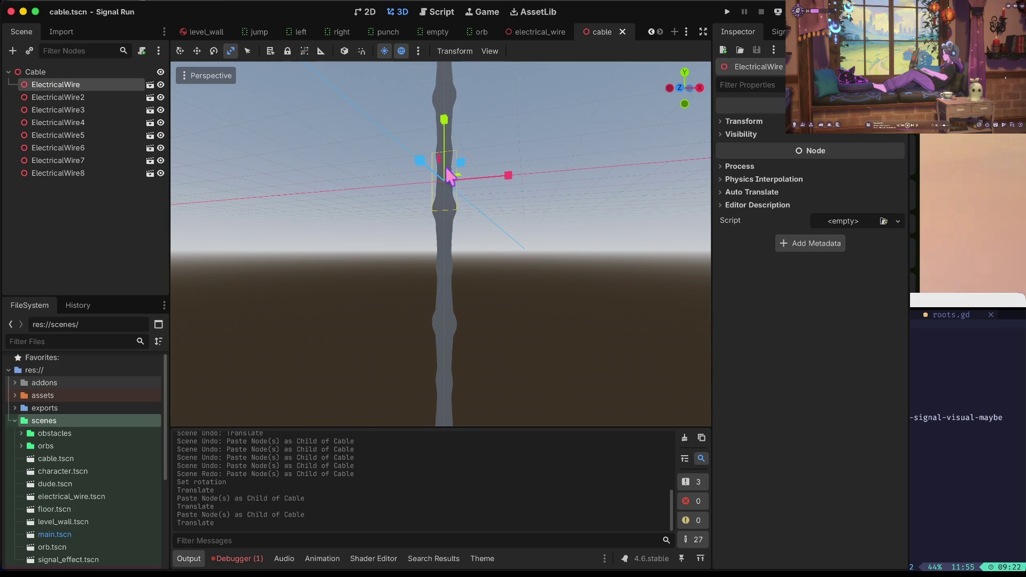
{"action": "left_click", "coordinate": [51, 72]}
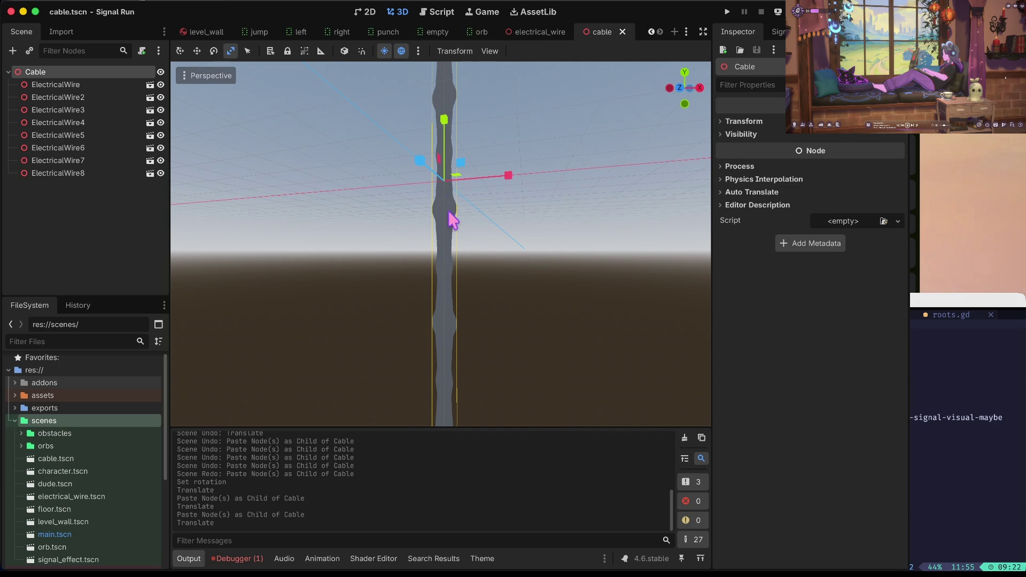
{"action": "left_click_drag", "start_coordinate": [421, 162], "coordinate": [446, 179]}
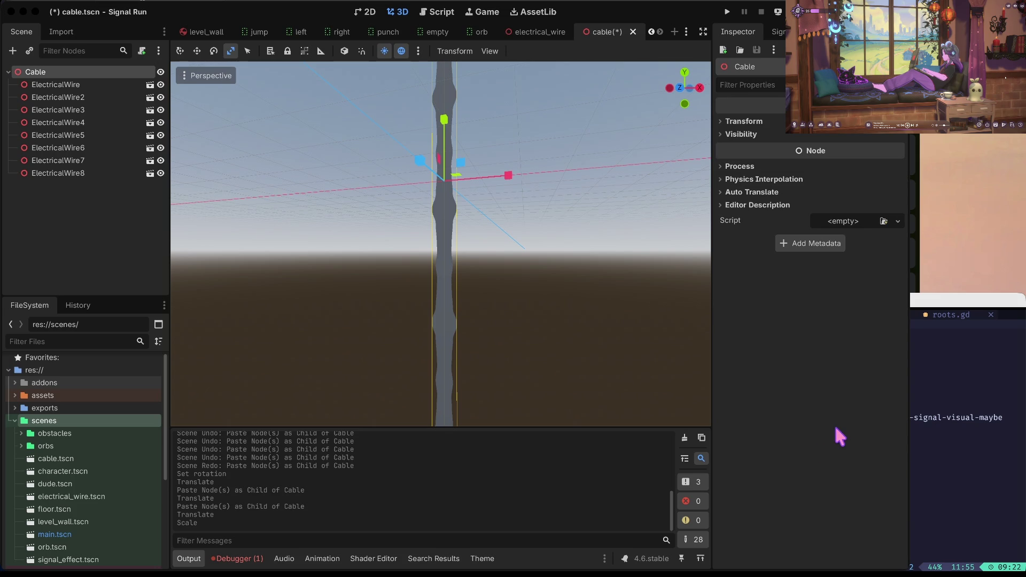
{"action": "left_click", "coordinate": [820, 384]}
{"action": "scroll", "coordinate": [60, 446], "scroll_direction": "down", "scroll_amount": 4}
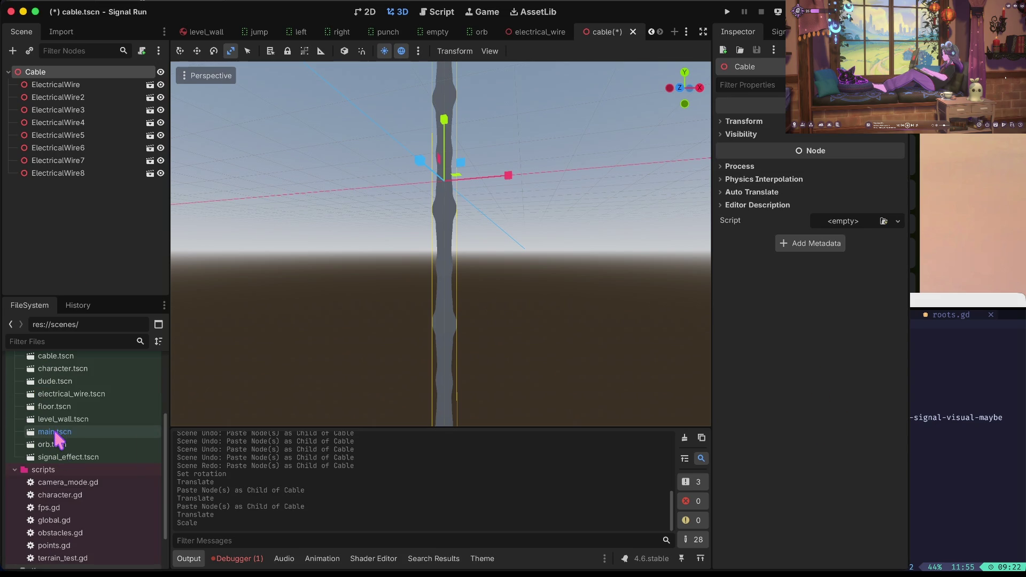
{"action": "left_click", "coordinate": [48, 86]}
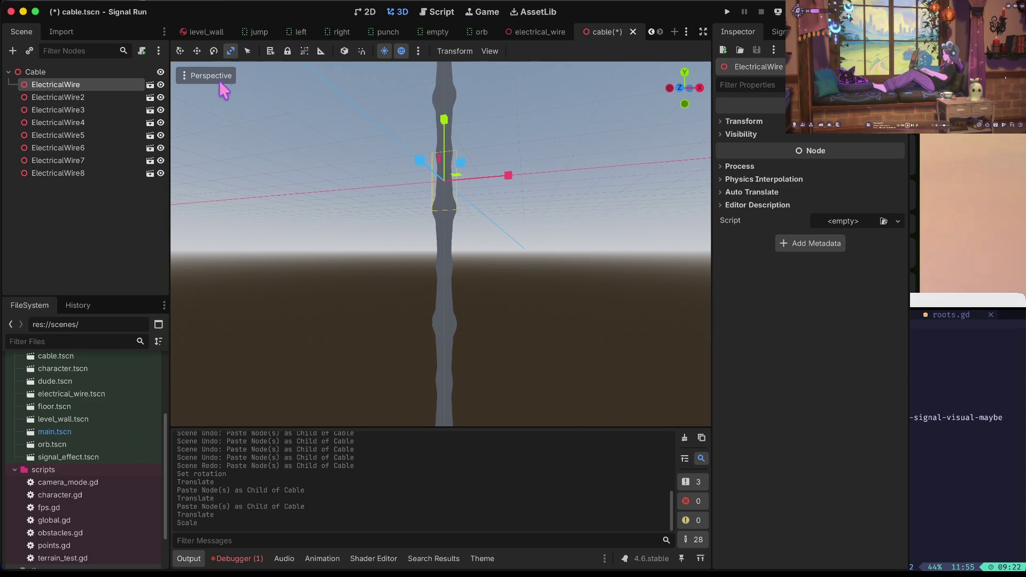
{"action": "left_click", "coordinate": [150, 84]}
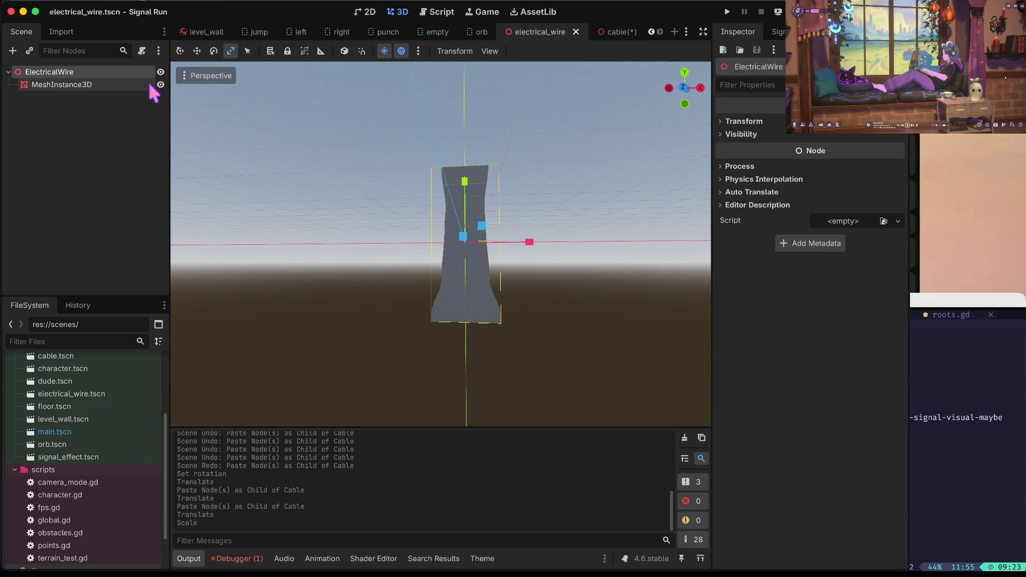
- Give the wire's MeshInstance3D a new StandardMaterial3D
{"action": "left_click", "coordinate": [105, 84]}
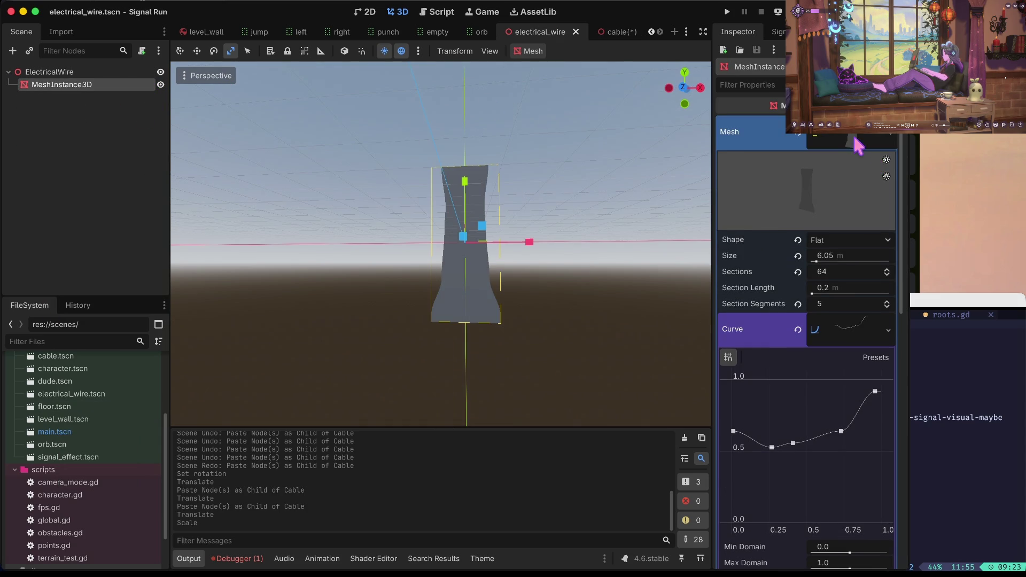
{"action": "left_click", "coordinate": [858, 144]}
{"action": "left_click", "coordinate": [858, 144]}
{"action": "scroll", "coordinate": [845, 283], "scroll_direction": "down", "scroll_amount": 5}
{"action": "left_click", "coordinate": [855, 169]}
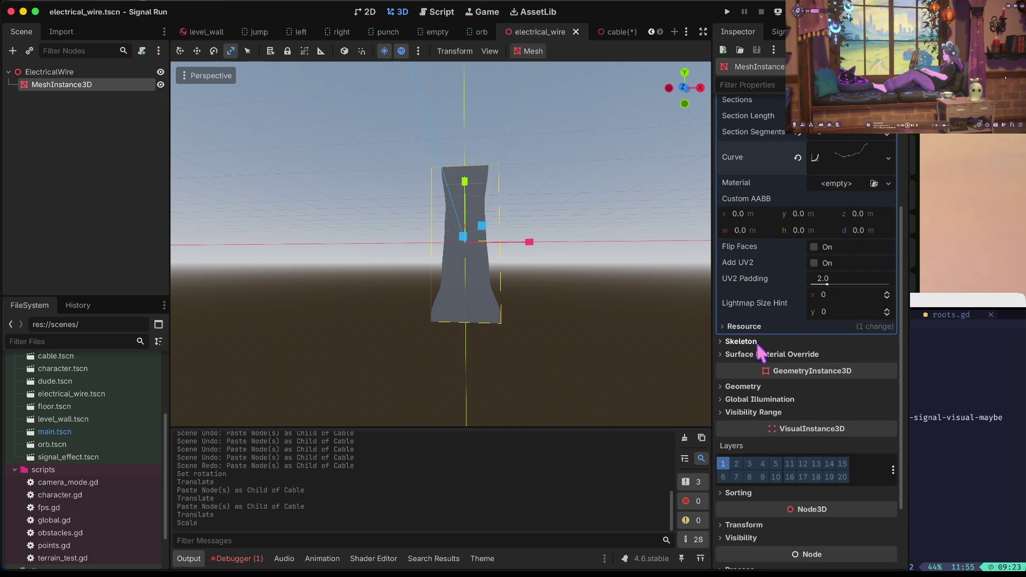
{"action": "scroll", "coordinate": [793, 327], "scroll_direction": "up", "scroll_amount": 3}
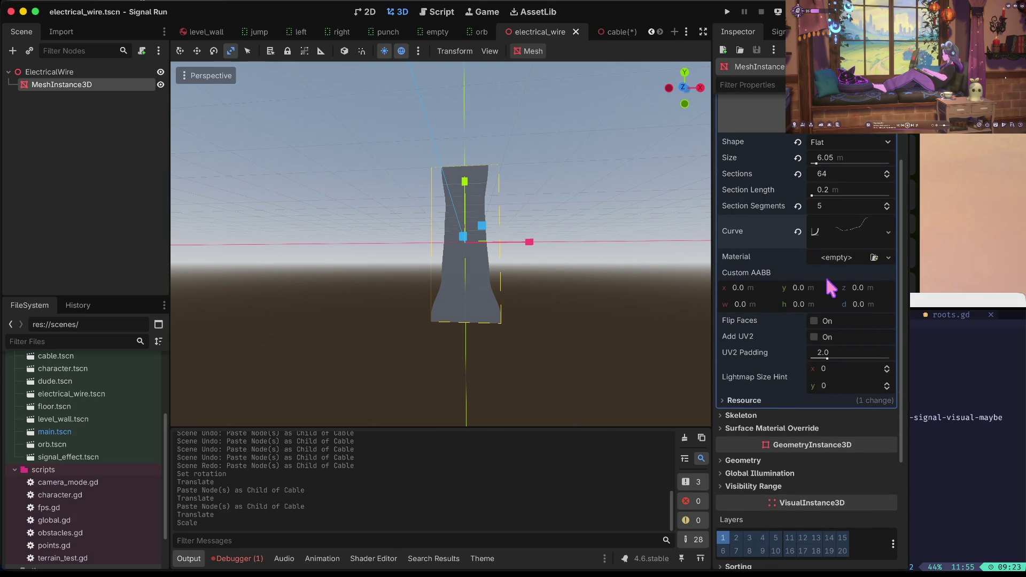
{"action": "left_click", "coordinate": [846, 261]}
{"action": "left_click", "coordinate": [835, 288]}
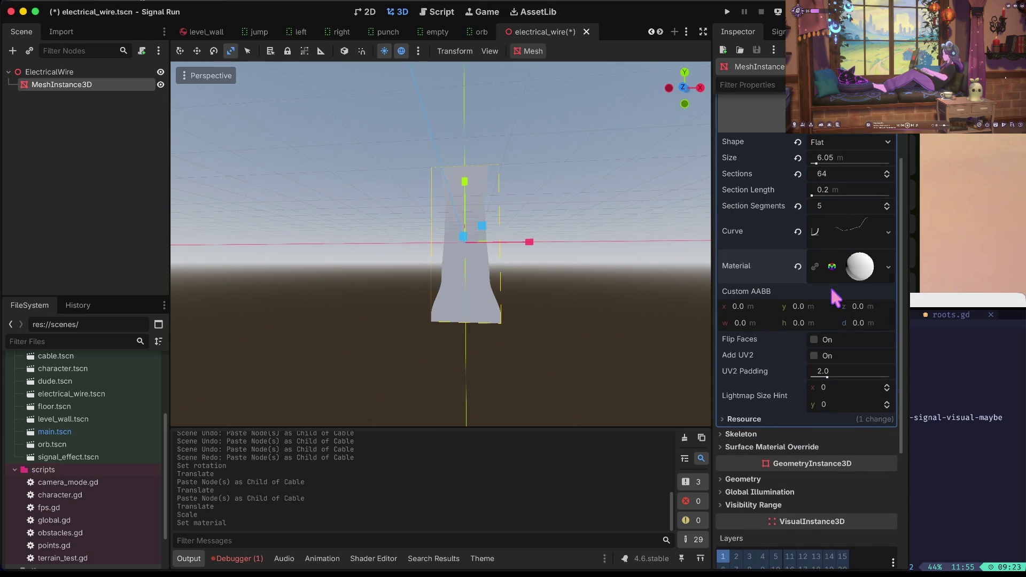
- Set the material's albedo colour to dark grey 323232
{"action": "left_click", "coordinate": [860, 270]}
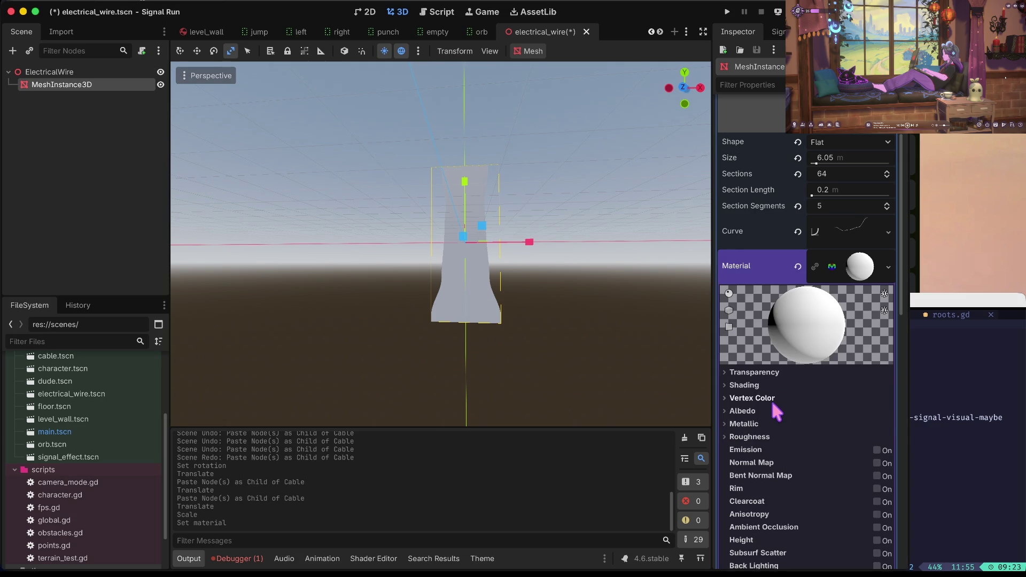
{"action": "scroll", "coordinate": [775, 404], "scroll_direction": "down", "scroll_amount": 5}
{"action": "left_click", "coordinate": [769, 291]}
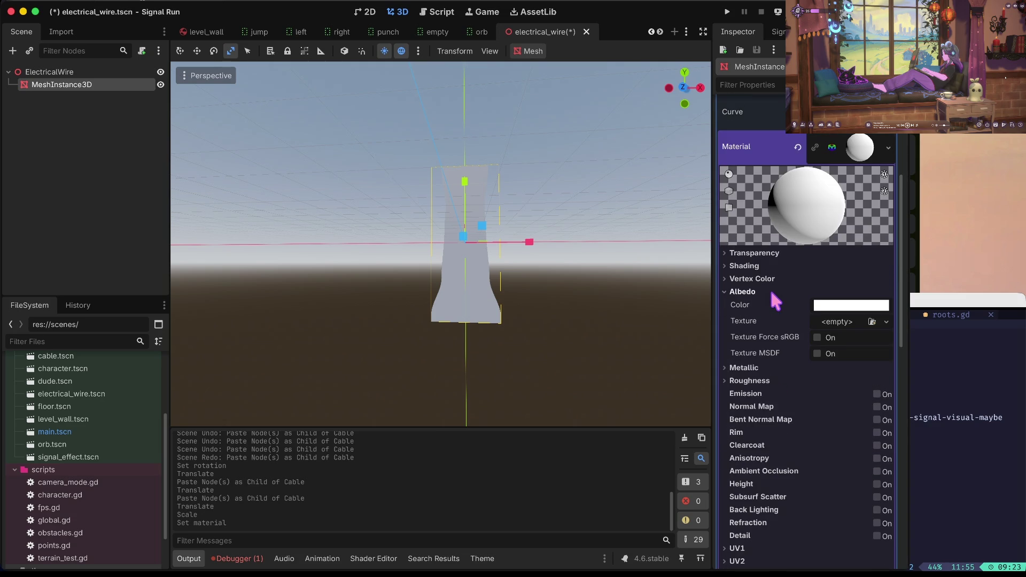
{"action": "left_click", "coordinate": [839, 307]}
{"action": "left_click_drag", "start_coordinate": [855, 271], "coordinate": [893, 206]}
{"action": "left_click_drag", "start_coordinate": [903, 59], "coordinate": [904, 86]}
{"action": "left_click", "coordinate": [801, 385]}
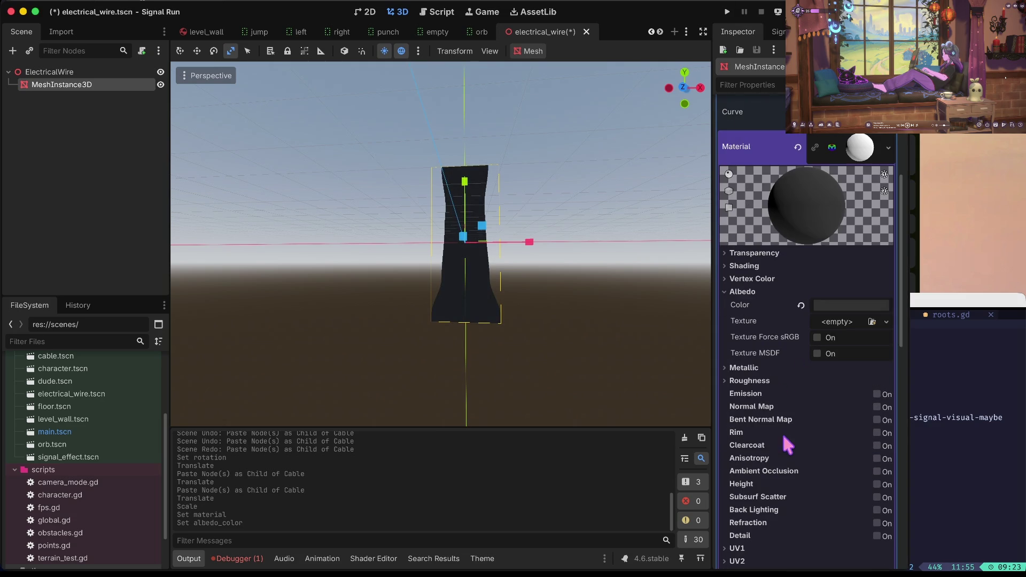
{"action": "left_click", "coordinate": [836, 321]}
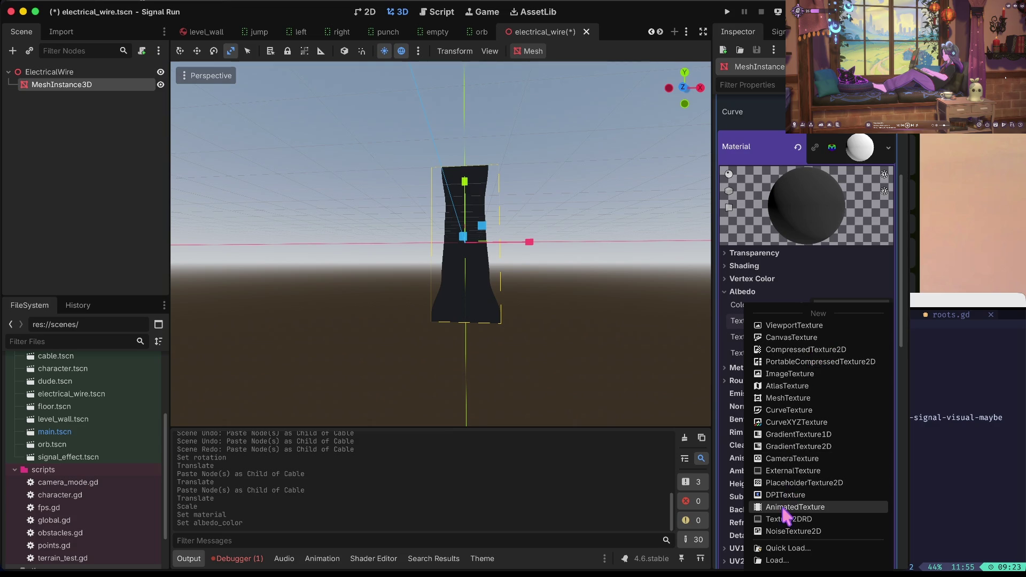
- Give the albedo a new NoiseTexture2D driven by a new FastNoiseLite noise
{"action": "left_click", "coordinate": [785, 531]}
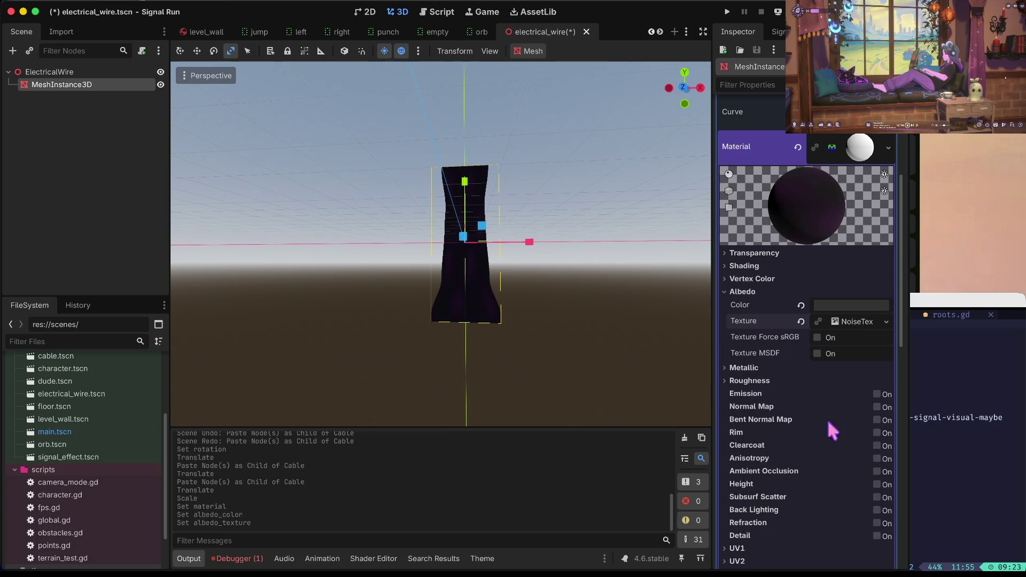
{"action": "left_click", "coordinate": [854, 322]}
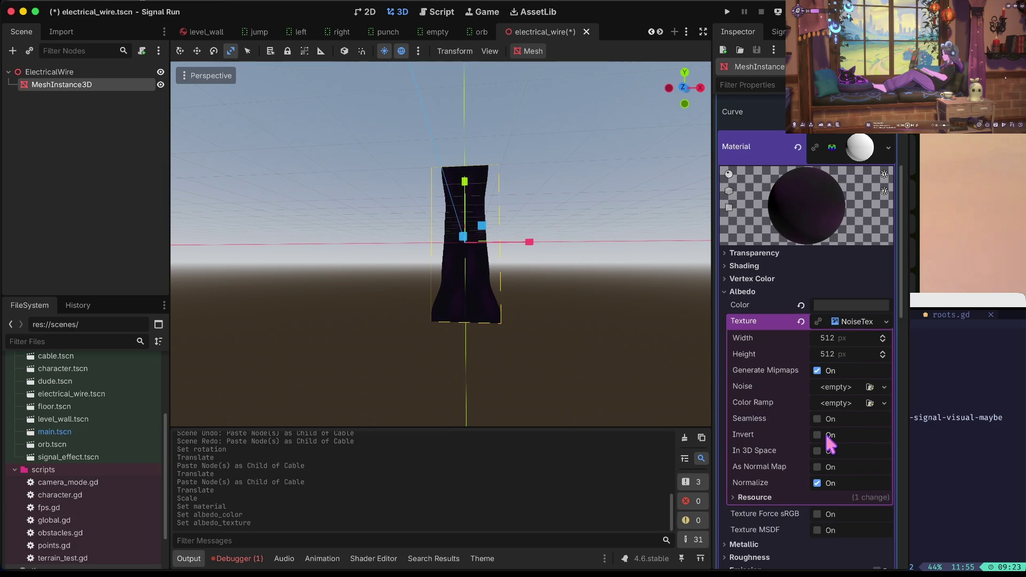
{"action": "left_click", "coordinate": [842, 386]}
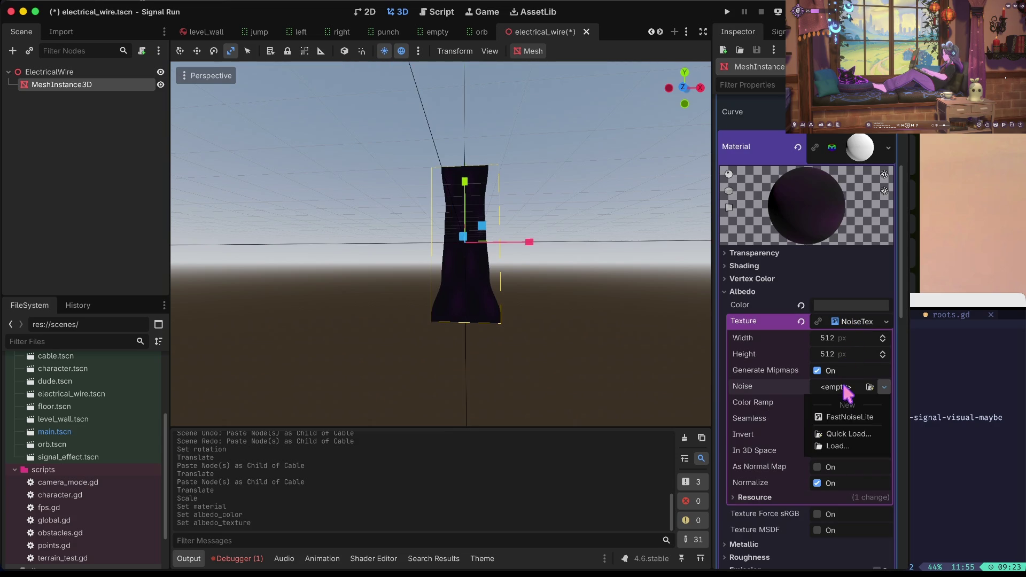
{"action": "left_click", "coordinate": [850, 417]}
{"action": "scroll", "coordinate": [465, 244], "scroll_direction": "up", "scroll_amount": 5}
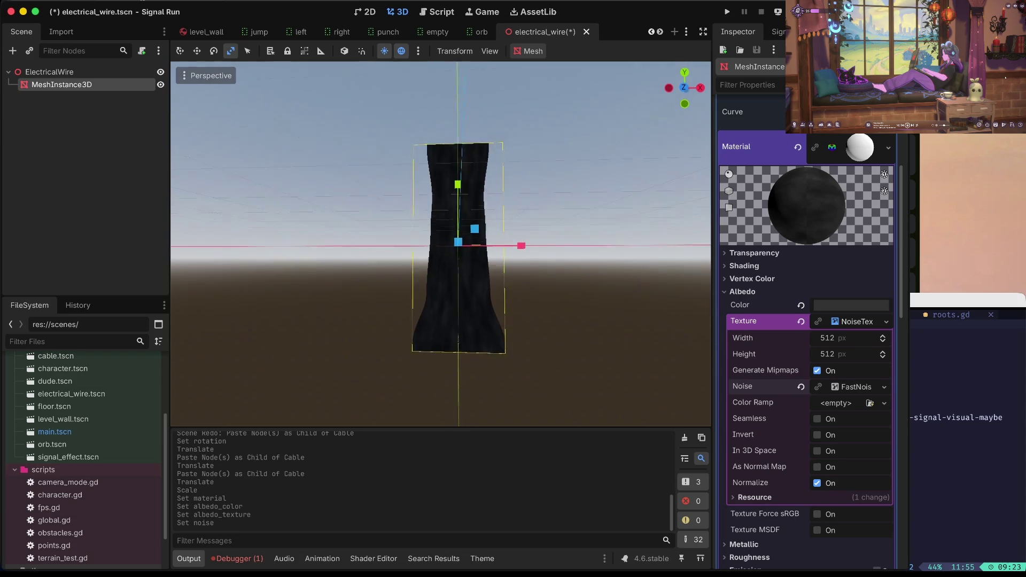
{"action": "scroll", "coordinate": [580, 279], "scroll_direction": "up", "scroll_amount": 5}
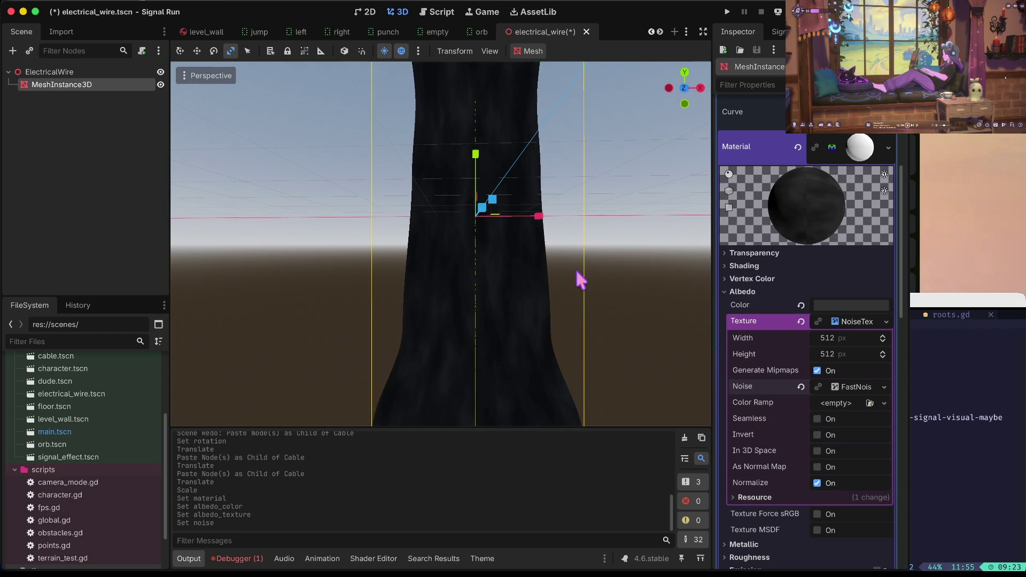
{"action": "left_click", "coordinate": [854, 387]}
{"action": "scroll", "coordinate": [826, 422], "scroll_direction": "down", "scroll_amount": 5}
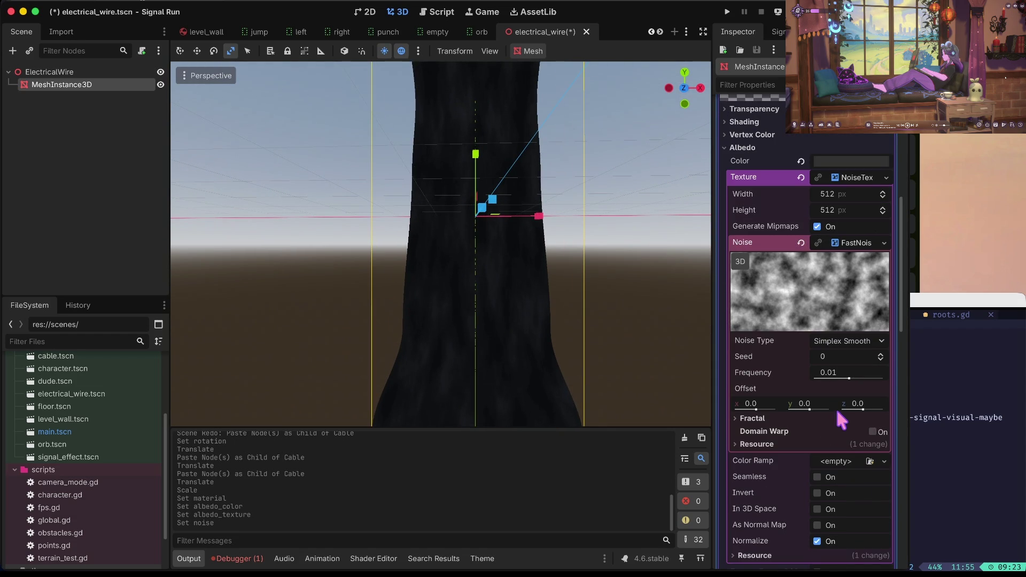
- Set the FastNoiseLite seed to 2 and save the electrical wire scene
{"action": "left_click_drag", "start_coordinate": [849, 379], "coordinate": [854, 381]}
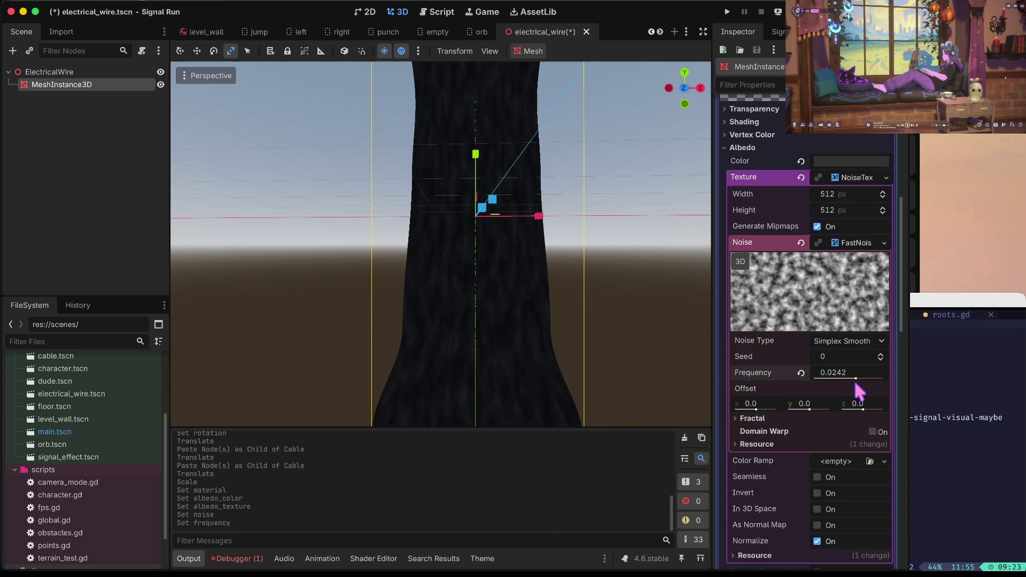
{"action": "key", "text": "ctrl+z"}
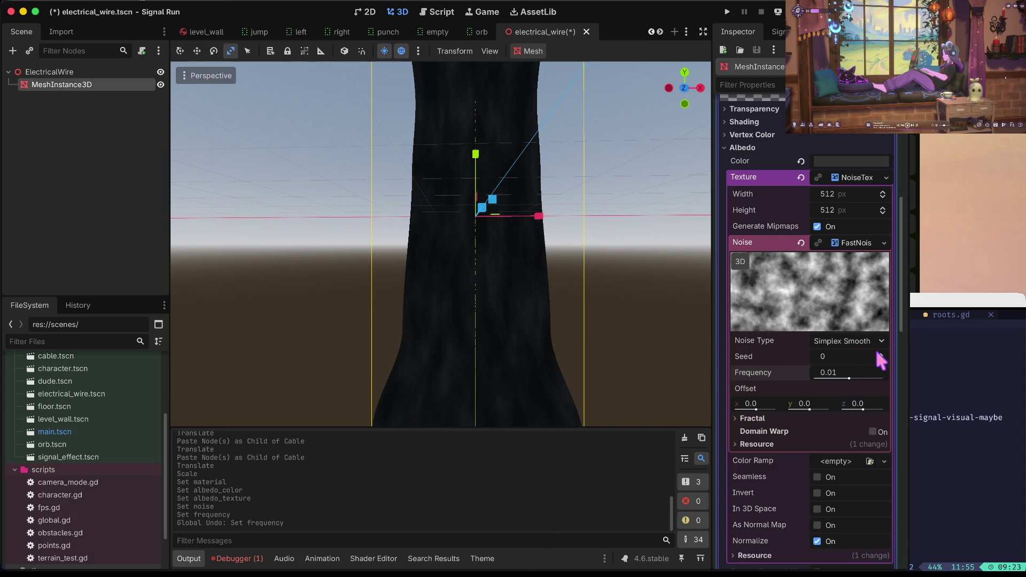
{"action": "left_click", "coordinate": [880, 354]}
{"action": "left_click", "coordinate": [881, 355]}
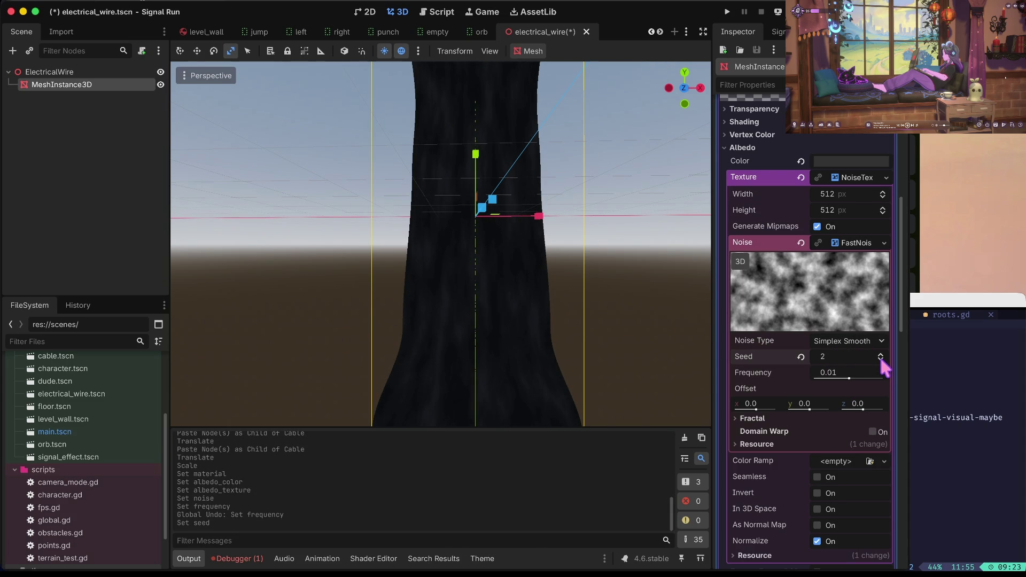
{"action": "key", "text": "ctrl+s"}
{"action": "scroll", "coordinate": [845, 377], "scroll_direction": "down", "scroll_amount": 3}
{"action": "scroll", "coordinate": [848, 379], "scroll_direction": "up", "scroll_amount": 2}
{"action": "left_click", "coordinate": [847, 432]}
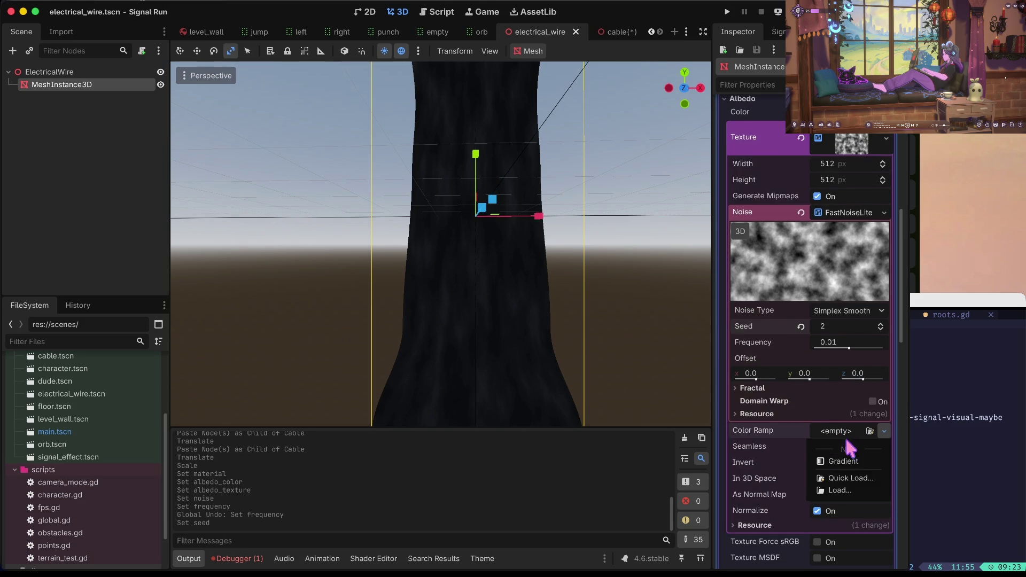
- Add a new Gradient colour ramp, move the black stop inward, dim the white stop to e0e0e0, and save
{"action": "left_click", "coordinate": [846, 460]}
{"action": "left_click", "coordinate": [848, 432]}
{"action": "mouse_move", "coordinate": [734, 478]}
{"action": "left_mouse_down"}
{"action": "mouse_move", "coordinate": [817, 480]}
{"action": "mouse_move", "coordinate": [771, 479]}
{"action": "left_mouse_up"}
{"action": "mouse_move", "coordinate": [854, 479]}
{"action": "left_mouse_down"}
{"action": "mouse_move", "coordinate": [818, 479]}
{"action": "mouse_move", "coordinate": [853, 479]}
{"action": "left_mouse_up"}
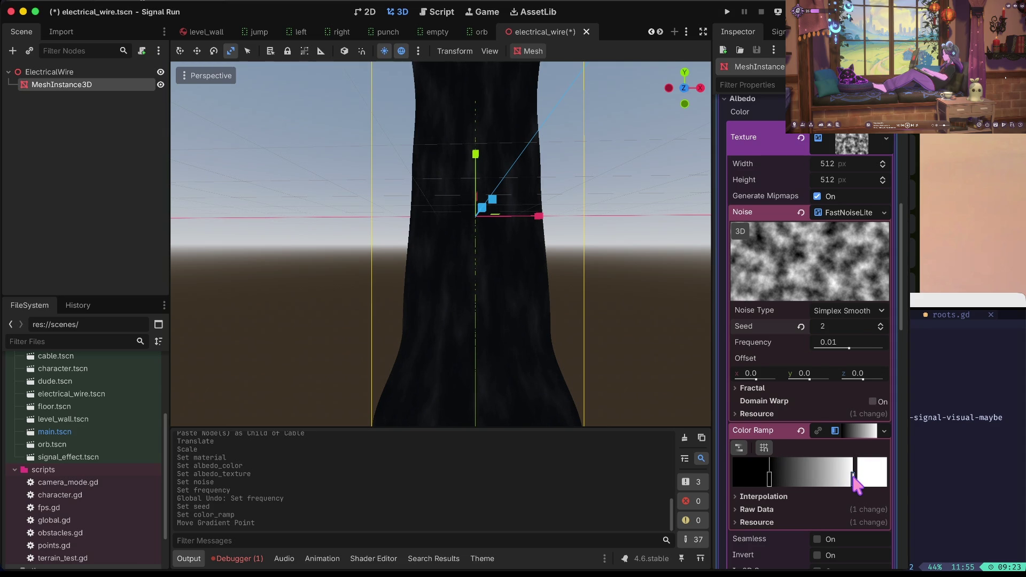
{"action": "double_click", "coordinate": [853, 481]}
{"action": "mouse_move", "coordinate": [890, 206]}
{"action": "left_mouse_down"}
{"action": "mouse_move", "coordinate": [893, 214]}
{"action": "mouse_move", "coordinate": [887, 155]}
{"action": "left_mouse_up"}
{"action": "left_click", "coordinate": [678, 235]}
{"action": "key", "text": "ctrl+s"}
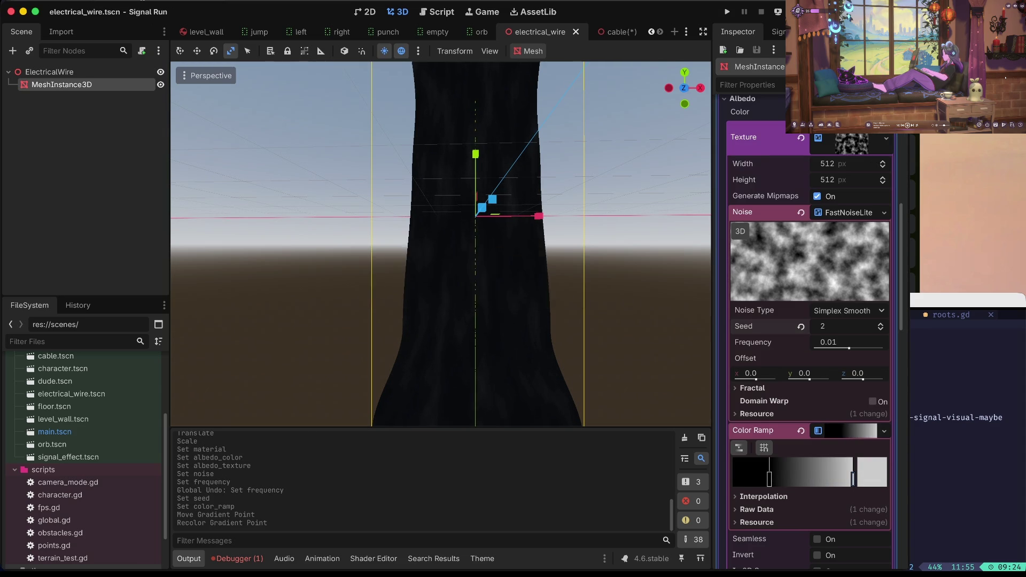
{"action": "scroll", "coordinate": [441, 243], "scroll_direction": "down", "scroll_amount": 5}
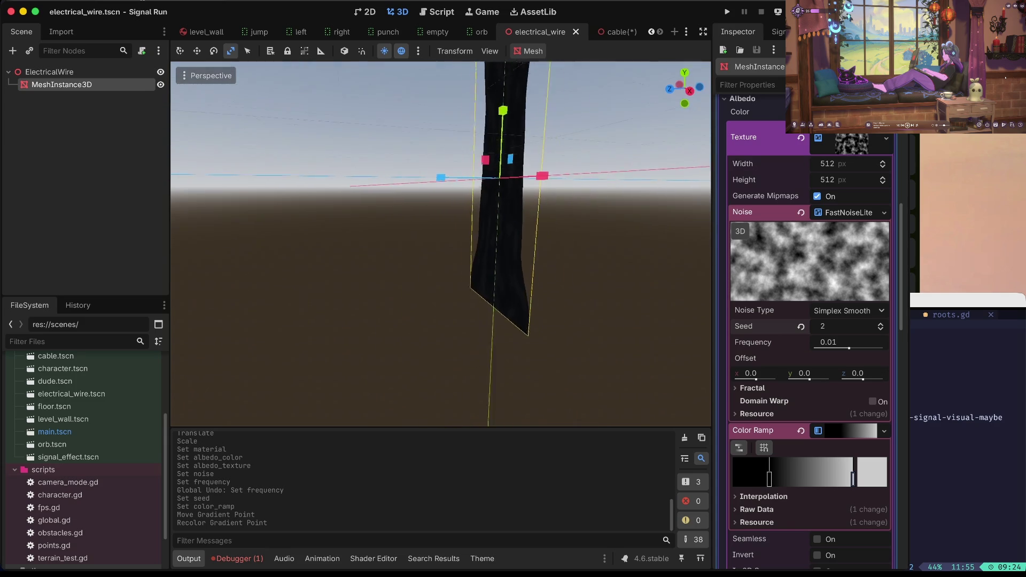
{"action": "scroll", "coordinate": [676, 240], "scroll_direction": "up", "scroll_amount": 5}
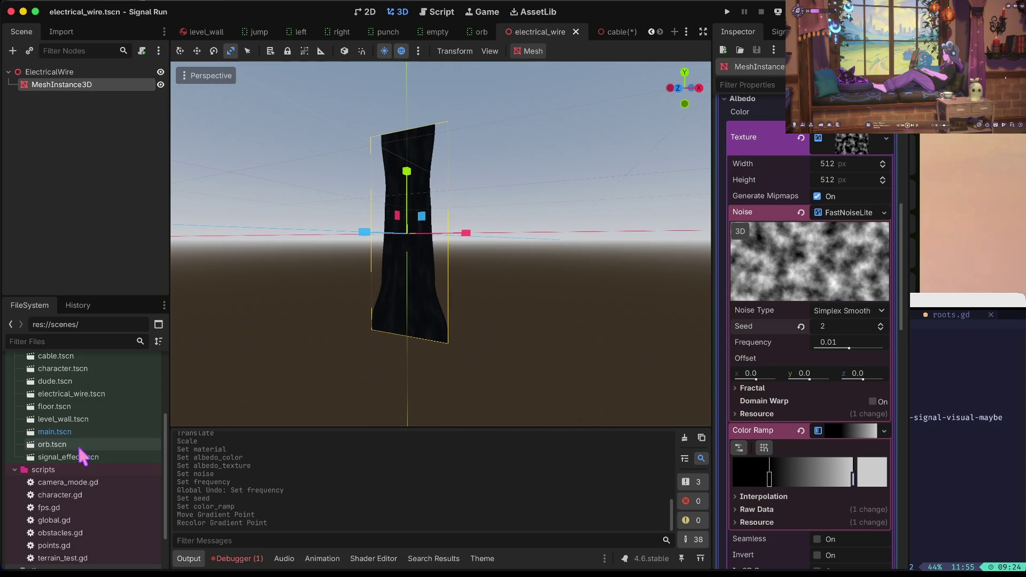
{"action": "scroll", "coordinate": [69, 454], "scroll_direction": "up", "scroll_amount": 3}
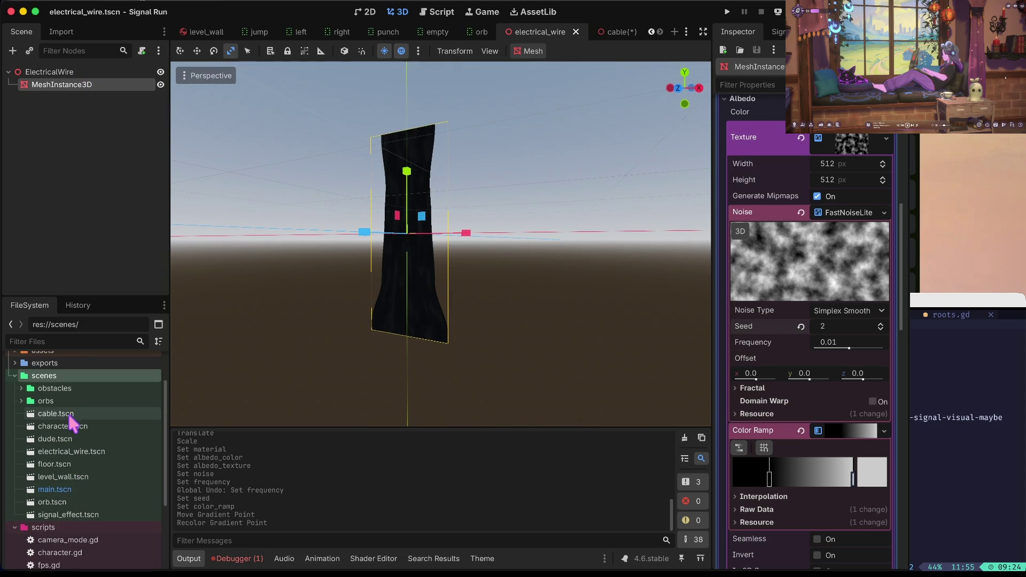
- Open cable.tscn and orbit the view to inspect the finished cable
{"action": "double_click", "coordinate": [70, 415]}
{"action": "left_click", "coordinate": [401, 252]}
{"action": "left_click_drag", "start_coordinate": [400, 252], "coordinate": [575, 202]}
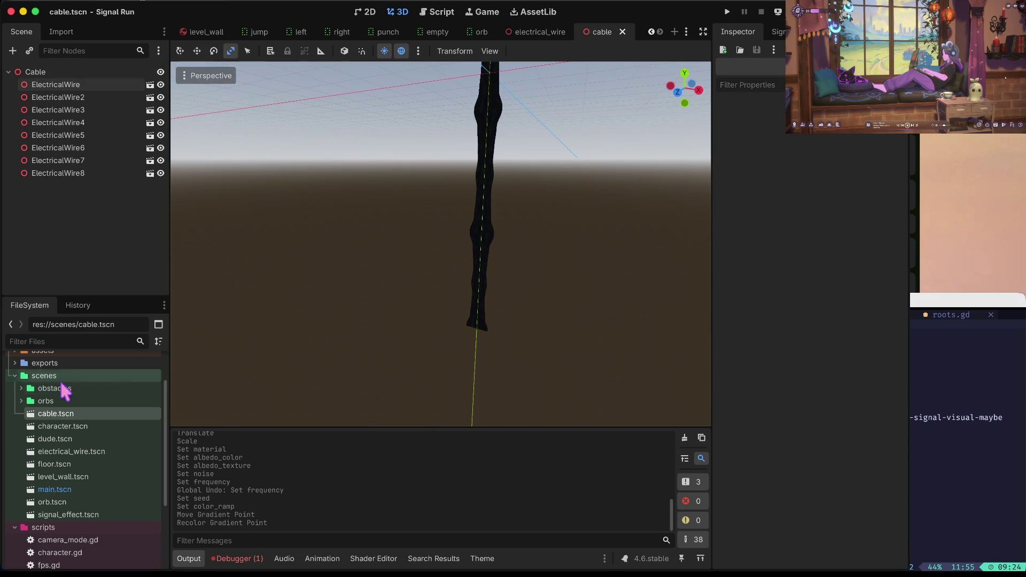
- In main.tscn, delete the old ElectricalWire node and choose Instantiate Child Scene on Node3D
{"action": "double_click", "coordinate": [59, 489]}
{"action": "right_click", "coordinate": [63, 138]}
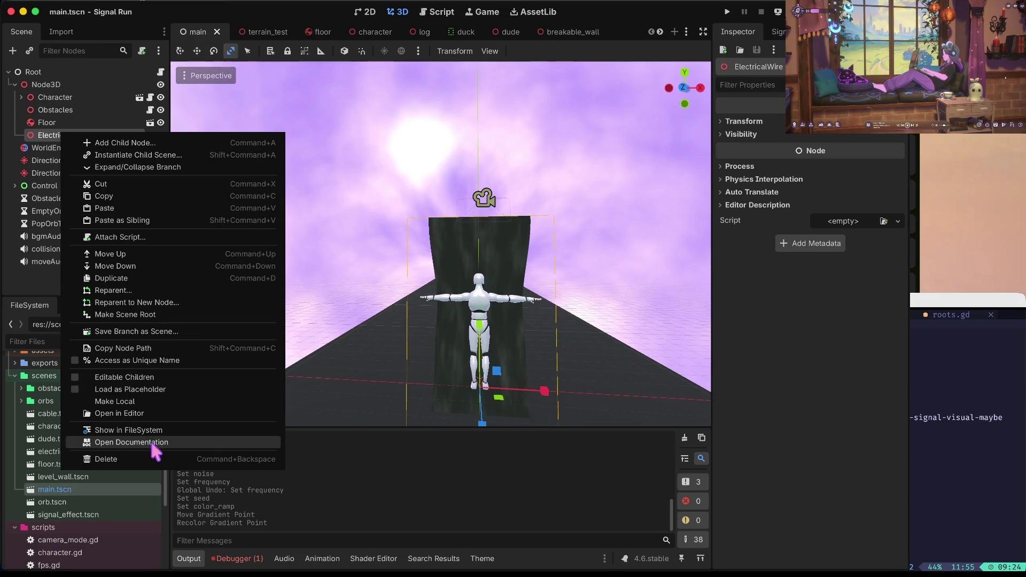
{"action": "left_click", "coordinate": [133, 465]}
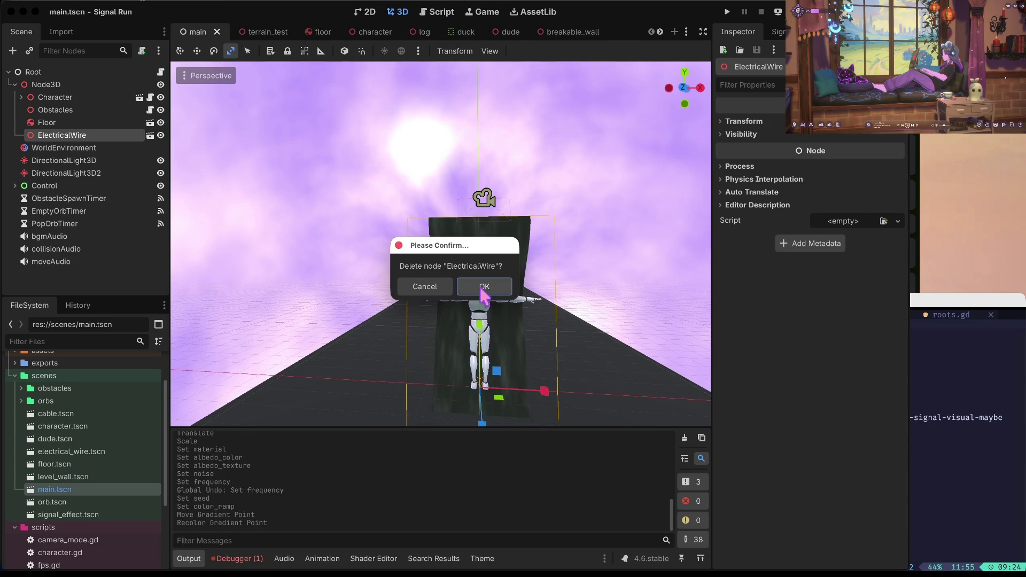
{"action": "key", "text": "Return"}
{"action": "left_click", "coordinate": [66, 85]}
{"action": "right_click", "coordinate": [67, 85]}
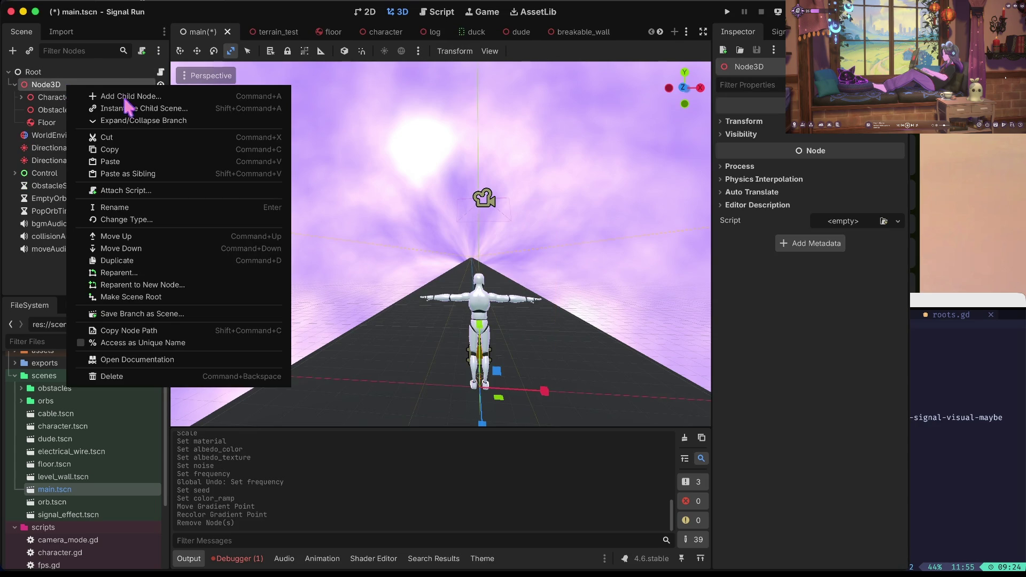
{"action": "left_click", "coordinate": [131, 107]}
- Instantiate cable.tscn under Node3D and save the main scene
{"action": "type", "text": "cable"}
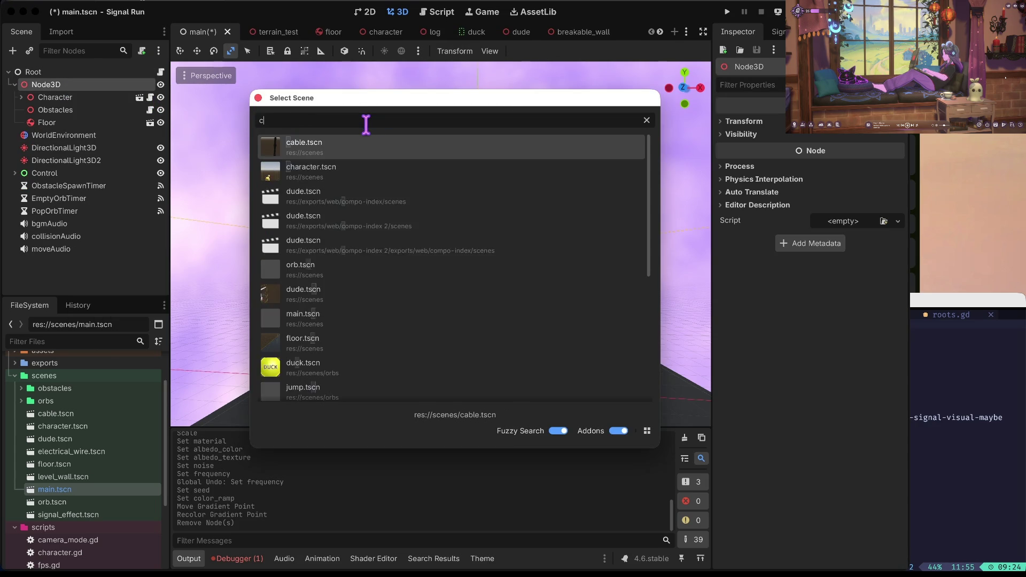
{"action": "key", "text": "Return"}
{"action": "key", "text": "ctrl+s"}
{"action": "scroll", "coordinate": [386, 168], "scroll_direction": "down", "scroll_amount": 3}
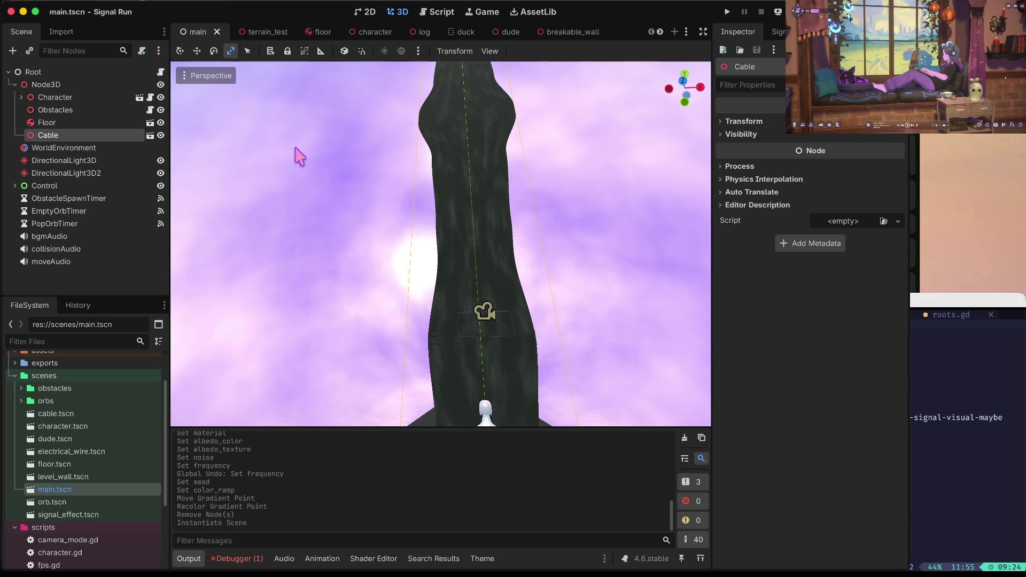
- Scale the Cable narrower along X and shorter vertically
{"action": "left_click_drag", "start_coordinate": [521, 208], "coordinate": [524, 288]}
{"action": "left_click", "coordinate": [488, 302]}
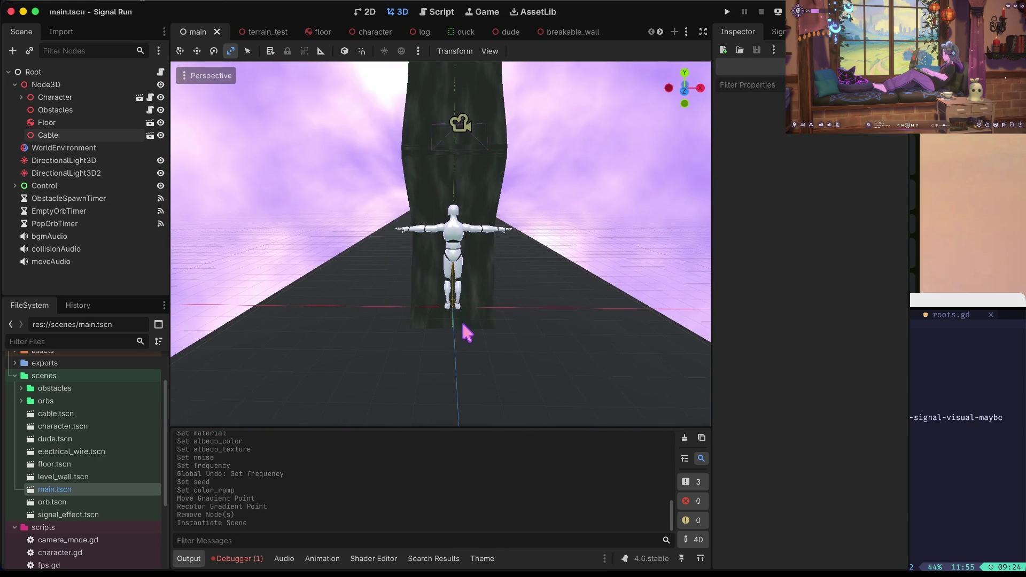
{"action": "left_click", "coordinate": [473, 148]}
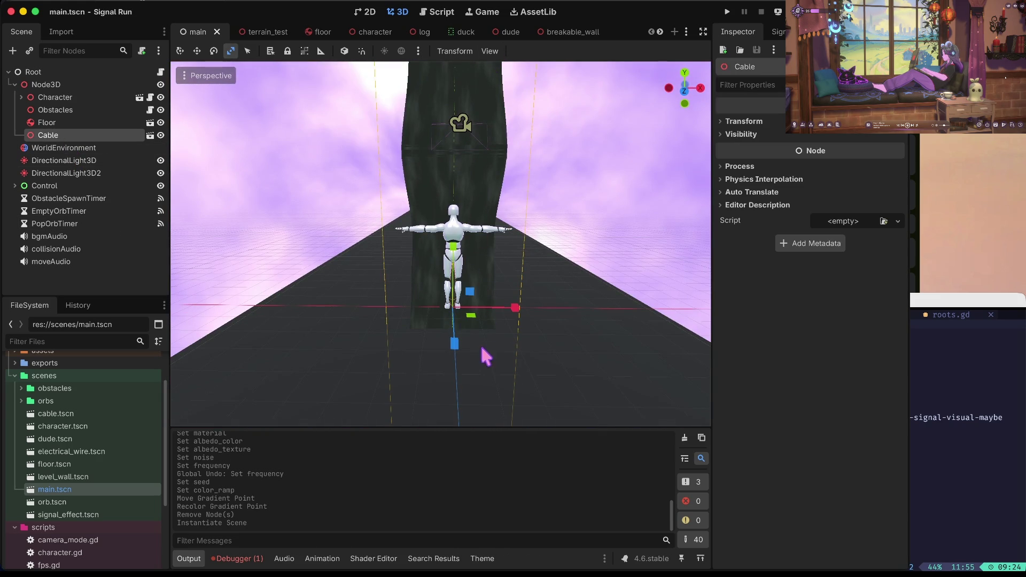
{"action": "left_click_drag", "start_coordinate": [512, 310], "coordinate": [481, 314]}
{"action": "mouse_move", "coordinate": [441, 350]}
{"action": "left_mouse_down"}
{"action": "mouse_move", "coordinate": [498, 244]}
{"action": "mouse_move", "coordinate": [481, 310]}
{"action": "mouse_move", "coordinate": [534, 306]}
{"action": "mouse_move", "coordinate": [507, 316]}
{"action": "left_mouse_up"}
{"action": "mouse_move", "coordinate": [484, 251]}
{"action": "left_mouse_down"}
{"action": "mouse_move", "coordinate": [487, 288]}
{"action": "mouse_move", "coordinate": [534, 307]}
{"action": "mouse_move", "coordinate": [527, 316]}
{"action": "left_mouse_up"}
- Raise the Cable, tilt it counter-clockwise, and shift it up-left beside the character
{"action": "key", "text": "w"}
{"action": "left_click_drag", "start_coordinate": [484, 247], "coordinate": [529, 150]}
{"action": "key", "text": "r"}
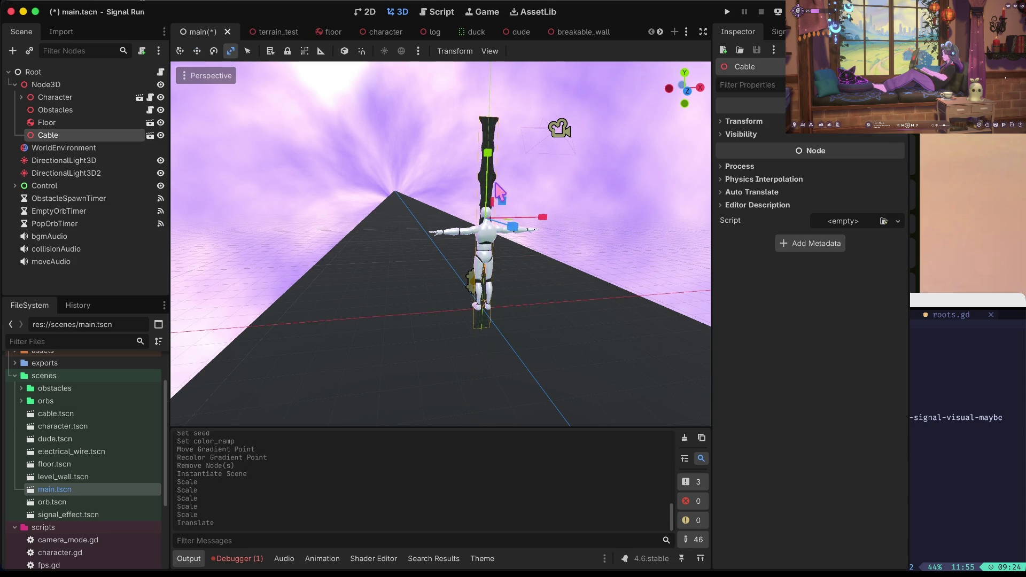
{"action": "key", "text": "e"}
{"action": "left_click", "coordinate": [466, 191]}
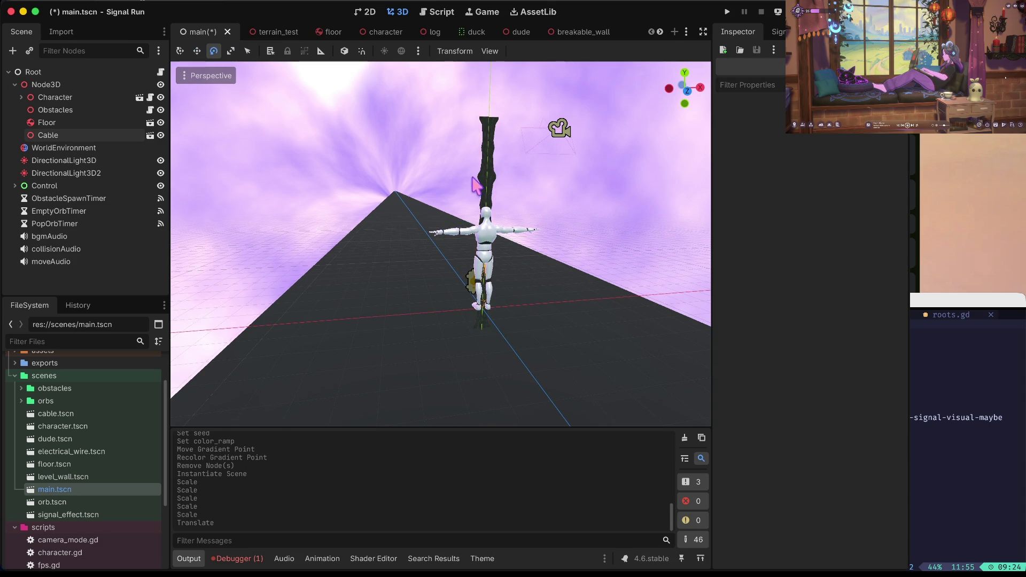
{"action": "left_click", "coordinate": [473, 186]}
{"action": "left_click_drag", "start_coordinate": [472, 184], "coordinate": [454, 202]}
{"action": "key", "text": "w"}
{"action": "left_click_drag", "start_coordinate": [533, 214], "coordinate": [420, 224]}
{"action": "left_click", "coordinate": [364, 270]}
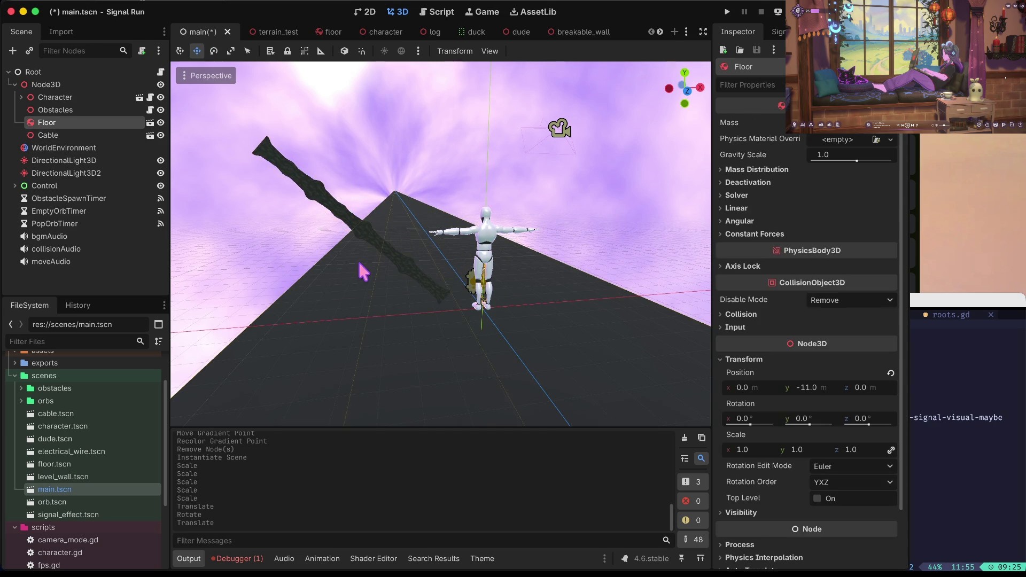
{"action": "left_click", "coordinate": [379, 247]}
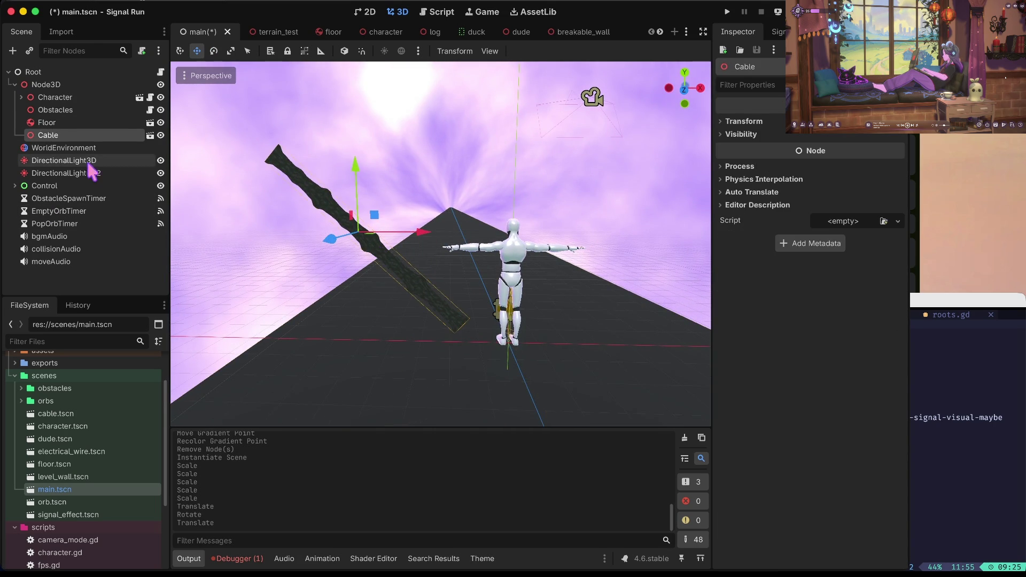
- Open cable.tscn and select ElectricalWire5–7 for rotation, then clear the selection
{"action": "left_click", "coordinate": [150, 135]}
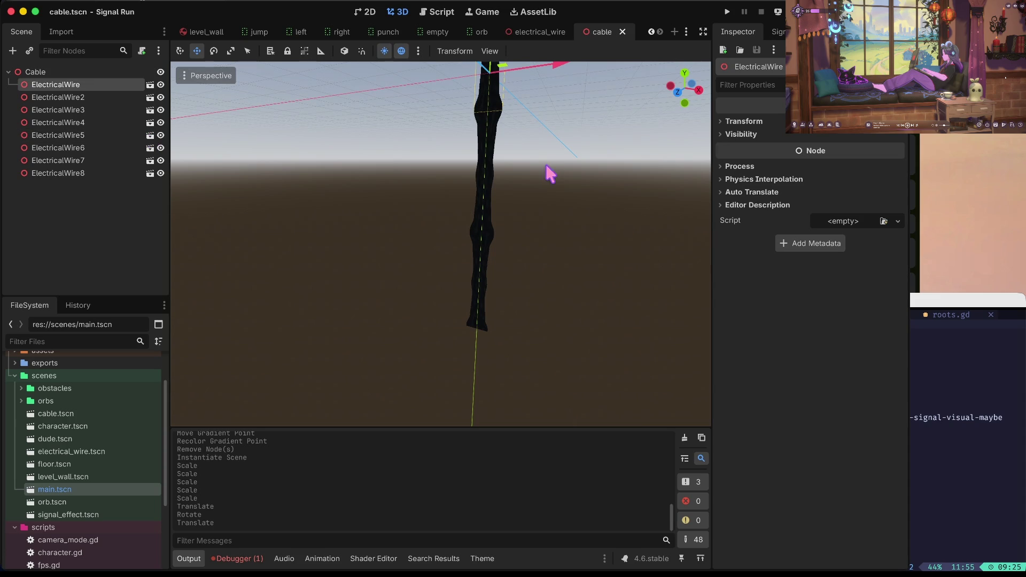
{"action": "left_click", "coordinate": [484, 193]}
{"action": "left_click", "coordinate": [486, 262], "text": "shift"}
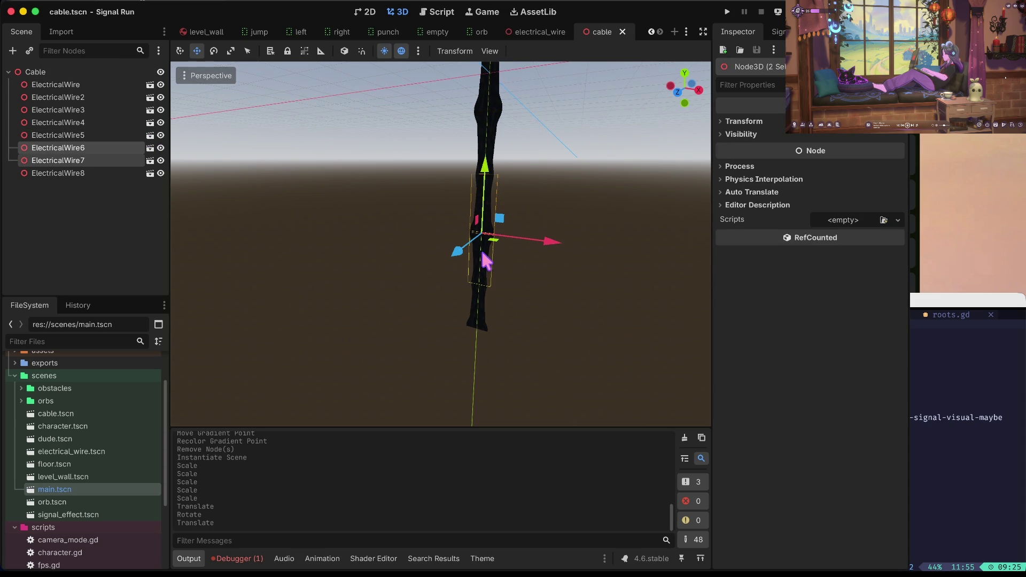
{"action": "left_click", "coordinate": [477, 310], "text": "shift"}
{"action": "key", "text": "e"}
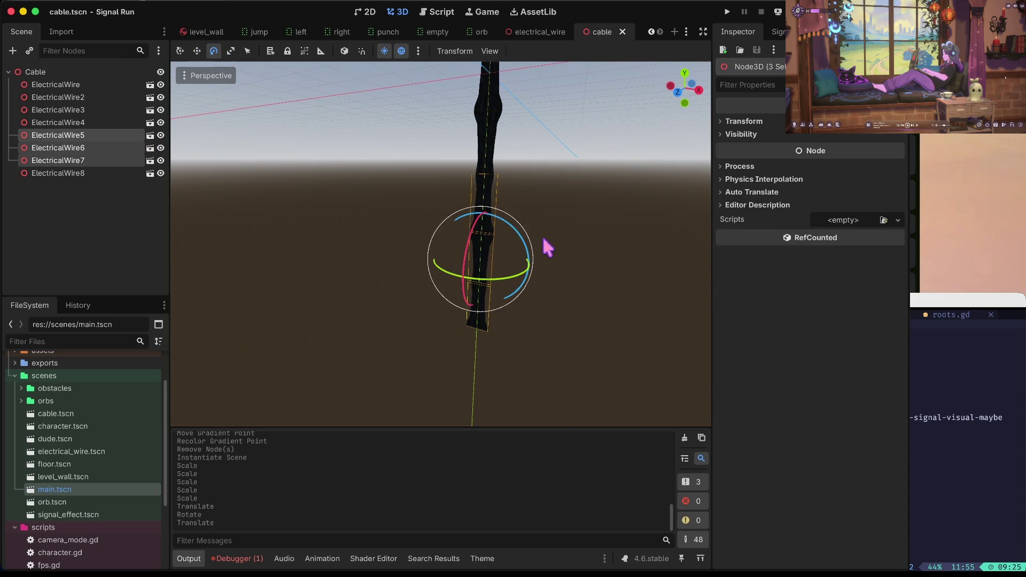
{"action": "left_click", "coordinate": [522, 256]}
- Reselect ElectricalWire5–7 and rotate them, then undo the unwanted rotation
{"action": "left_click", "coordinate": [477, 310]}
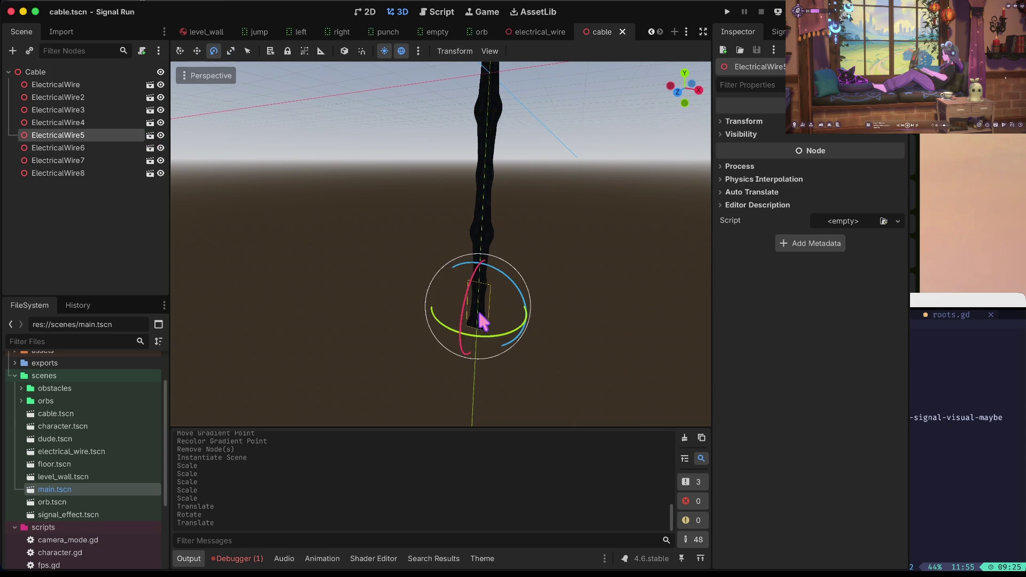
{"action": "left_click", "coordinate": [493, 207], "text": "shift"}
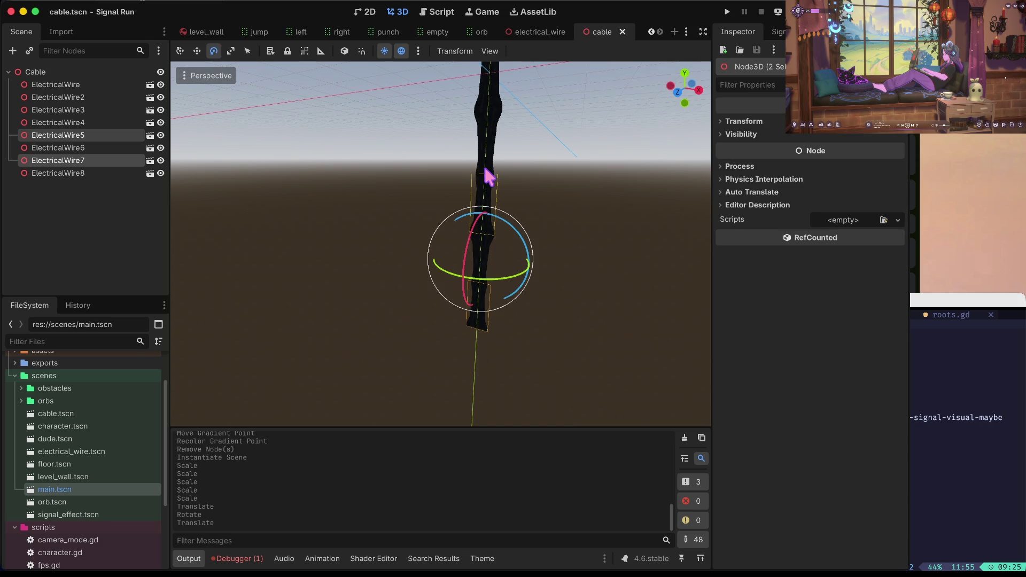
{"action": "left_click", "coordinate": [481, 251], "text": "shift"}
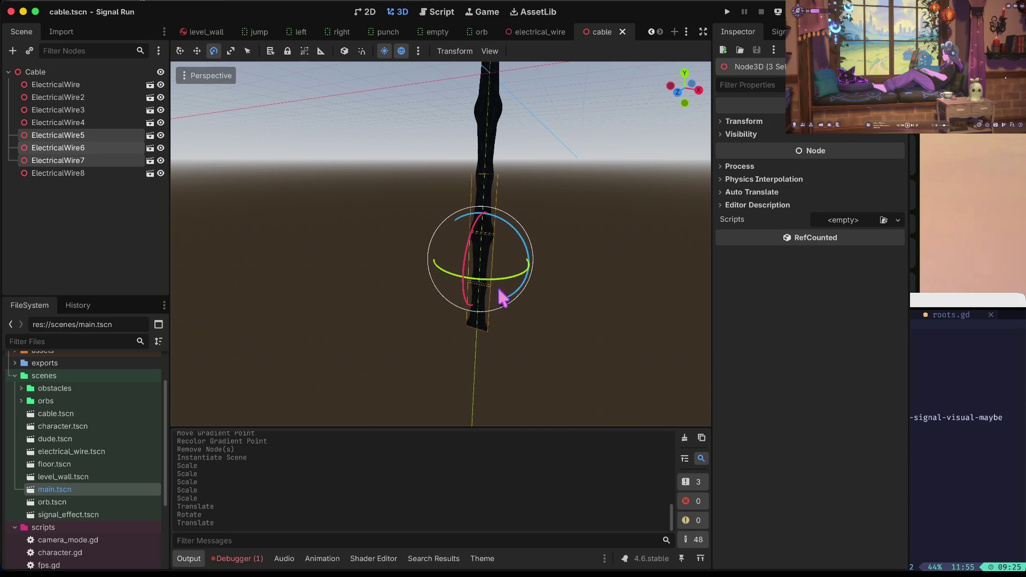
{"action": "left_click_drag", "start_coordinate": [441, 238], "coordinate": [440, 235]}
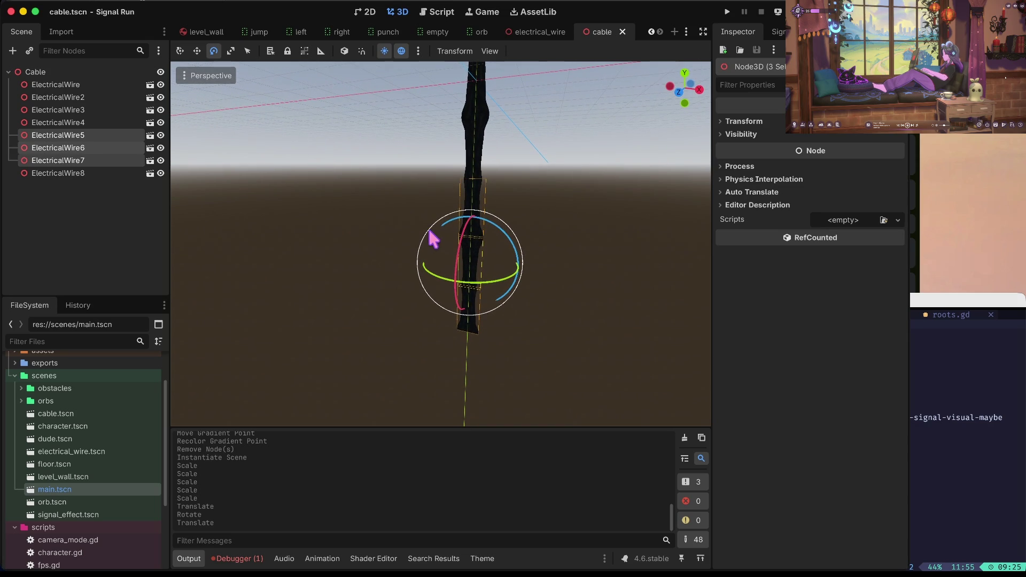
{"action": "left_click_drag", "start_coordinate": [517, 251], "coordinate": [511, 246]}
{"action": "key", "text": "w"}
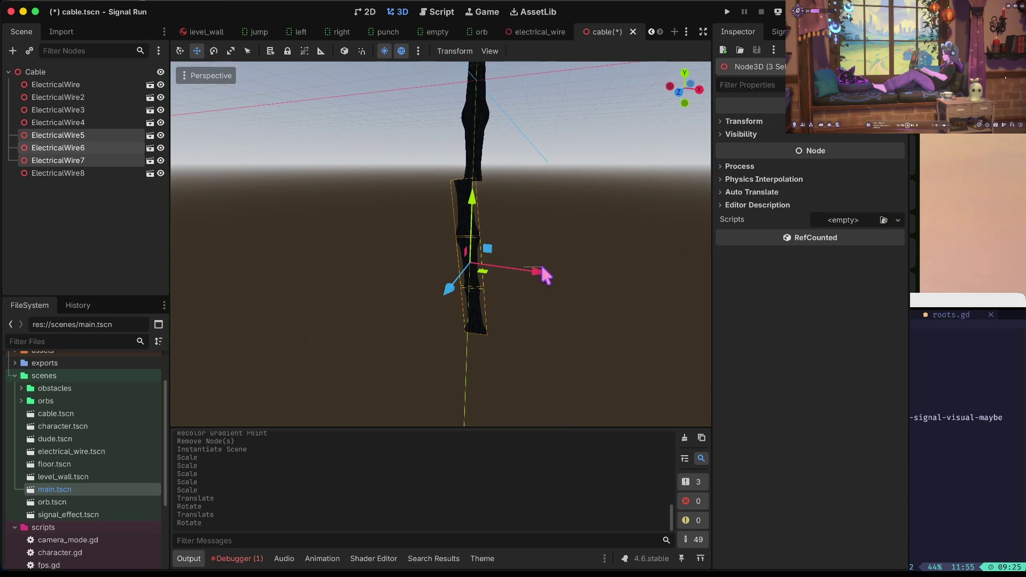
{"action": "left_click", "coordinate": [545, 274]}
{"action": "key", "text": "ctrl+z"}
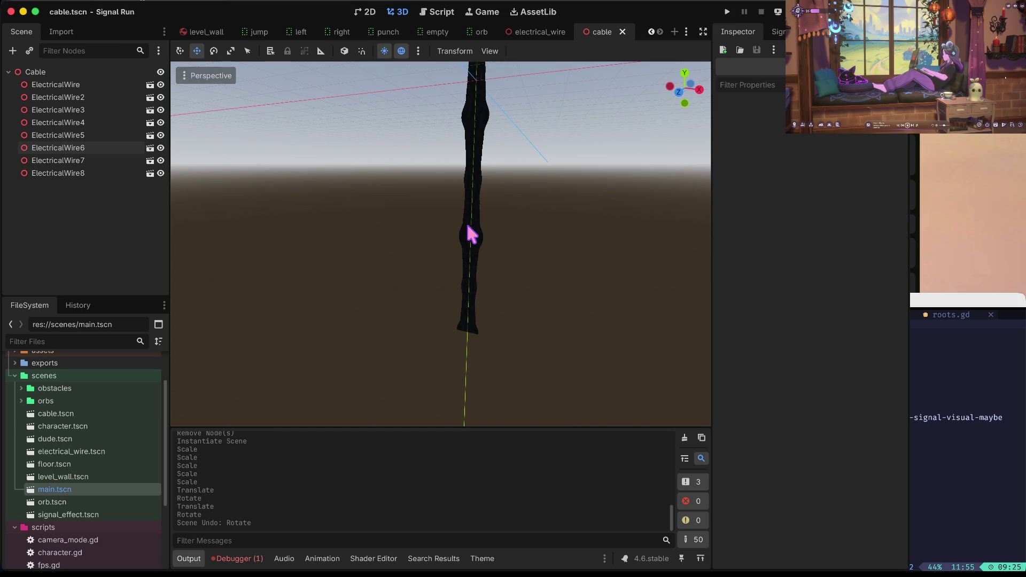
- Rotate ElectricalWire5–7 and shift them along Y and X
{"action": "left_click", "coordinate": [472, 224]}
{"action": "left_click", "coordinate": [474, 246], "text": "shift"}
{"action": "left_click", "coordinate": [476, 313], "text": "shift"}
{"action": "key", "text": "e"}
{"action": "mouse_move", "coordinate": [500, 239]}
{"action": "left_mouse_down"}
{"action": "mouse_move", "coordinate": [490, 239]}
{"action": "mouse_move", "coordinate": [499, 236]}
{"action": "left_mouse_up"}
{"action": "key", "text": "w"}
{"action": "left_click_drag", "start_coordinate": [473, 194], "coordinate": [477, 197]}
{"action": "left_click_drag", "start_coordinate": [537, 271], "coordinate": [555, 273]}
{"action": "left_click", "coordinate": [575, 146]}
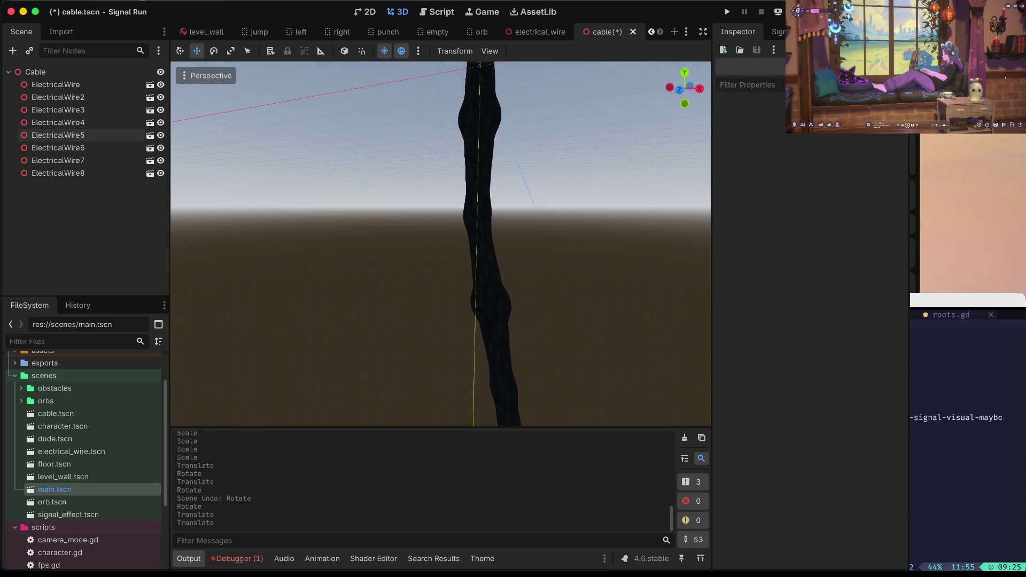
- Rotate the lower segments ElectricalWire5–7 slightly more
{"action": "left_click", "coordinate": [508, 233]}
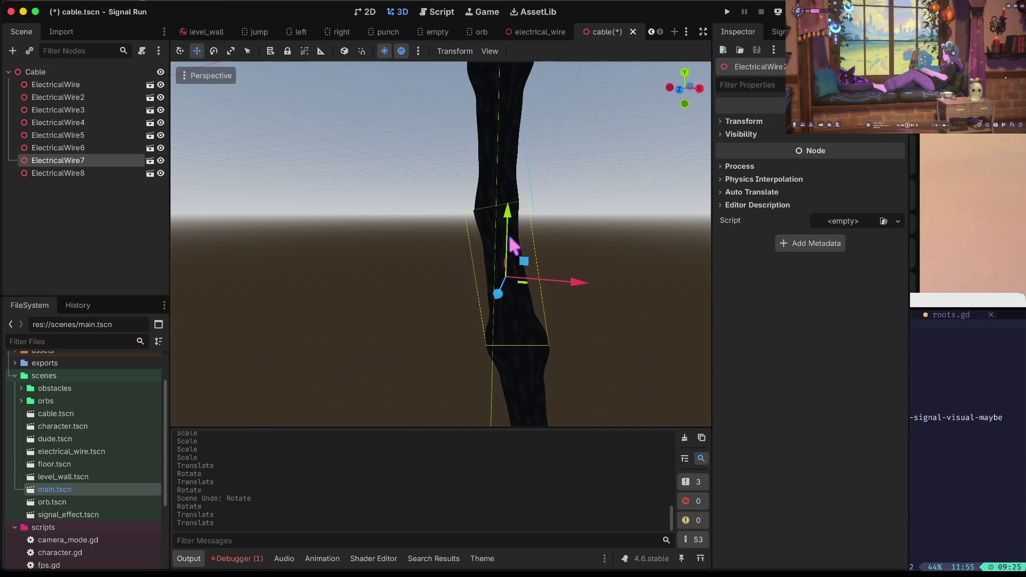
{"action": "left_click", "coordinate": [540, 391], "text": "shift"}
{"action": "left_click", "coordinate": [527, 381], "text": "shift"}
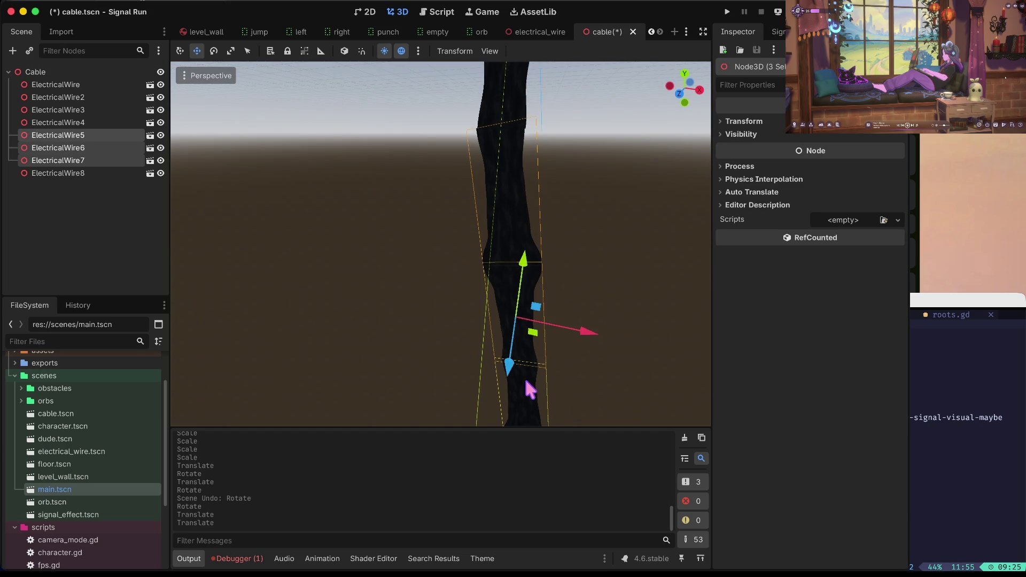
{"action": "key", "text": "e"}
{"action": "left_click_drag", "start_coordinate": [541, 284], "coordinate": [542, 286]}
{"action": "left_click", "coordinate": [651, 200]}
- Rotate ElectricalWire2–4 and shift them along X, save cable.tscn, and open main.tscn
{"action": "mouse_move", "coordinate": [606, 181]}
{"action": "left_mouse_down"}
{"action": "mouse_move", "coordinate": [602, 107]}
{"action": "mouse_move", "coordinate": [605, 188]}
{"action": "mouse_move", "coordinate": [563, 197]}
{"action": "left_mouse_up"}
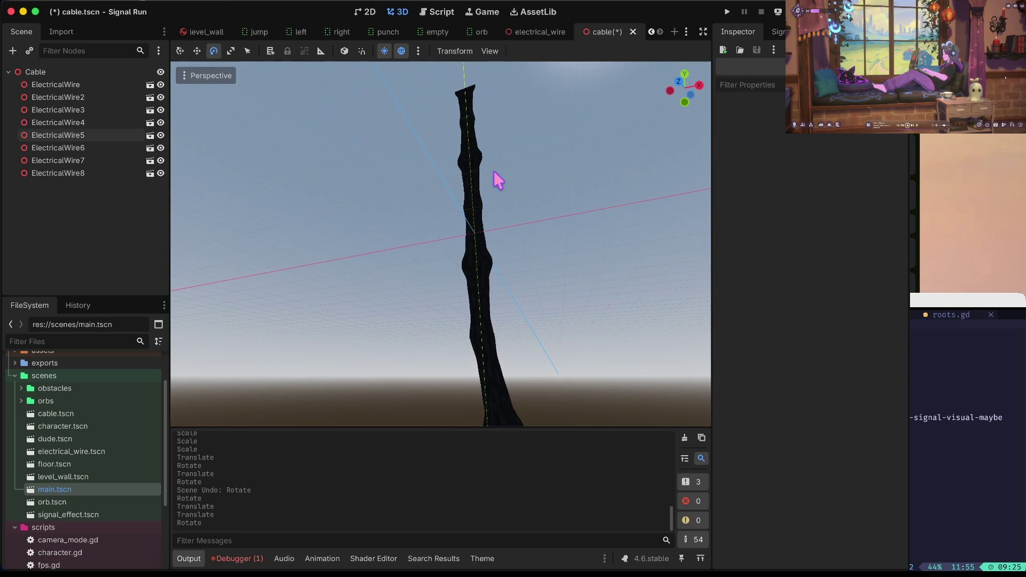
{"action": "left_click", "coordinate": [465, 169]}
{"action": "left_click", "coordinate": [474, 135], "text": "shift"}
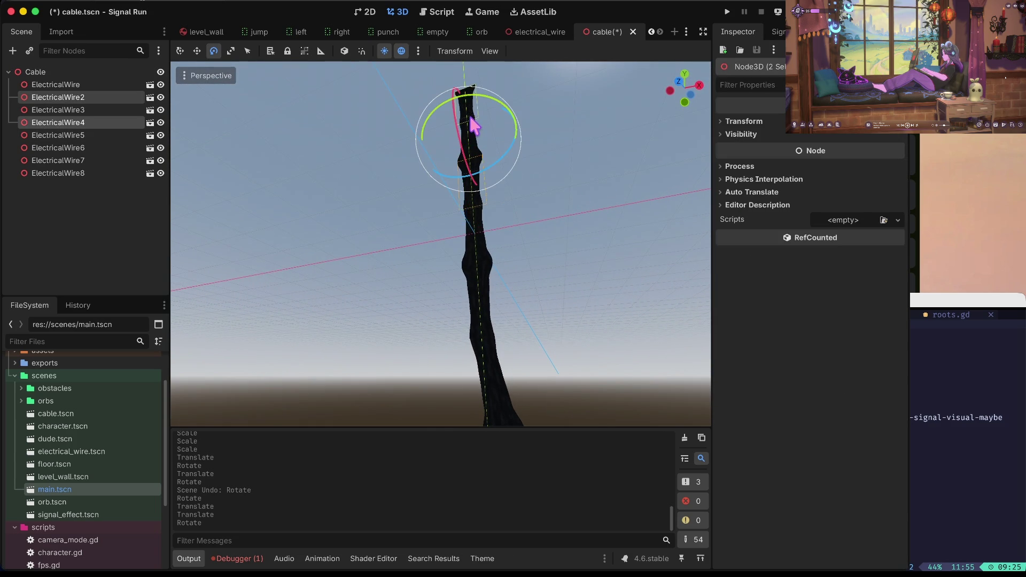
{"action": "left_click", "coordinate": [474, 147], "text": "shift"}
{"action": "left_click_drag", "start_coordinate": [511, 163], "coordinate": [509, 160]}
{"action": "key", "text": "w"}
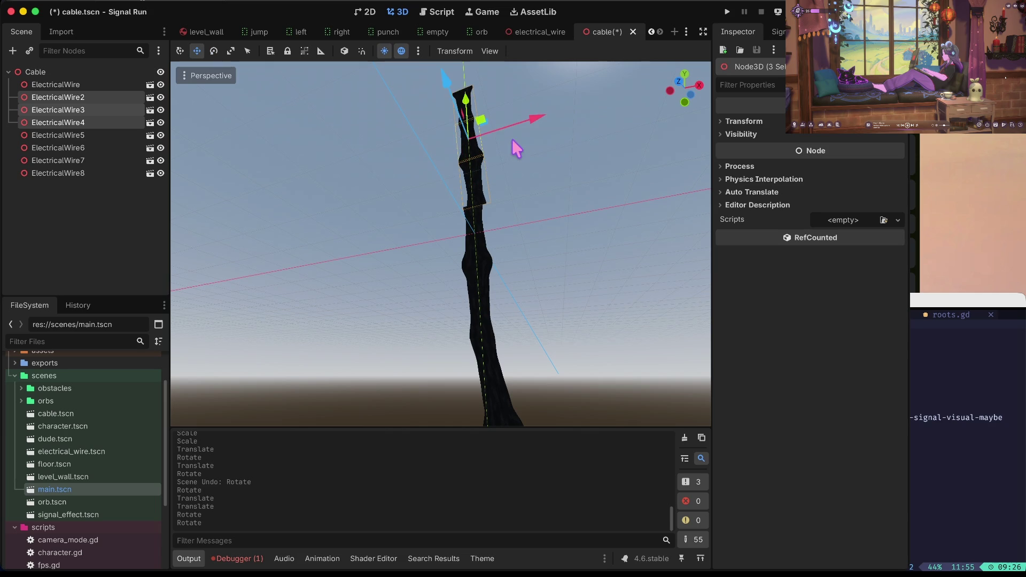
{"action": "left_click_drag", "start_coordinate": [531, 117], "coordinate": [531, 117]}
{"action": "left_click", "coordinate": [531, 176]}
{"action": "key", "text": "ctrl+s"}
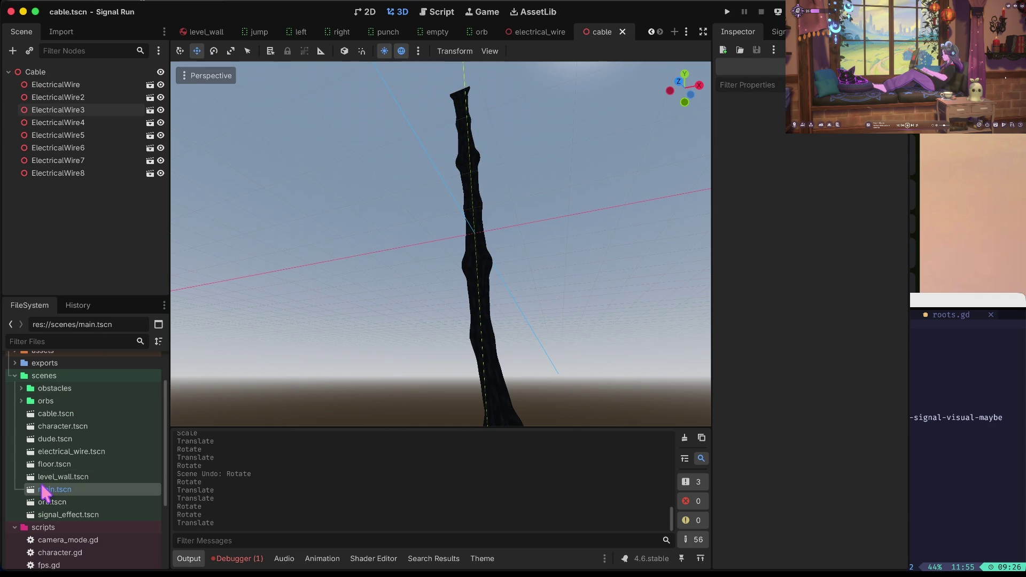
{"action": "double_click", "coordinate": [43, 489]}
- Scale the Cable instance down to a smaller size and save the main scene
{"action": "left_click", "coordinate": [437, 171]}
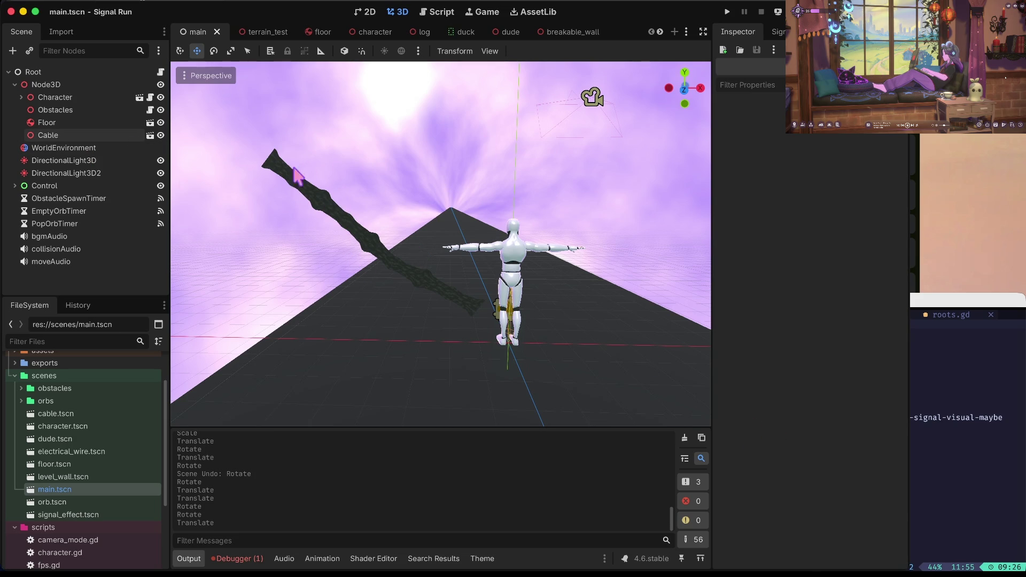
{"action": "left_click", "coordinate": [47, 135]}
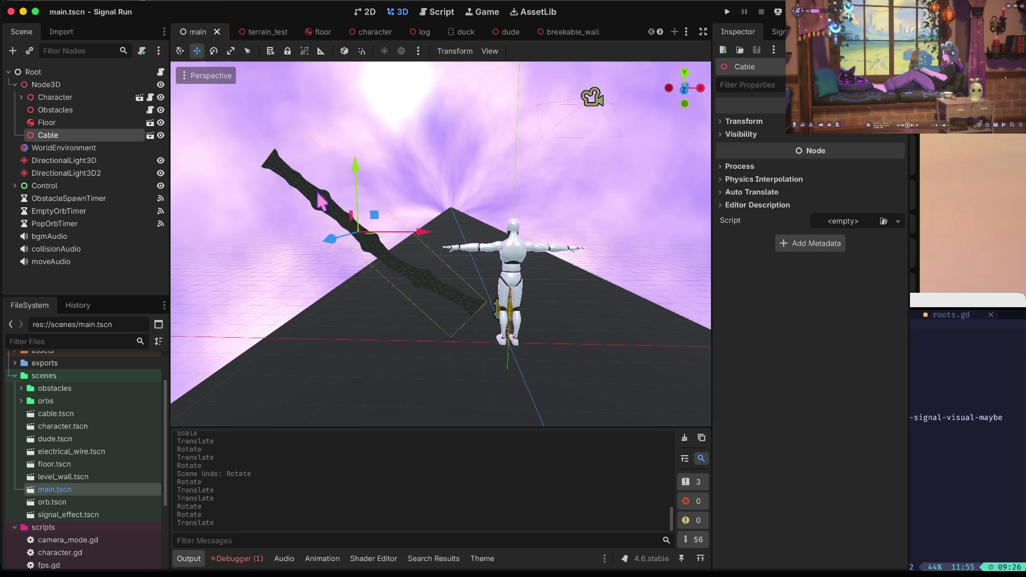
{"action": "key", "text": "r"}
{"action": "left_click_drag", "start_coordinate": [421, 235], "coordinate": [415, 236]}
{"action": "left_click_drag", "start_coordinate": [326, 236], "coordinate": [324, 233]}
{"action": "key", "text": "ctrl+z"}
{"action": "mouse_move", "coordinate": [356, 168]}
{"action": "left_mouse_down"}
{"action": "mouse_move", "coordinate": [356, 181]}
{"action": "mouse_move", "coordinate": [351, 170]}
{"action": "left_mouse_up"}
{"action": "key", "text": "ctrl+z"}
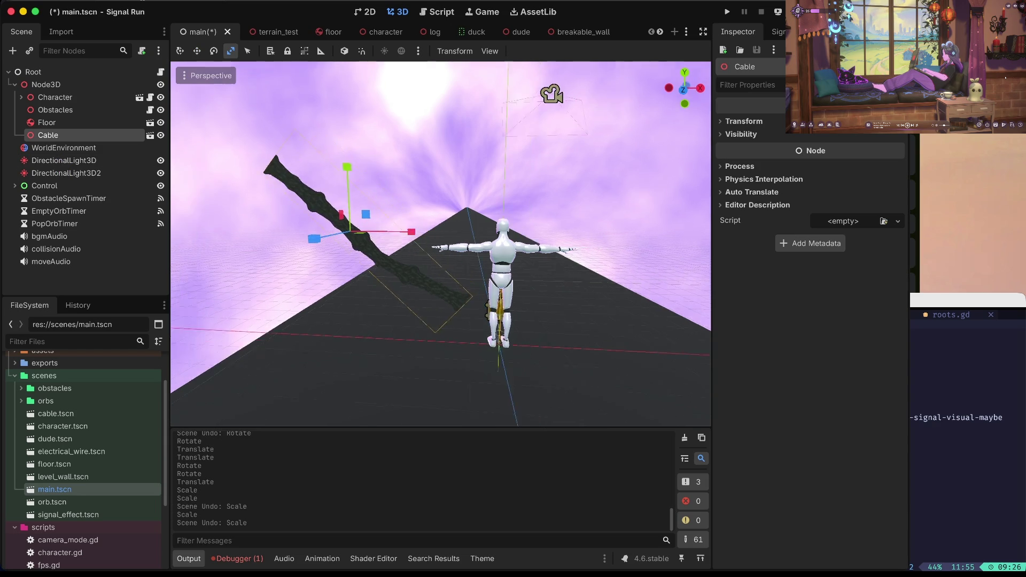
{"action": "left_click_drag", "start_coordinate": [356, 162], "coordinate": [352, 221]}
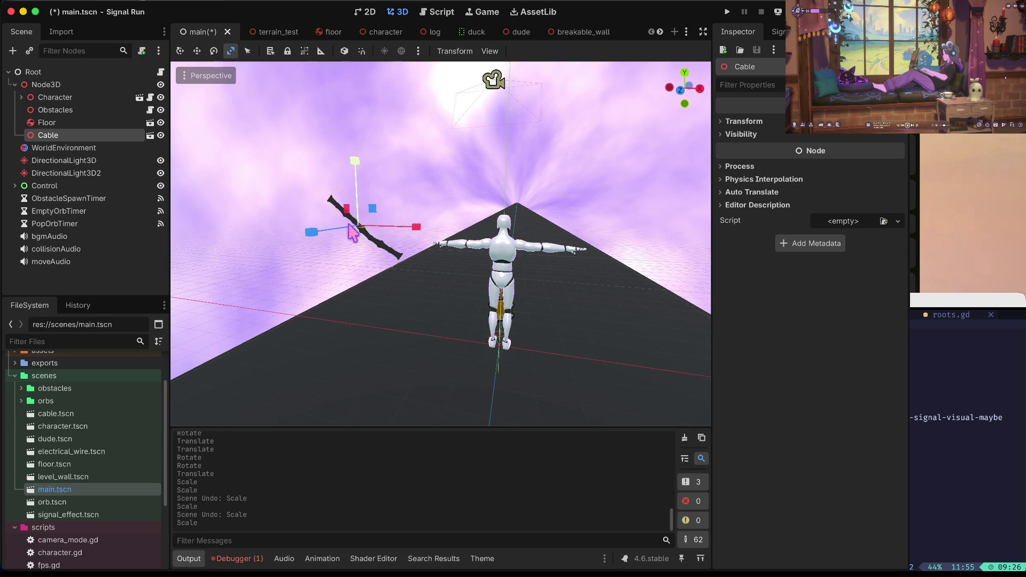
{"action": "left_click", "coordinate": [353, 286]}
{"action": "key", "text": "super+s"}
- Move the Cable beside the character, raising it and adjusting X and Z to the shoulder
{"action": "left_click", "coordinate": [387, 245]}
{"action": "key", "text": "w"}
{"action": "mouse_move", "coordinate": [458, 248]}
{"action": "left_mouse_down"}
{"action": "mouse_move", "coordinate": [574, 231]}
{"action": "mouse_move", "coordinate": [589, 244]}
{"action": "mouse_move", "coordinate": [588, 272]}
{"action": "mouse_move", "coordinate": [598, 256]}
{"action": "left_mouse_up"}
{"action": "scroll", "coordinate": [599, 257], "scroll_direction": "up", "scroll_amount": 5}
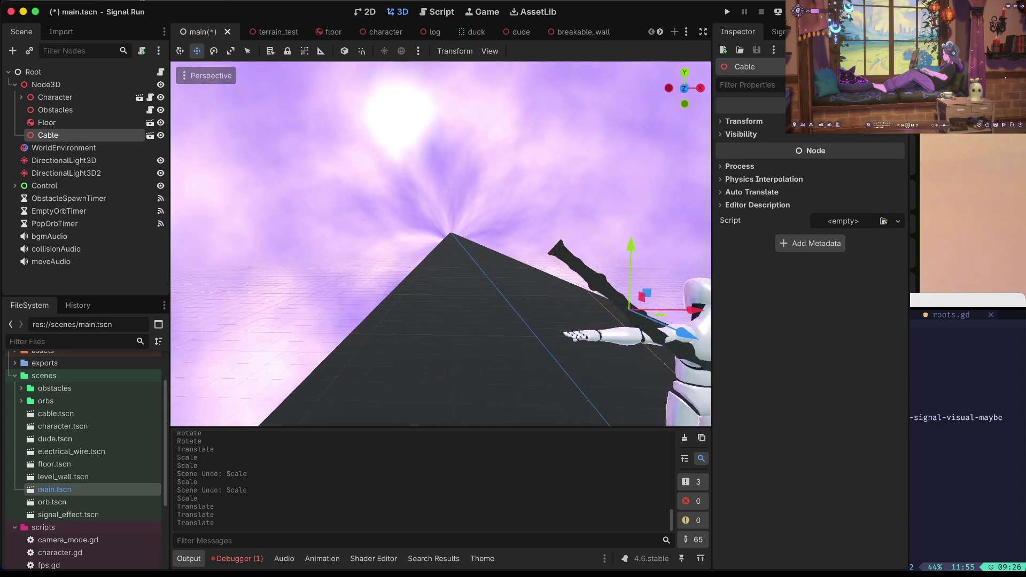
{"action": "scroll", "coordinate": [639, 266], "scroll_direction": "down", "scroll_amount": 10}
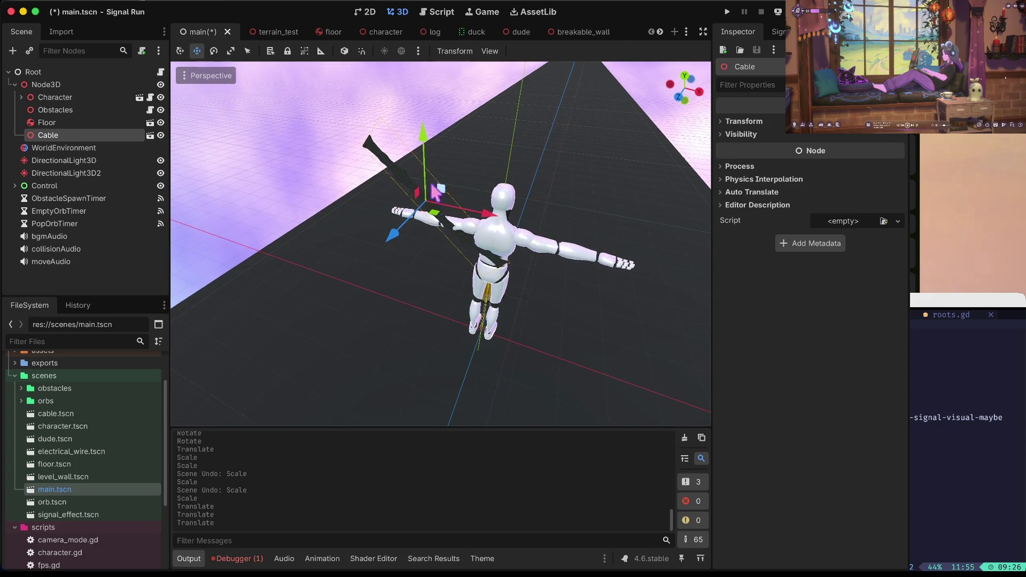
{"action": "left_click_drag", "start_coordinate": [424, 171], "coordinate": [425, 88]}
{"action": "left_click_drag", "start_coordinate": [483, 169], "coordinate": [466, 176]}
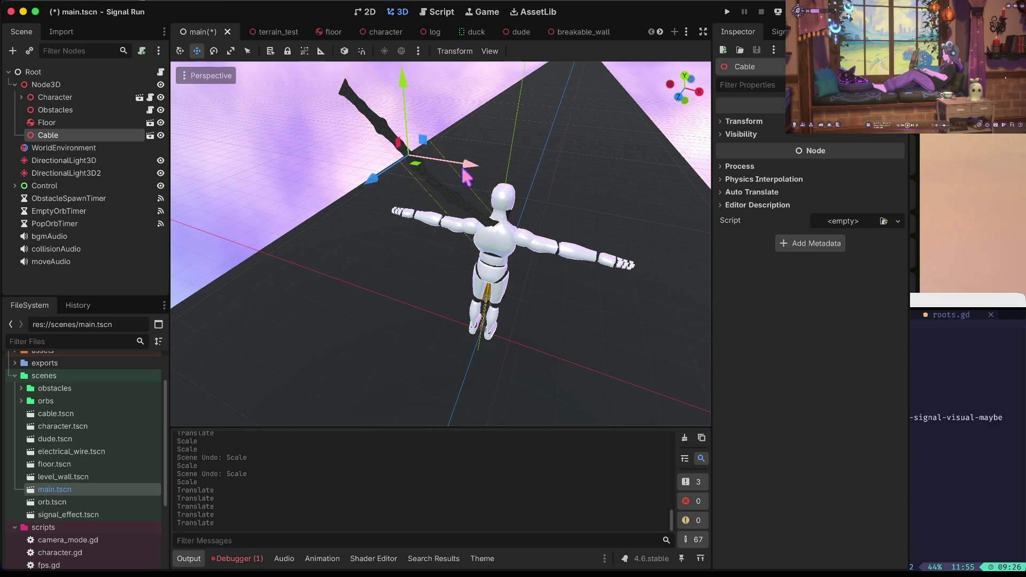
{"action": "left_click_drag", "start_coordinate": [370, 178], "coordinate": [375, 184]}
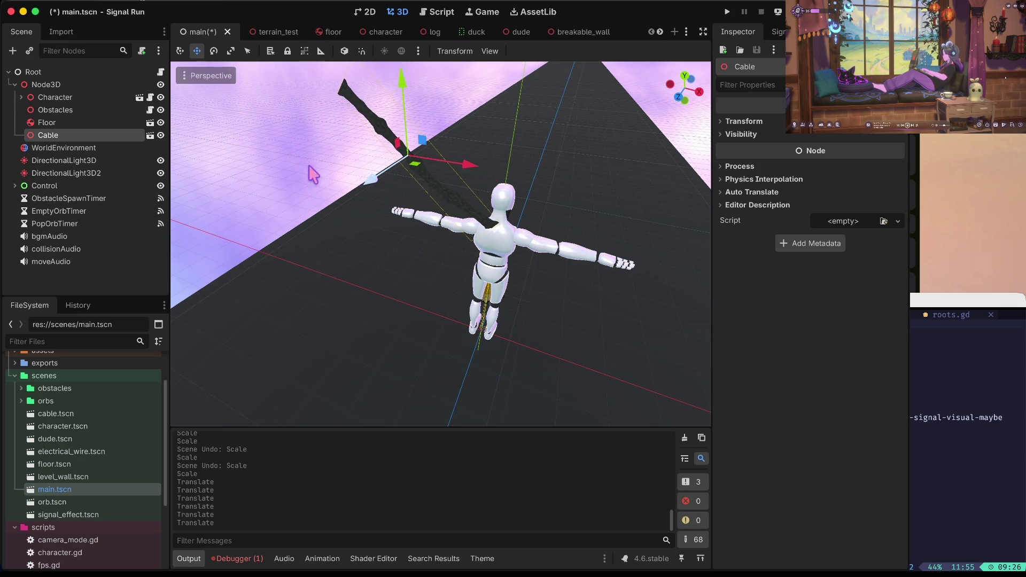
- Parent the Cable under Character, nudge it along Z, and tilt it slightly
{"action": "left_click", "coordinate": [21, 97]}
{"action": "left_click_drag", "start_coordinate": [47, 148], "coordinate": [59, 98]}
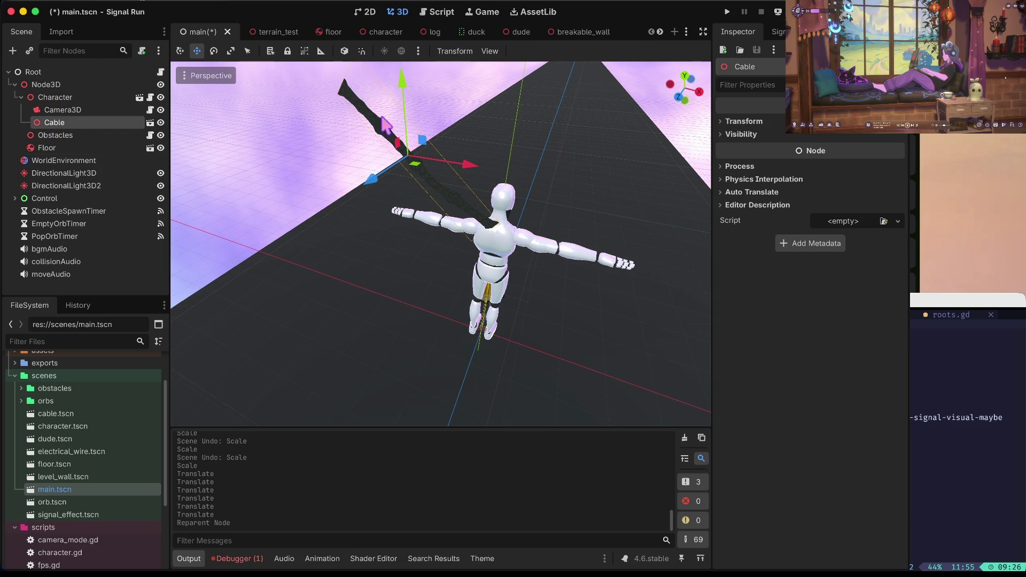
{"action": "left_click_drag", "start_coordinate": [370, 178], "coordinate": [376, 174]}
{"action": "key", "text": "e"}
{"action": "left_click_drag", "start_coordinate": [443, 137], "coordinate": [450, 151]}
- Save the main scene, undo an accidental paste, and run the game
{"action": "left_click", "coordinate": [526, 144]}
{"action": "key", "text": "ctrl+s"}
{"action": "scroll", "coordinate": [470, 133], "scroll_direction": "up", "scroll_amount": 5}
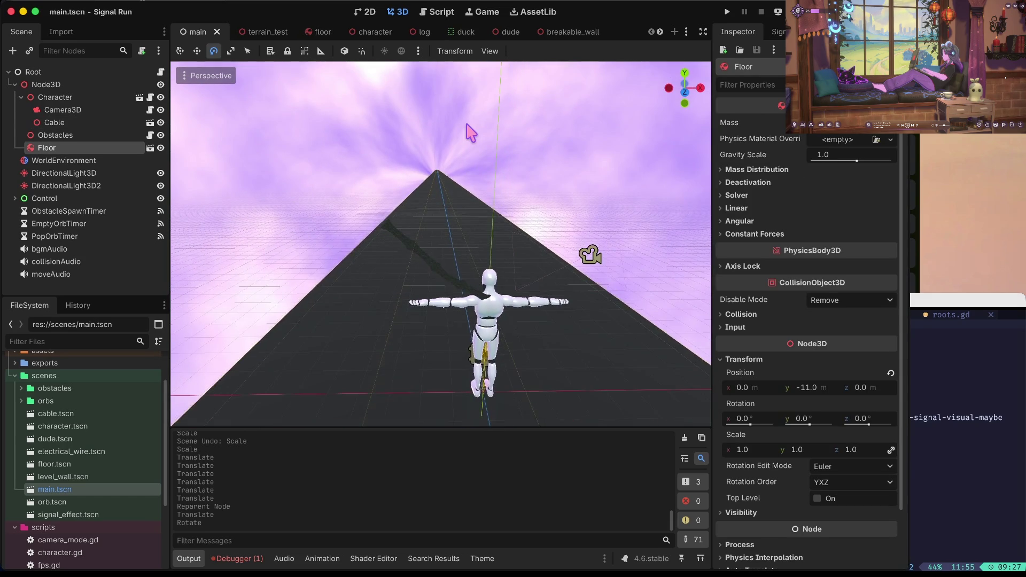
{"action": "key", "text": "ctrl+v"}
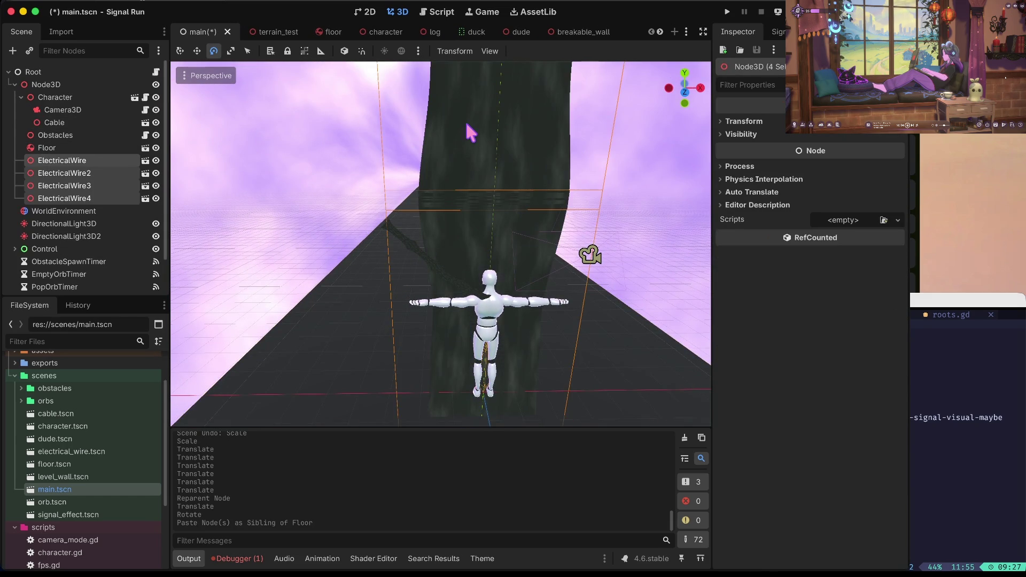
{"action": "key", "text": "ctrl+z"}
{"action": "key", "text": "super+b"}
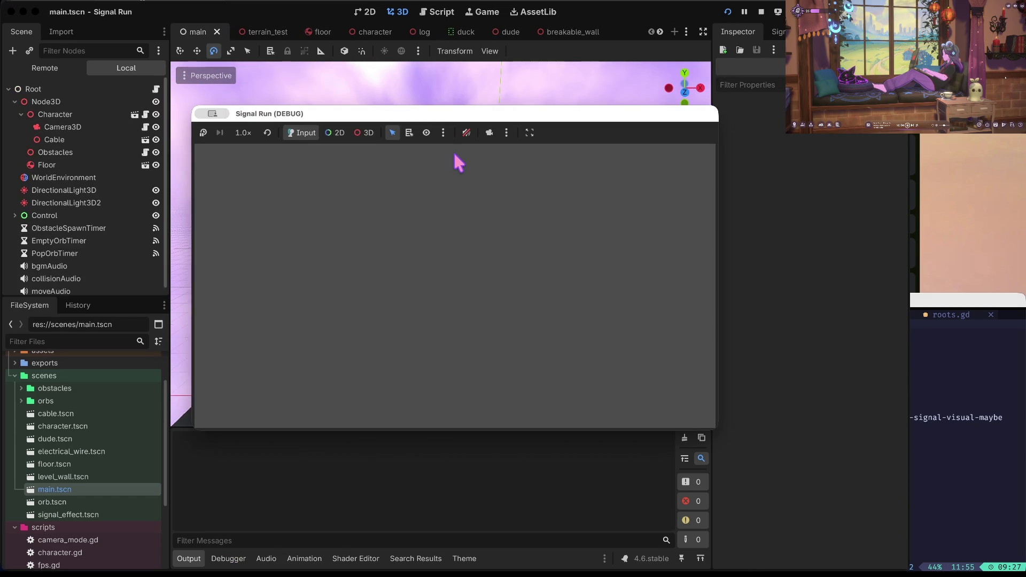
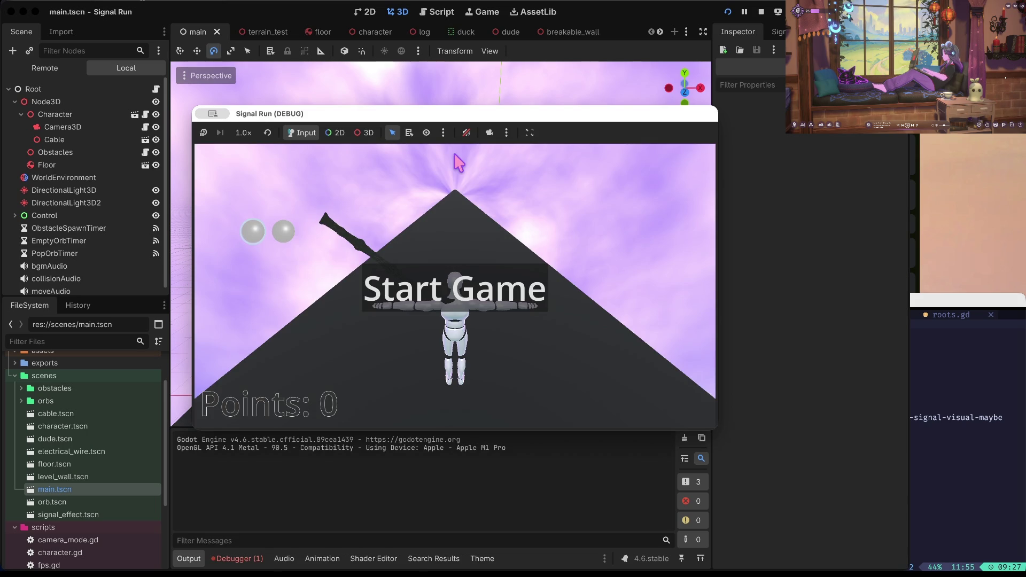
- Stop the game and drag the QueueBar orb display up toward the top-left in 2D
{"action": "left_click", "coordinate": [763, 11]}
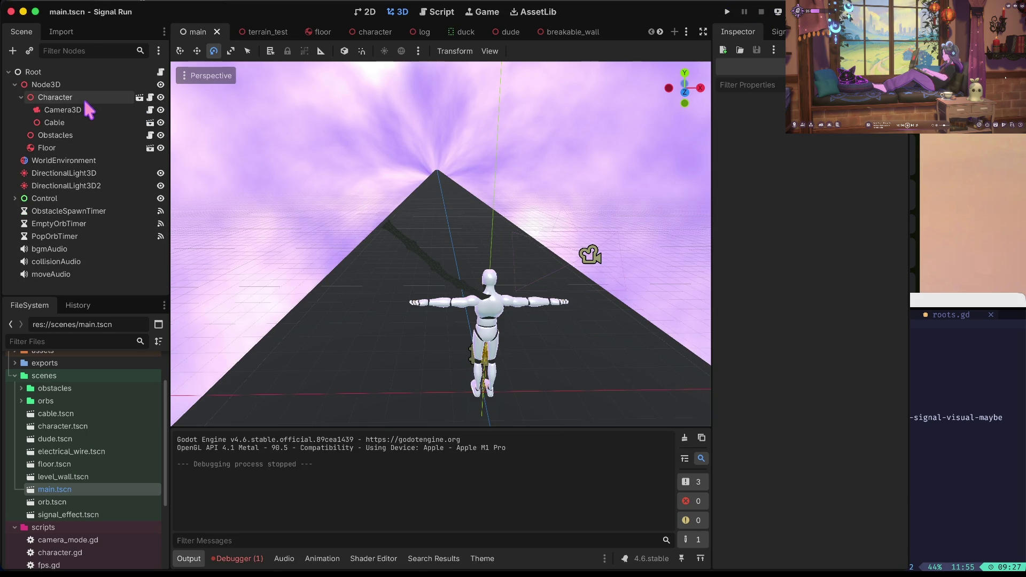
{"action": "left_click", "coordinate": [39, 141]}
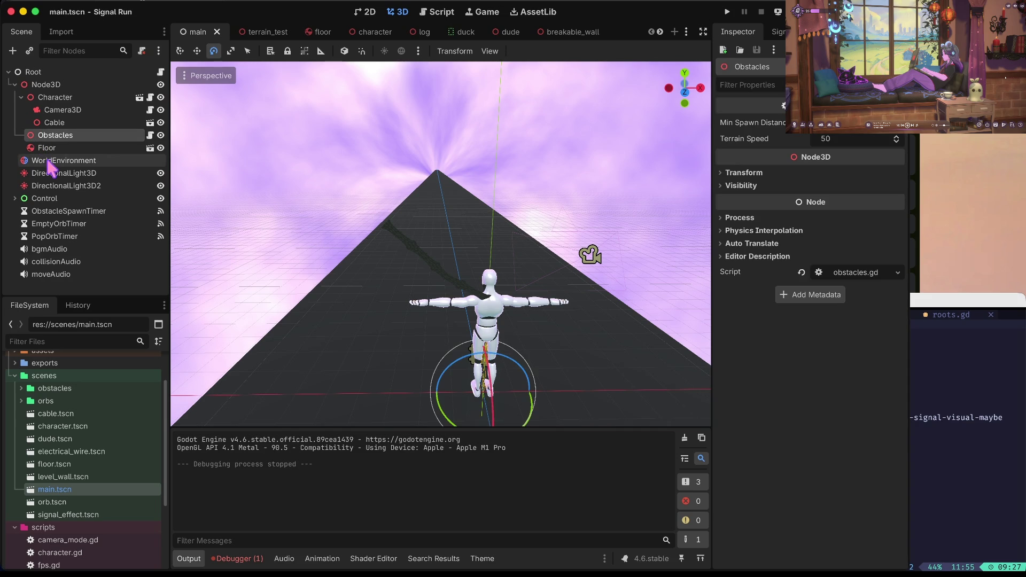
{"action": "left_click", "coordinate": [365, 12]}
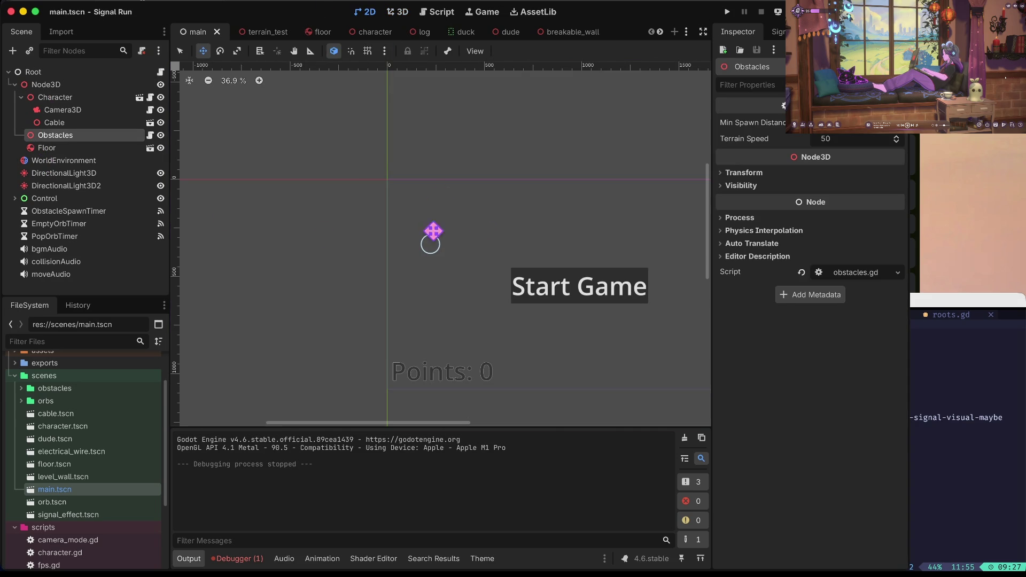
{"action": "left_click", "coordinate": [429, 240]}
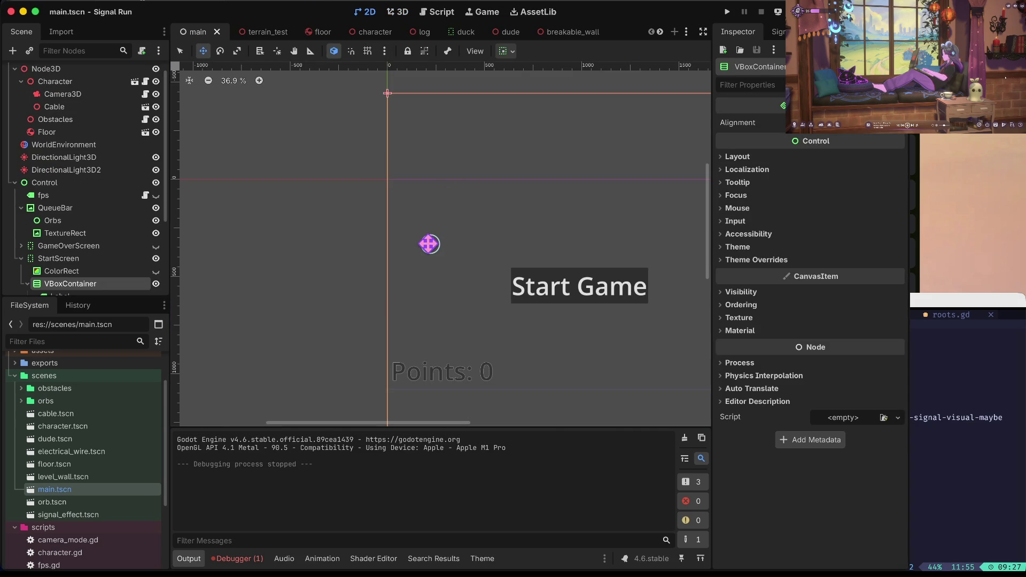
{"action": "scroll", "coordinate": [67, 104], "scroll_direction": "down", "scroll_amount": 5}
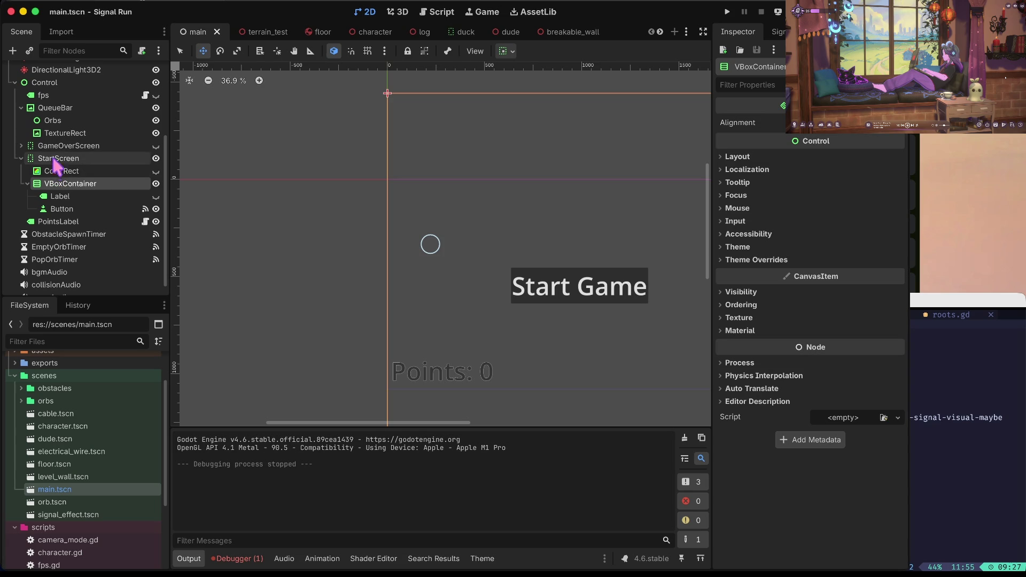
{"action": "left_click", "coordinate": [21, 158]}
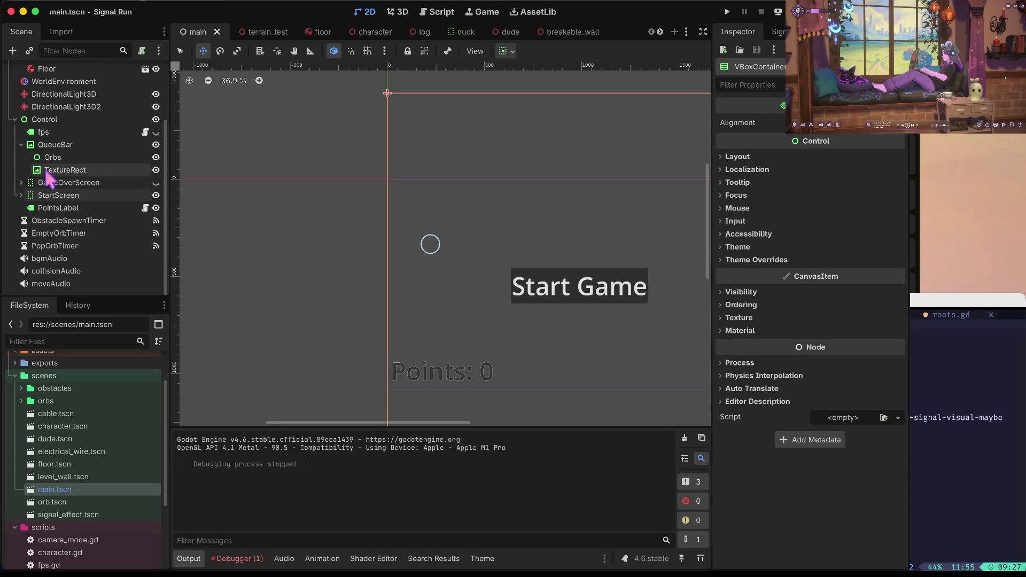
{"action": "left_click", "coordinate": [52, 145]}
{"action": "left_click_drag", "start_coordinate": [424, 245], "coordinate": [442, 219]}
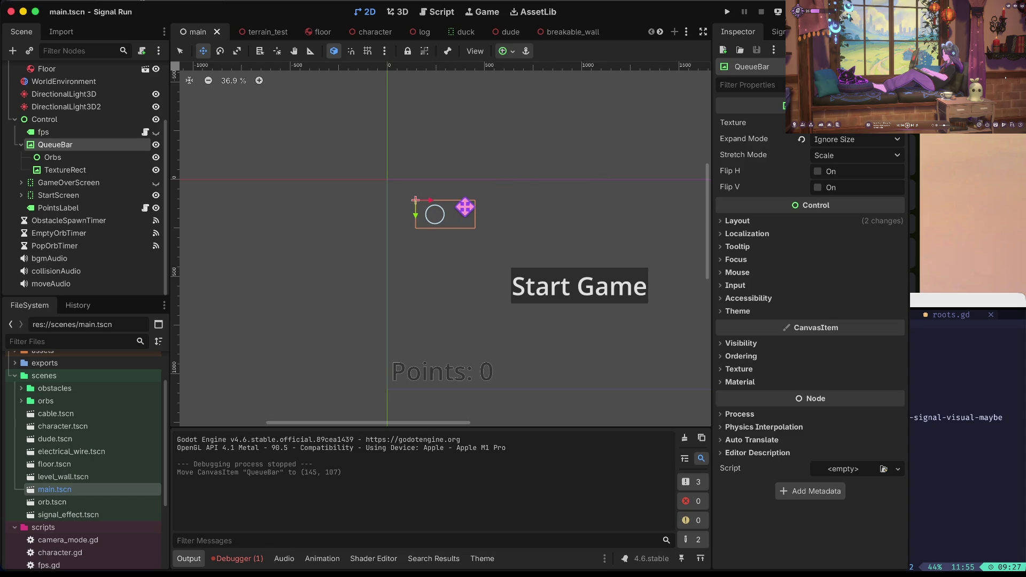
- Test-run the layout, stop it, and list new texture options for QueueBar
{"action": "key", "text": "super+b"}
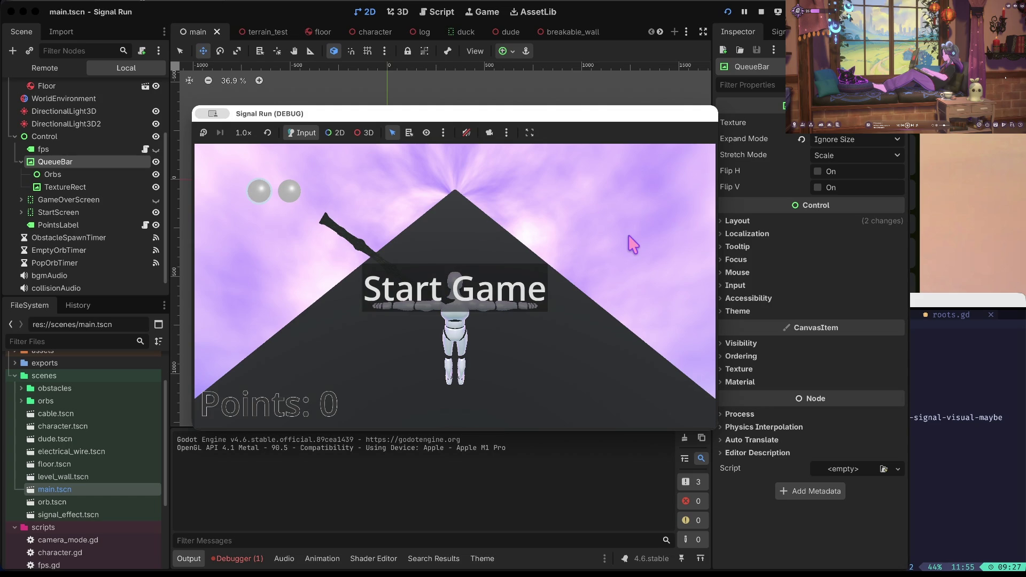
{"action": "left_click", "coordinate": [761, 12]}
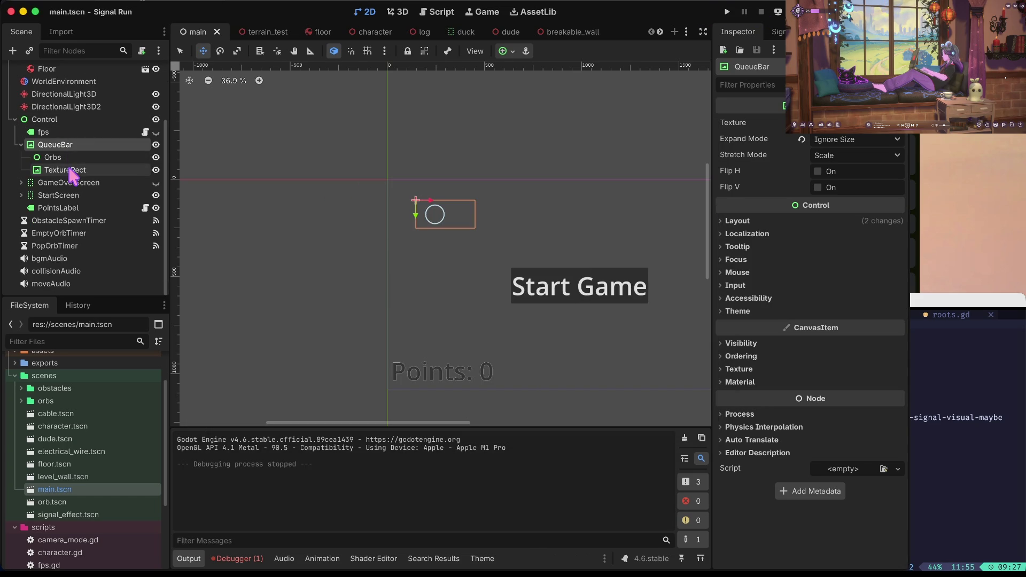
{"action": "left_click", "coordinate": [69, 170]}
{"action": "left_click", "coordinate": [66, 147]}
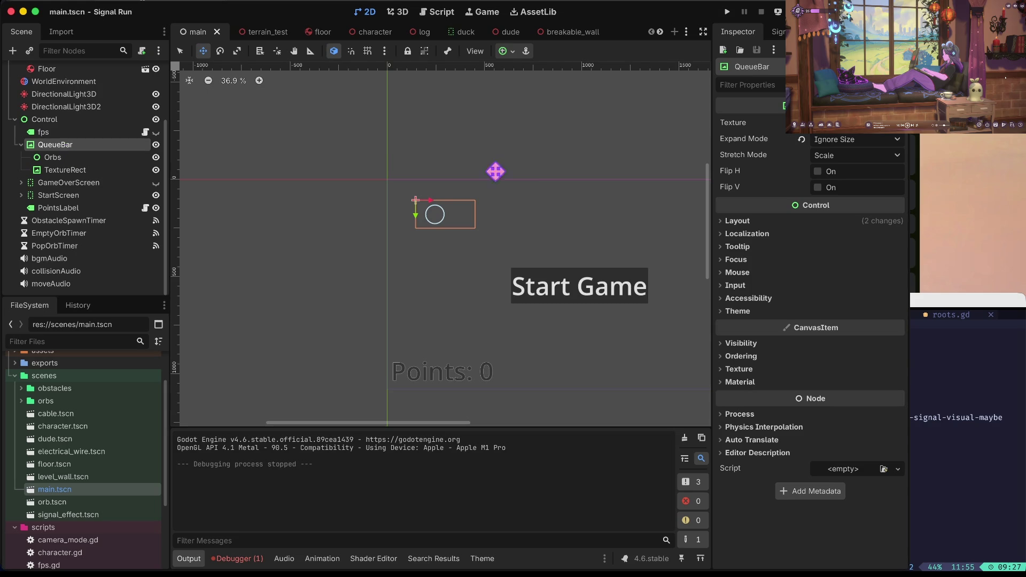
{"action": "left_click", "coordinate": [841, 134]}
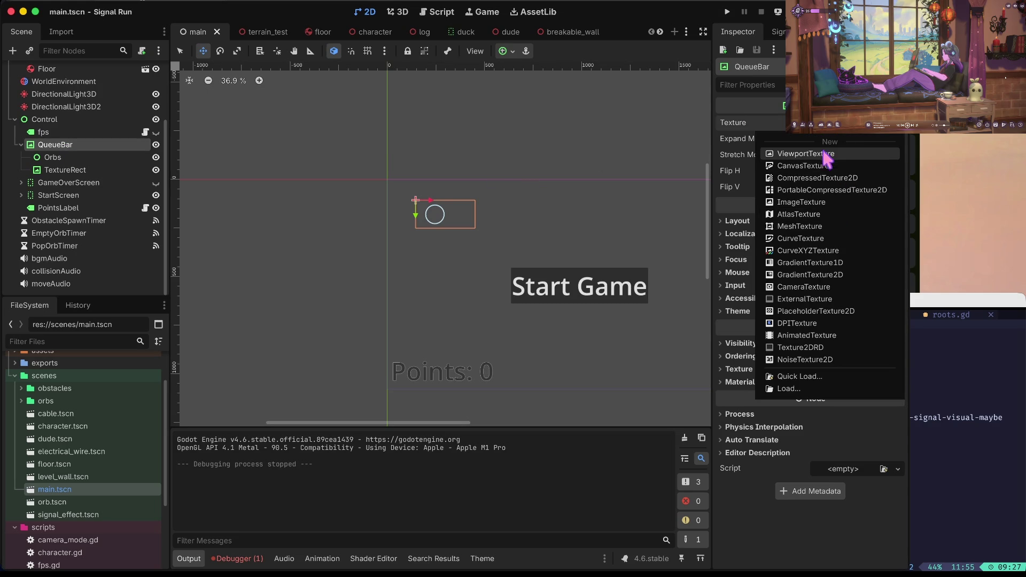
- Give QueueBar a new NoiseTexture2D using a new FastNoiseLite noise
{"action": "left_click", "coordinate": [811, 359]}
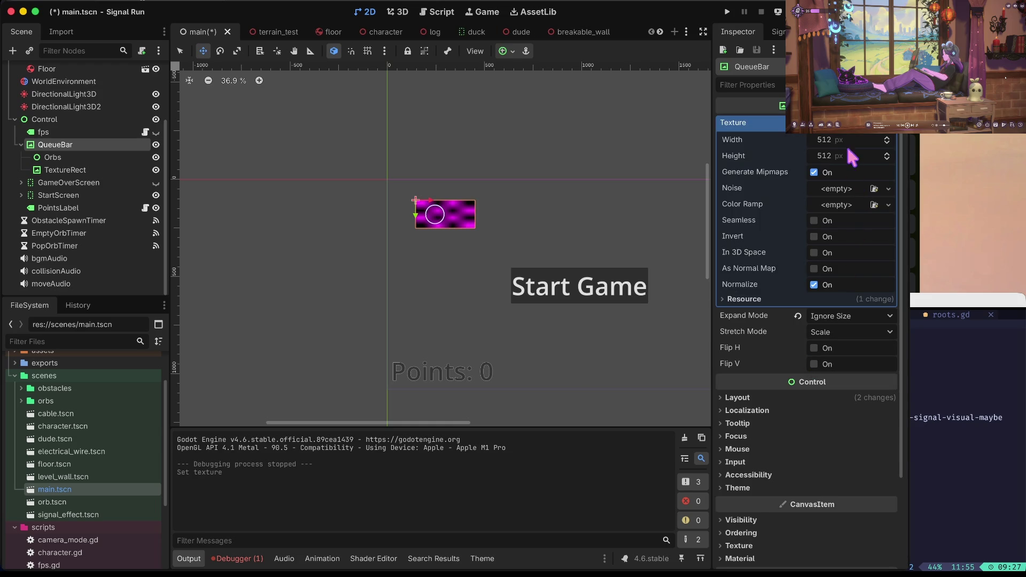
{"action": "left_click", "coordinate": [843, 189]}
{"action": "left_click", "coordinate": [847, 219]}
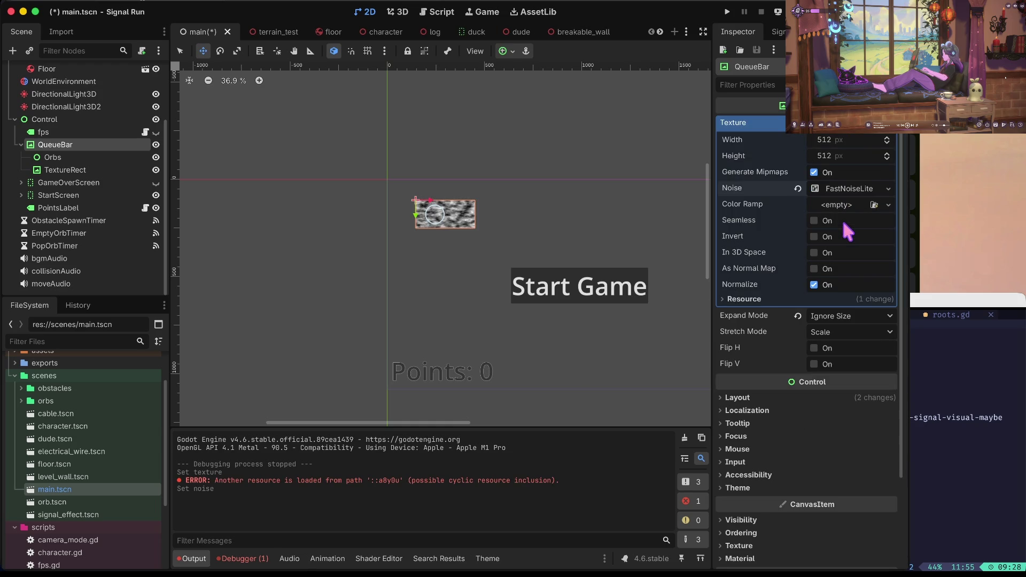
{"action": "left_click", "coordinate": [844, 193]}
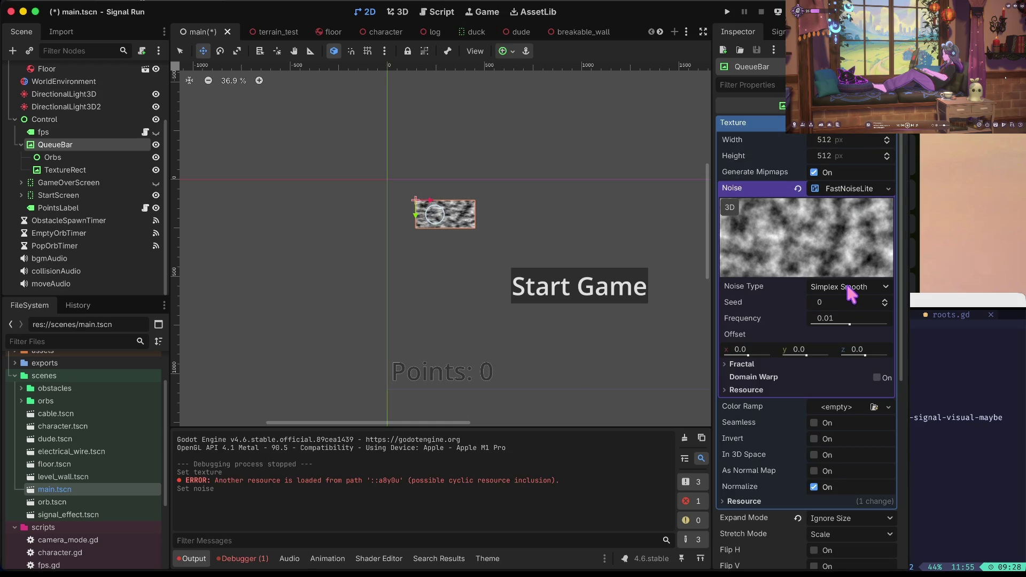
{"action": "left_click", "coordinate": [850, 288]}
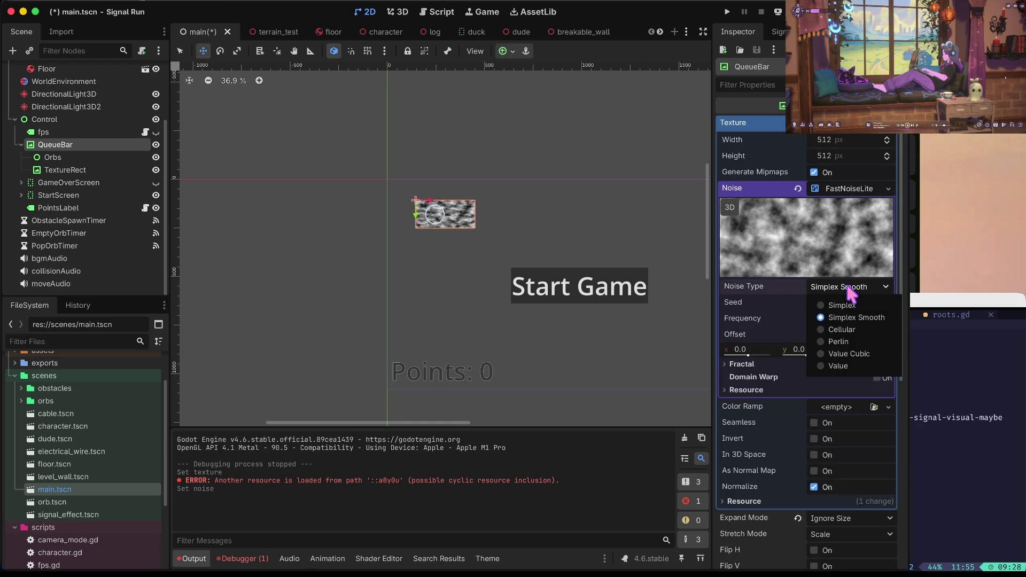
{"action": "left_click", "coordinate": [764, 321]}
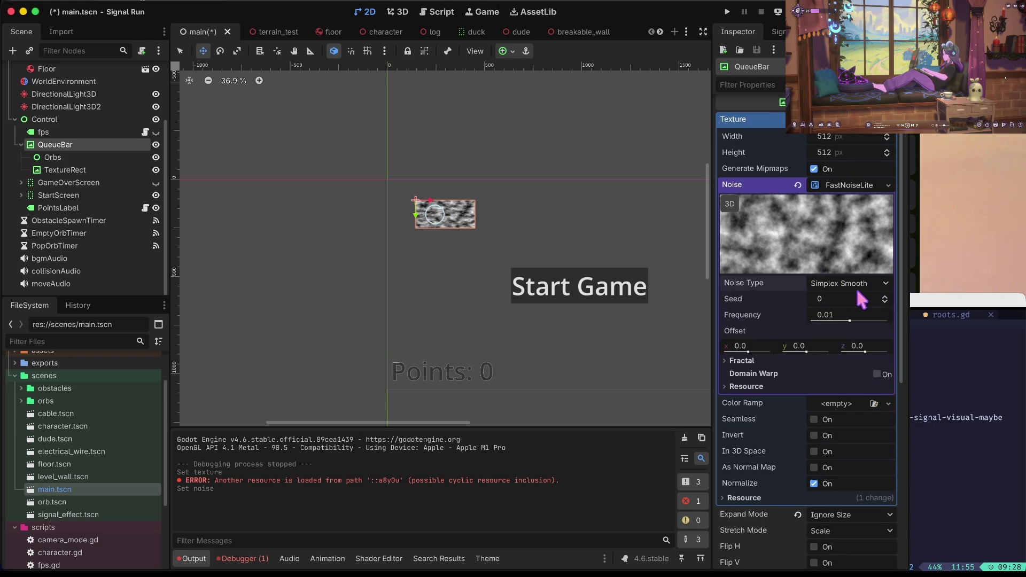
- Add a new Gradient colour ramp with its black stop lightened to grey
{"action": "left_click", "coordinate": [837, 405]}
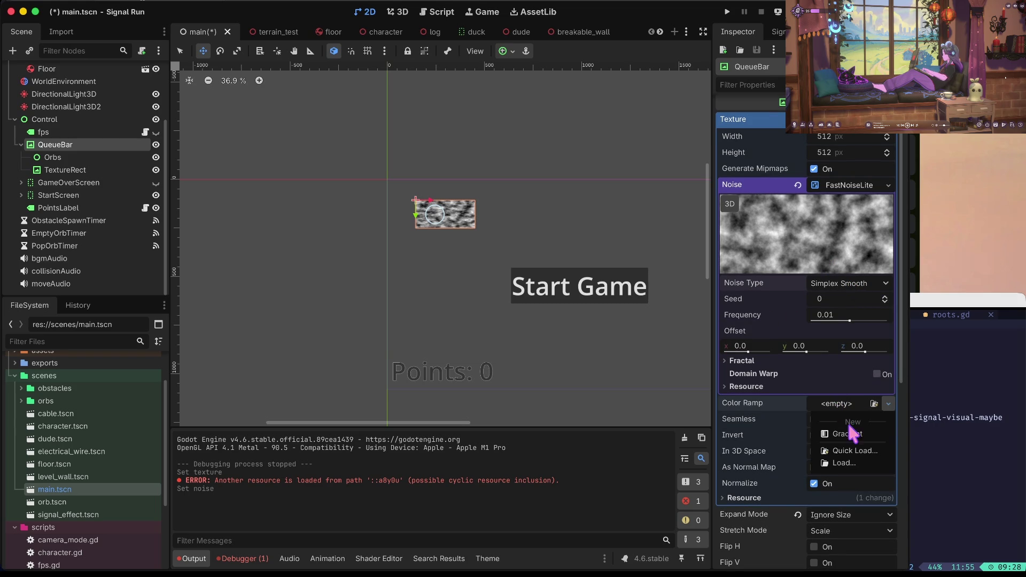
{"action": "left_click", "coordinate": [849, 436]}
{"action": "left_click", "coordinate": [839, 421]}
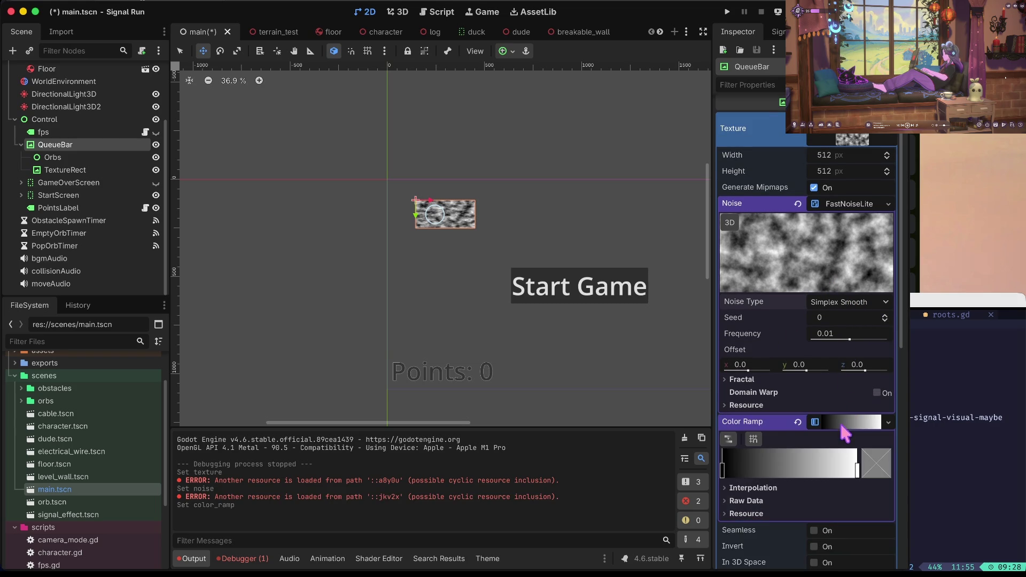
{"action": "double_click", "coordinate": [723, 471]}
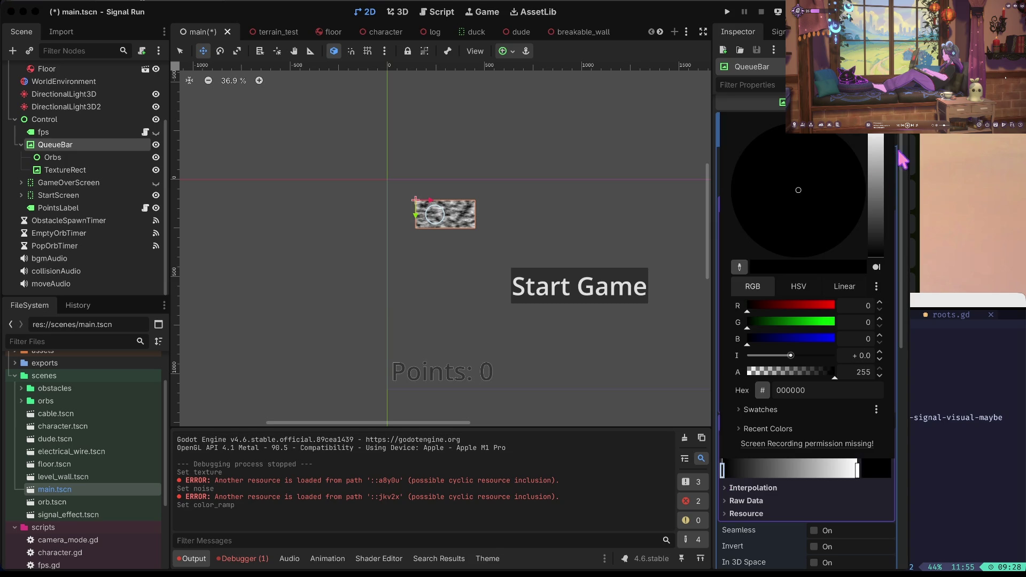
{"action": "mouse_move", "coordinate": [875, 183]}
{"action": "left_mouse_down"}
{"action": "mouse_move", "coordinate": [875, 197]}
{"action": "mouse_move", "coordinate": [875, 151]}
{"action": "mouse_move", "coordinate": [880, 176]}
{"action": "left_mouse_up"}
{"action": "left_click", "coordinate": [644, 247]}
- Set the noise type to Value Cubic, save the scene and run the game
{"action": "left_click", "coordinate": [842, 140]}
{"action": "left_click", "coordinate": [844, 141]}
{"action": "left_click", "coordinate": [847, 210]}
{"action": "left_click", "coordinate": [847, 210]}
{"action": "left_click", "coordinate": [846, 305]}
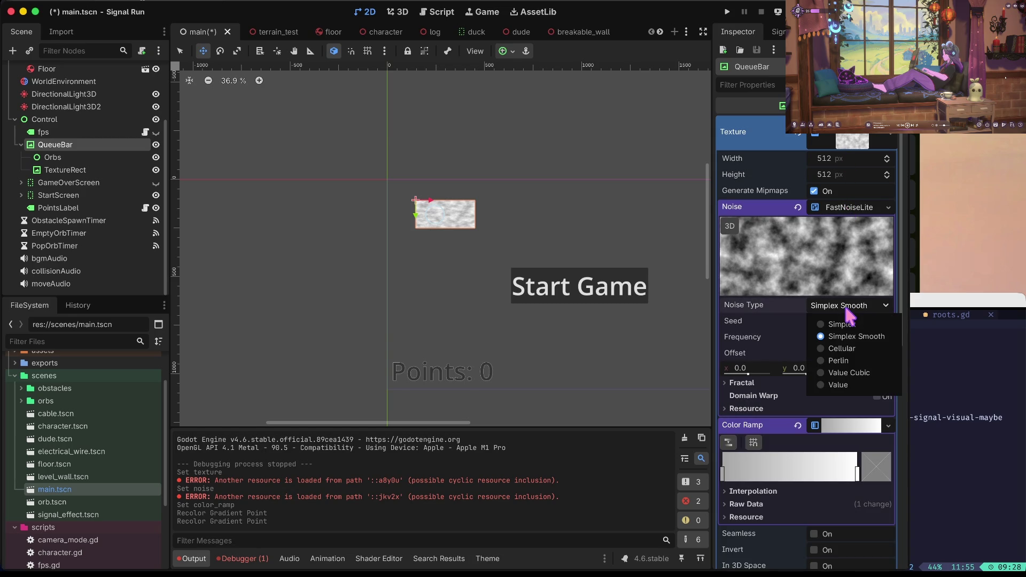
{"action": "left_click", "coordinate": [842, 348]}
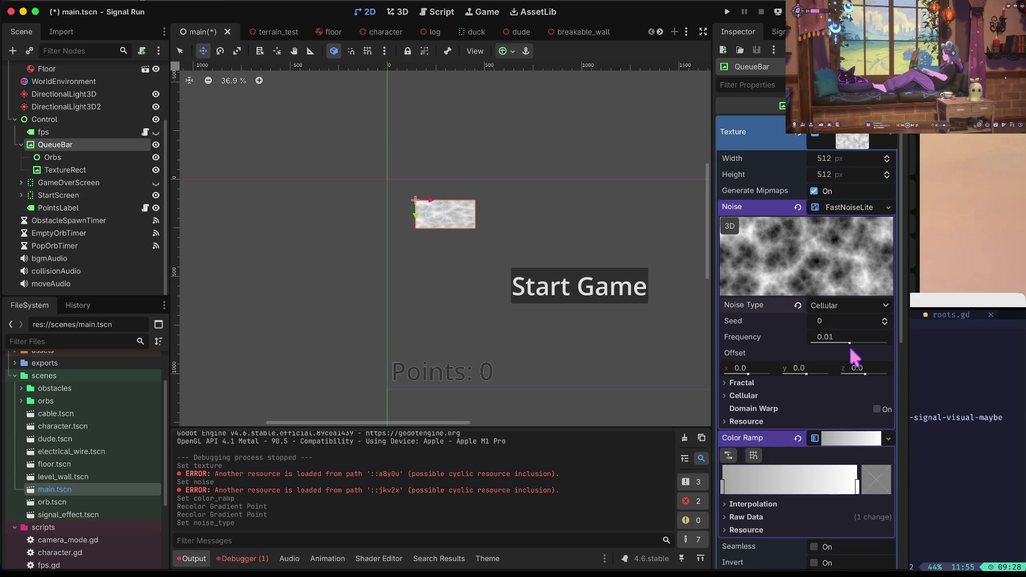
{"action": "left_click", "coordinate": [866, 308]}
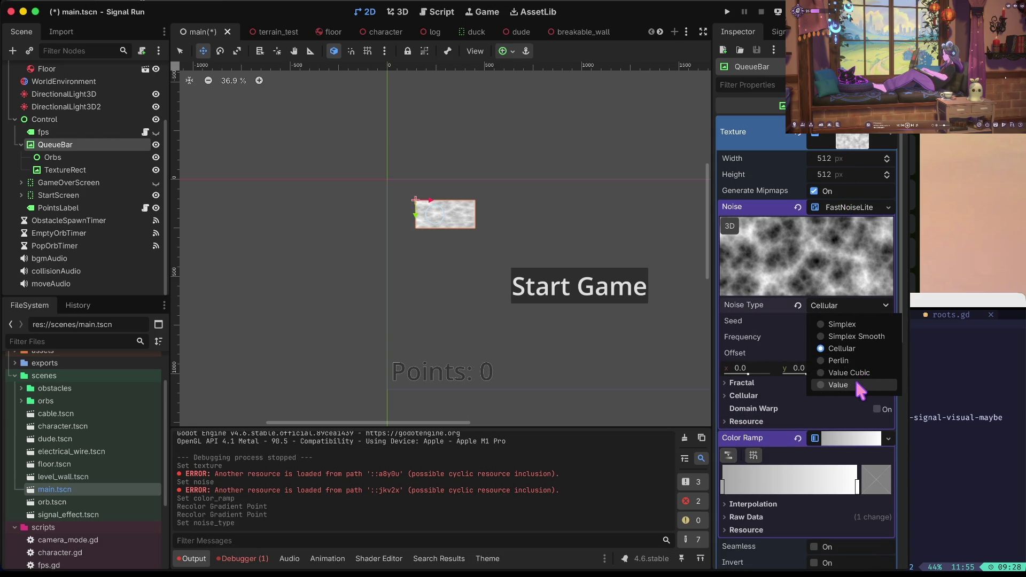
{"action": "left_click", "coordinate": [860, 373]}
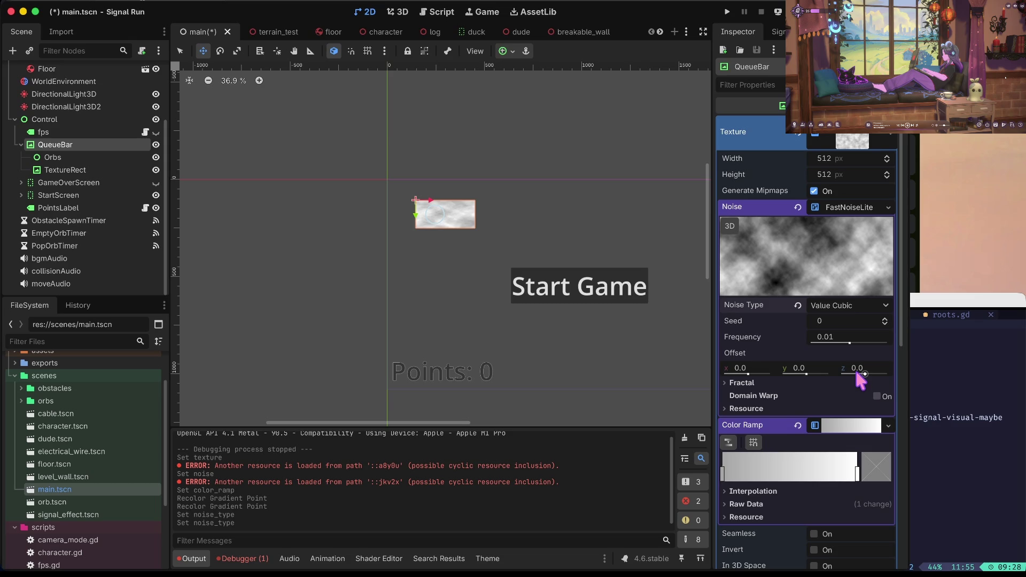
{"action": "key", "text": "super+s"}
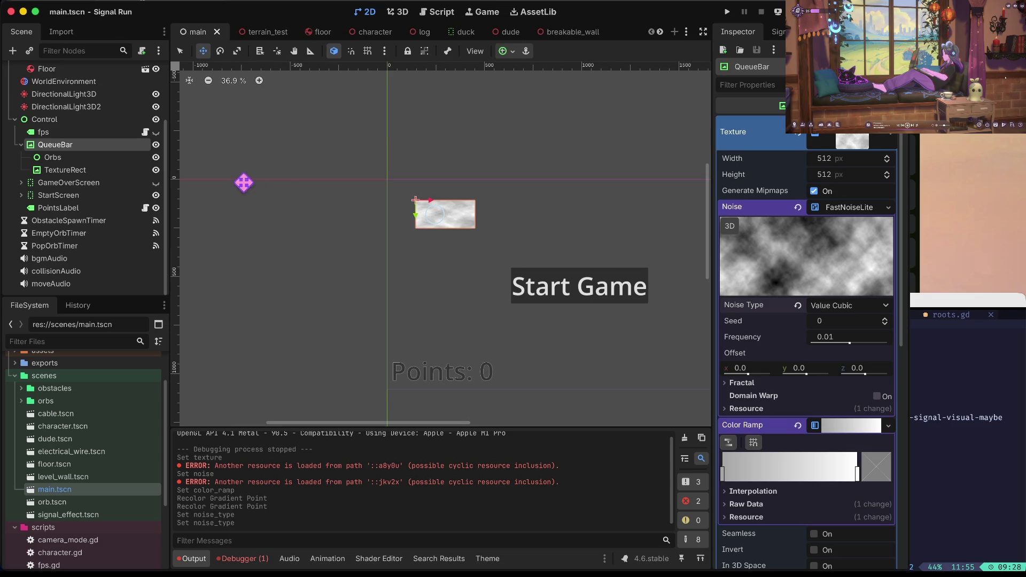
{"action": "key", "text": "super+b"}
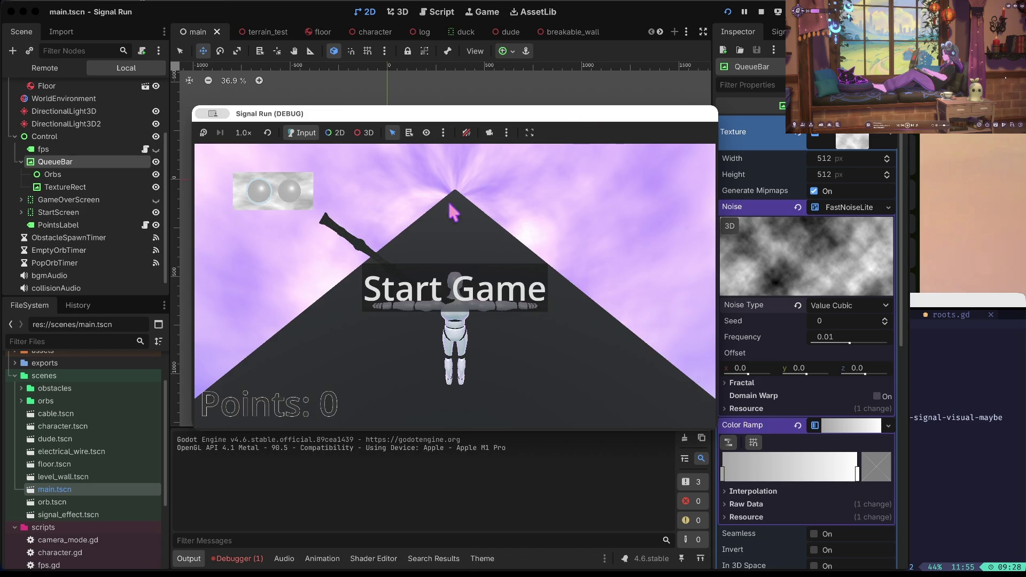
- Stop the game, switch to 3D, and create transmitter.tscn as a 3D scene in scenes
{"action": "left_click", "coordinate": [761, 11]}
{"action": "left_click", "coordinate": [14, 119]}
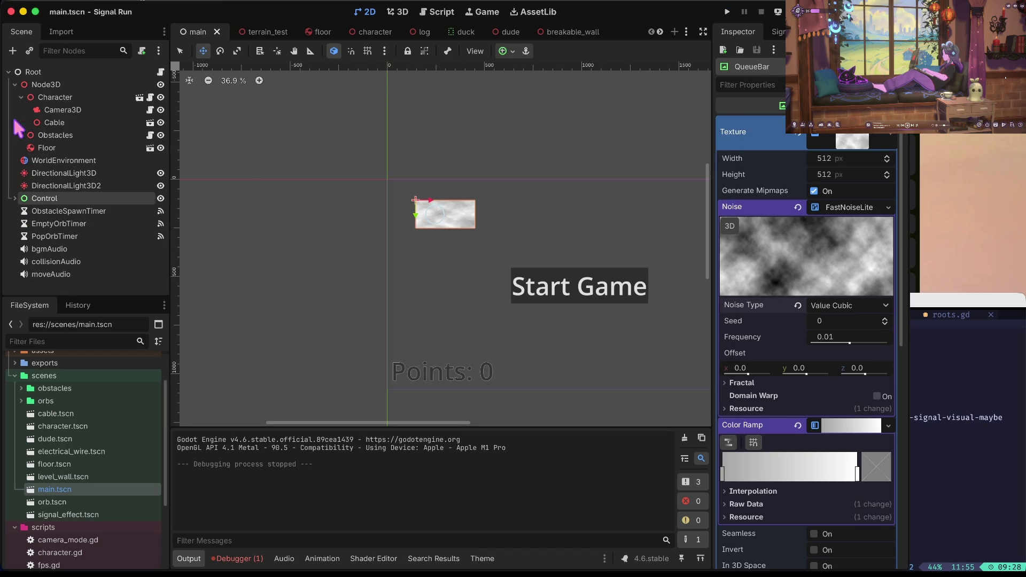
{"action": "left_click", "coordinate": [403, 12]}
{"action": "scroll", "coordinate": [551, 166], "scroll_direction": "right", "scroll_amount": 3}
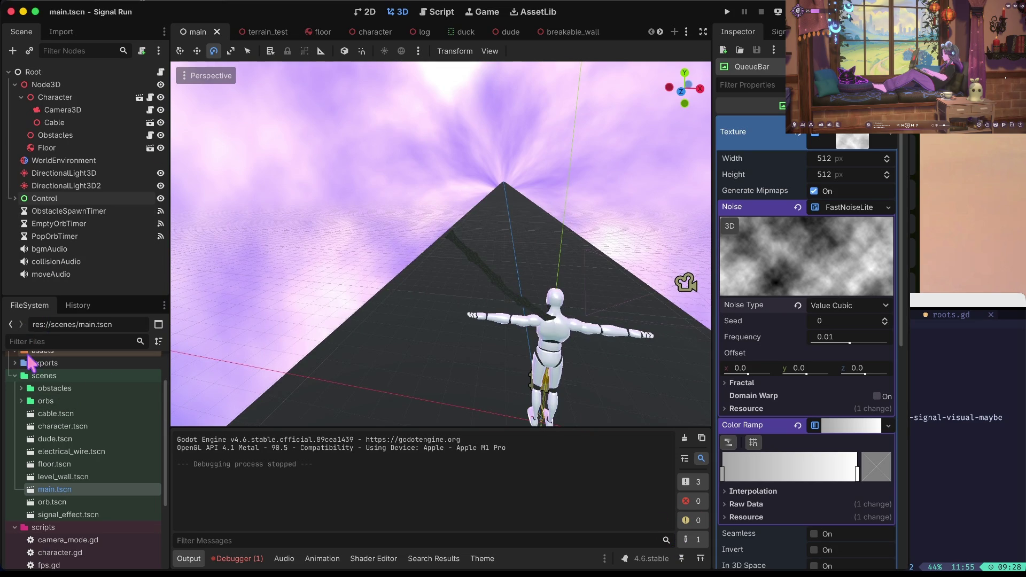
{"action": "right_click", "coordinate": [42, 376]}
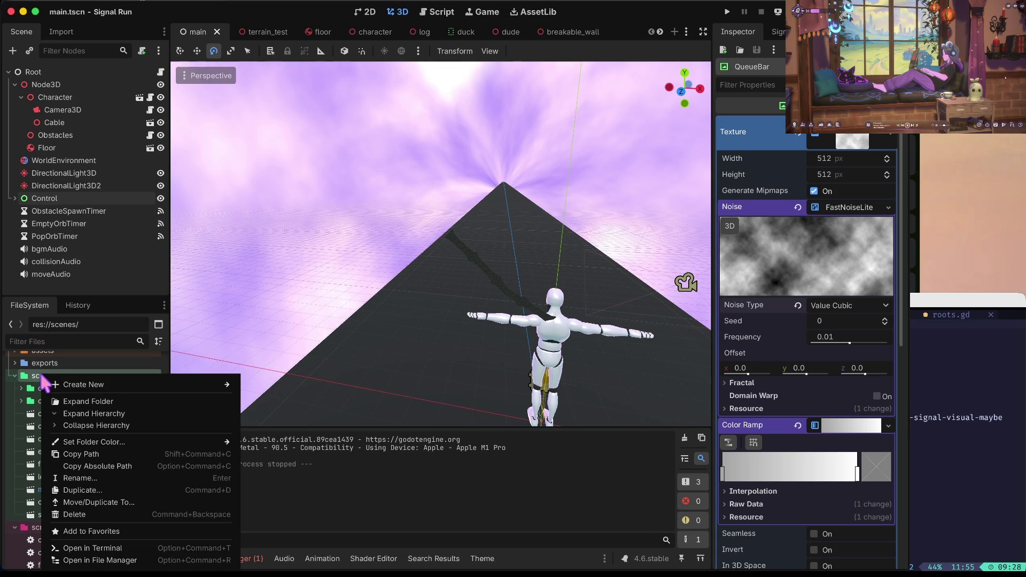
{"action": "mouse_move", "coordinate": [138, 385]}
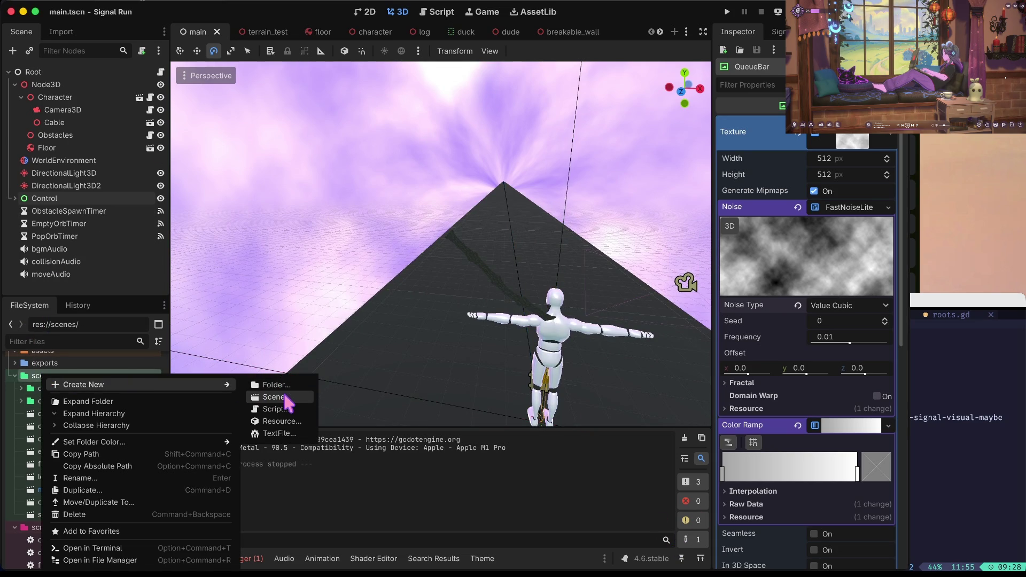
{"action": "left_click", "coordinate": [284, 398]}
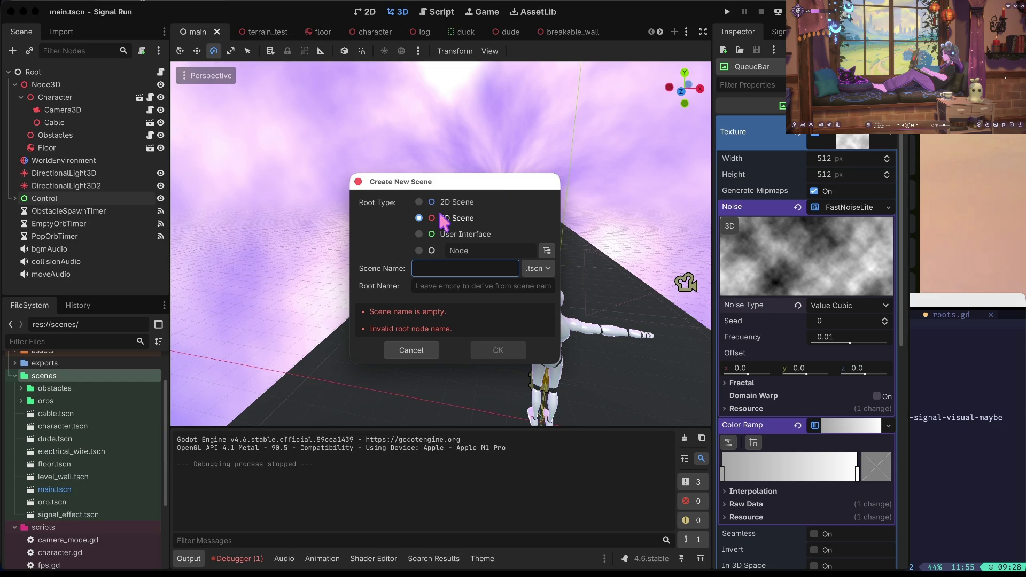
{"action": "type", "text": "transmitter"}
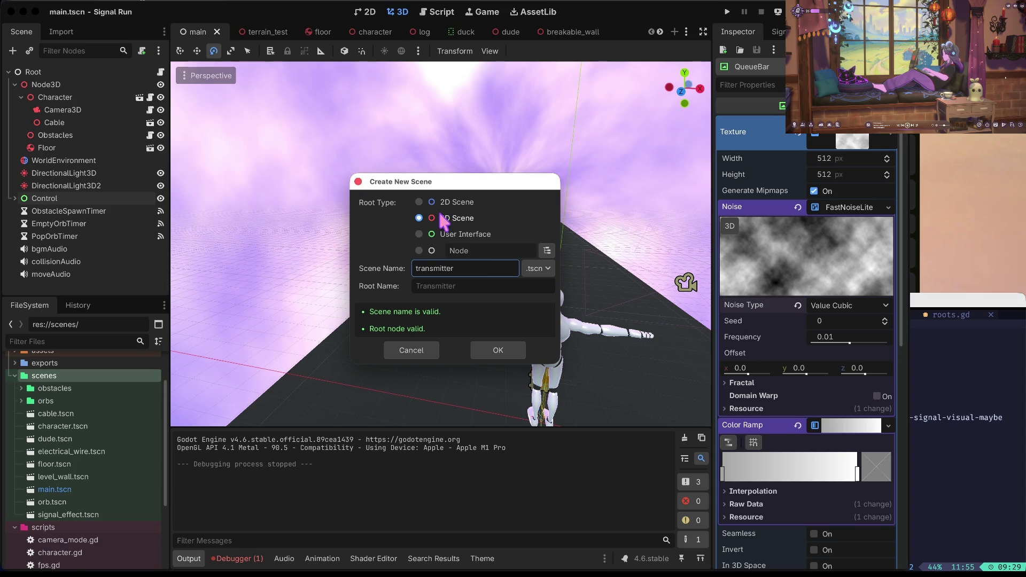
{"action": "key", "text": "Return"}
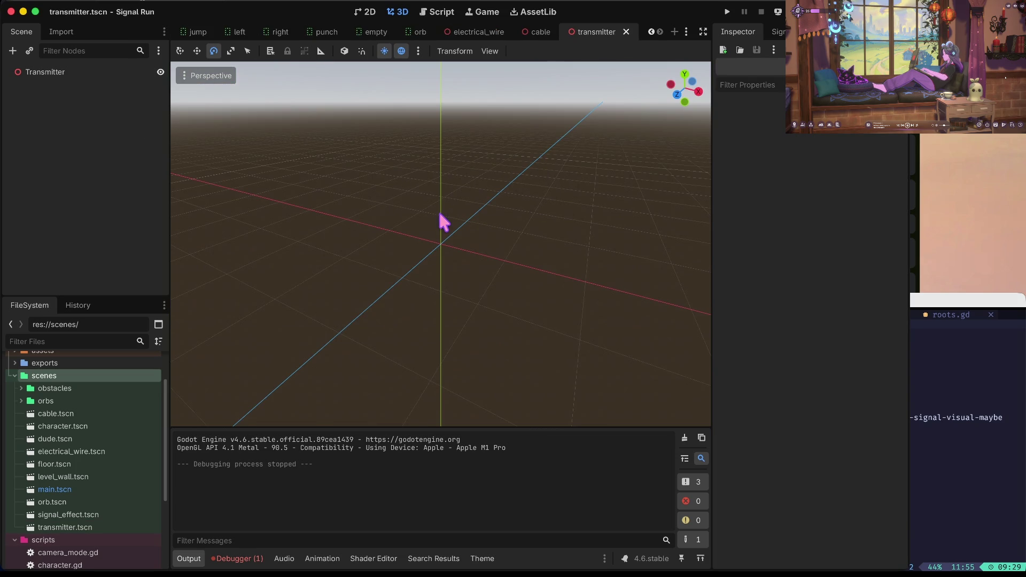
- Add a MeshInstance3D child node under the Transmitter root
{"action": "left_click", "coordinate": [53, 72]}
{"action": "right_click", "coordinate": [57, 74]}
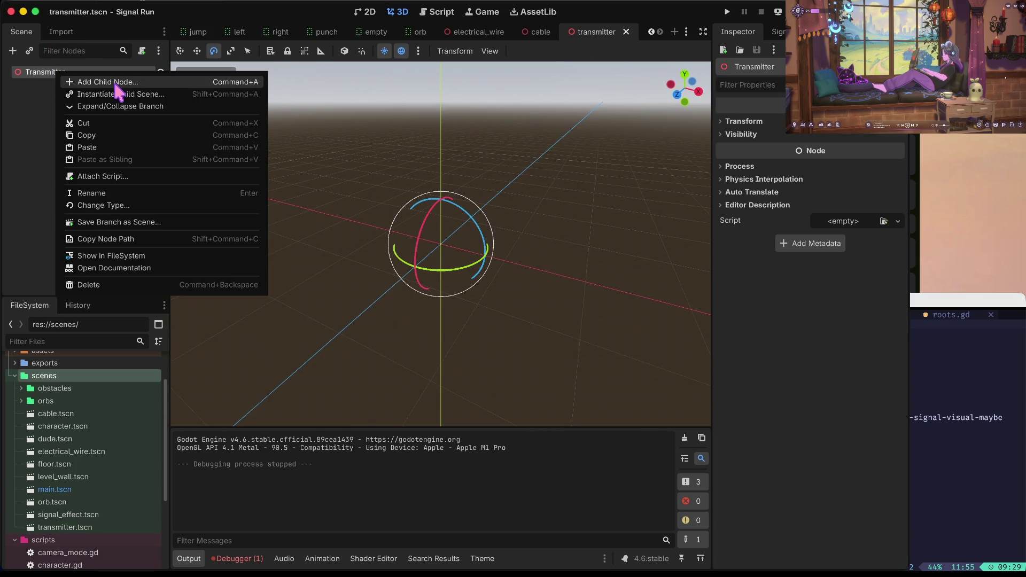
{"action": "left_click", "coordinate": [107, 79]}
{"action": "type", "text": "mesh"}
{"action": "left_click", "coordinate": [423, 247]}
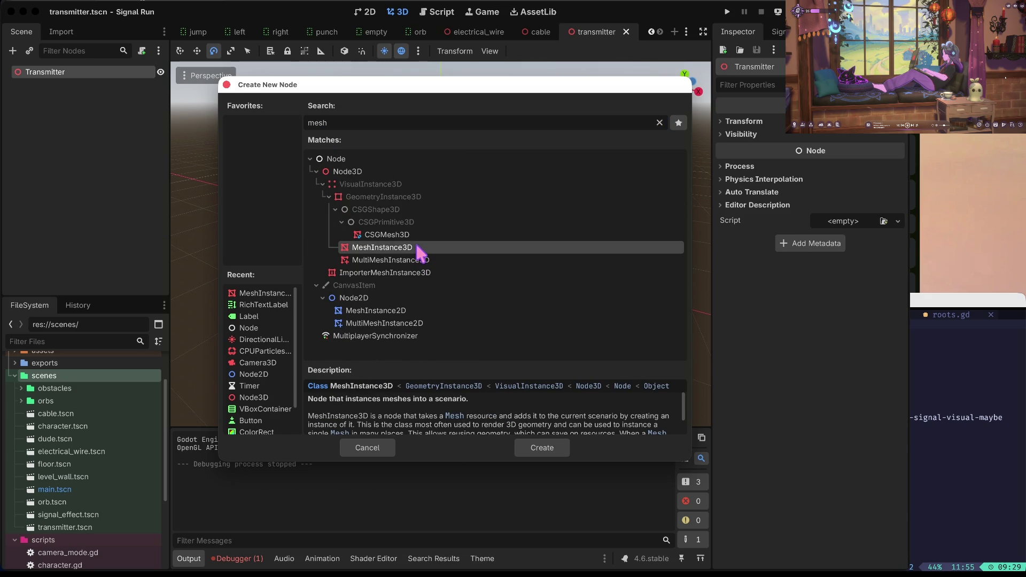
{"action": "left_click", "coordinate": [542, 447]}
- Give it a new BoxMesh, save the transmitter scene, and reopen main.tscn
{"action": "left_click", "coordinate": [847, 137]}
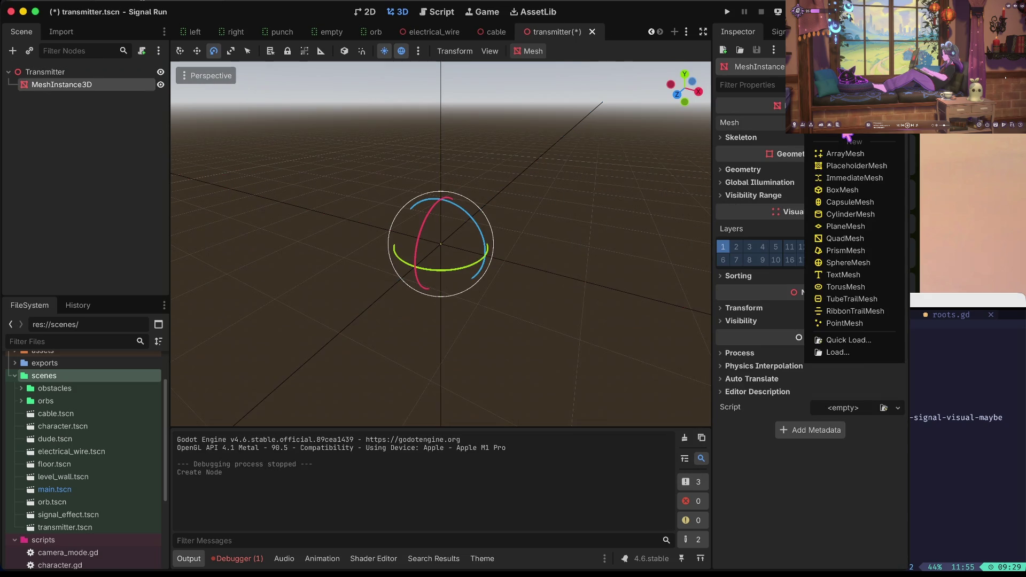
{"action": "left_click", "coordinate": [849, 191]}
{"action": "key", "text": "ctrl+s"}
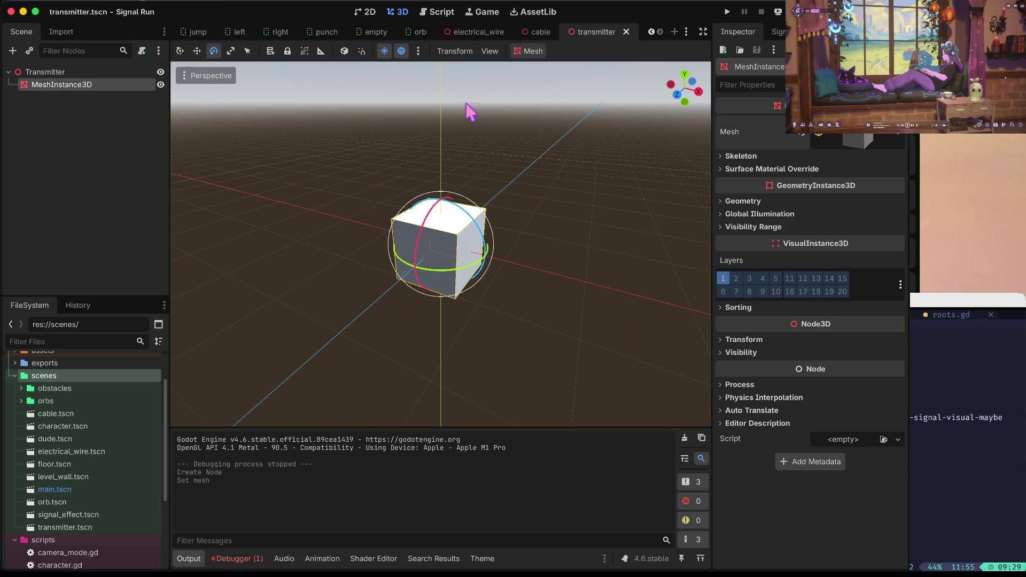
{"action": "left_click", "coordinate": [848, 137]}
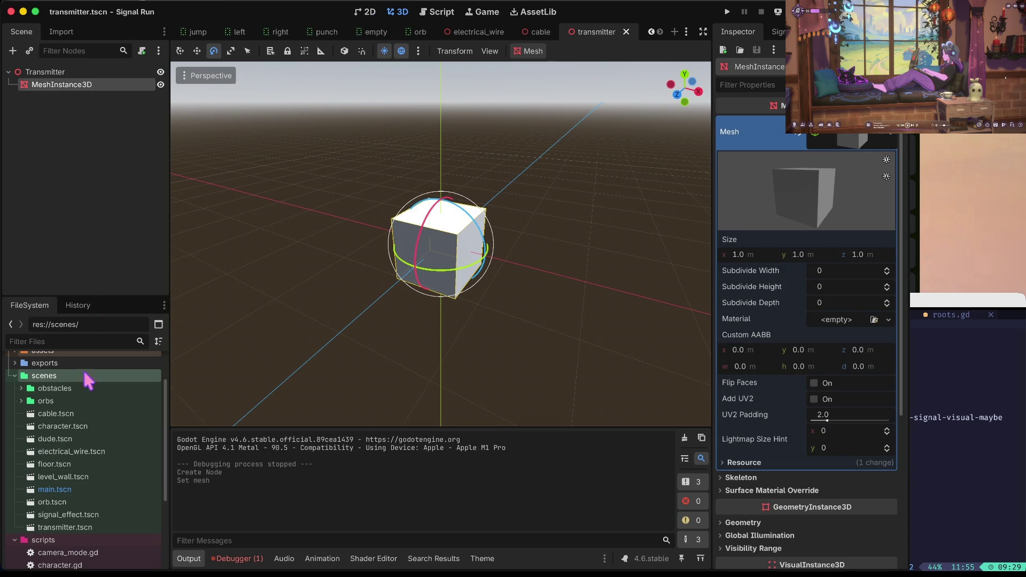
{"action": "double_click", "coordinate": [56, 490]}
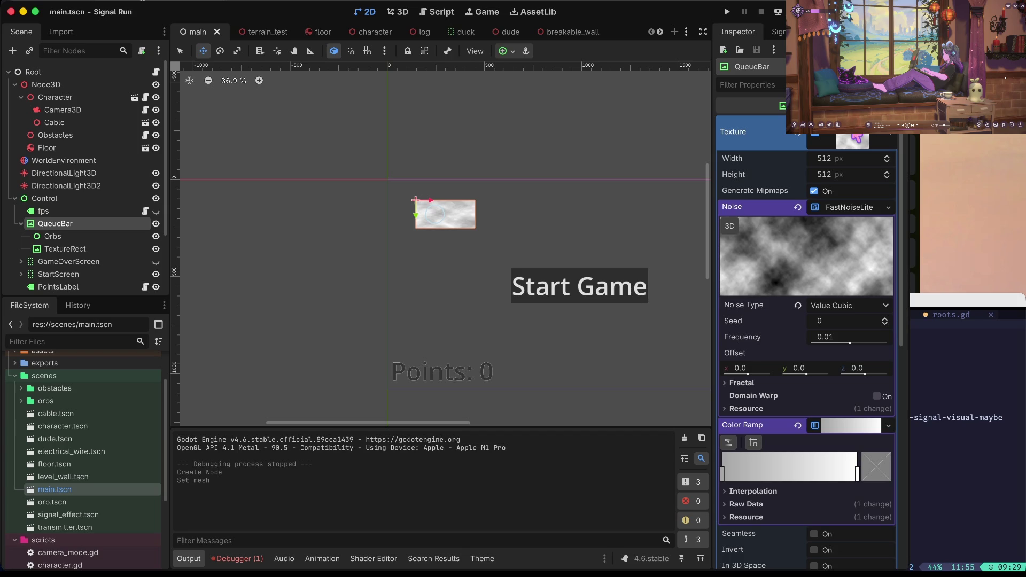
- Review the QueueBar noise texture's settings and resource details in the Inspector
{"action": "left_click", "coordinate": [854, 133]}
{"action": "left_click", "coordinate": [856, 140]}
{"action": "scroll", "coordinate": [815, 339], "scroll_direction": "down", "scroll_amount": 2}
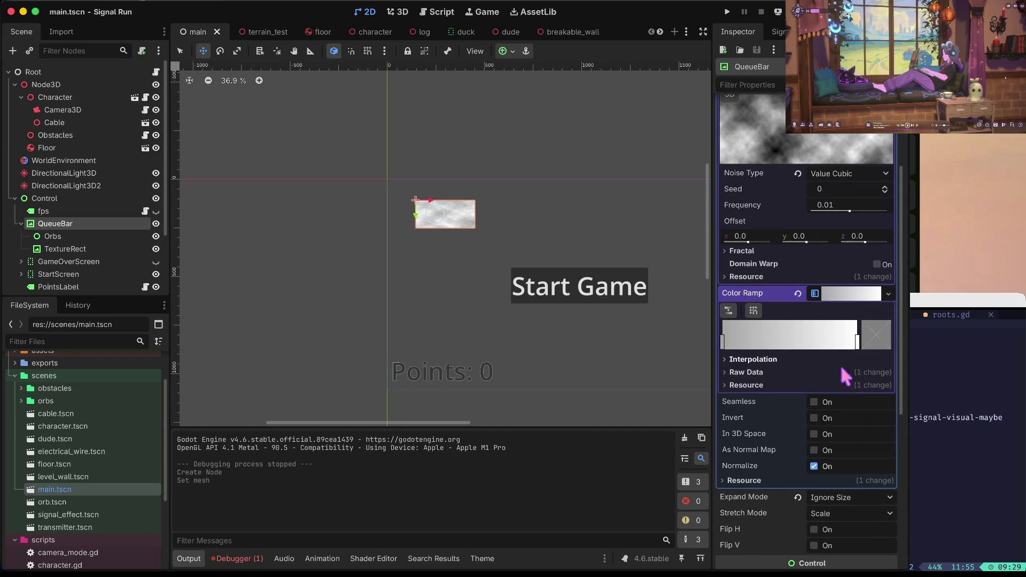
{"action": "left_click", "coordinate": [807, 479]}
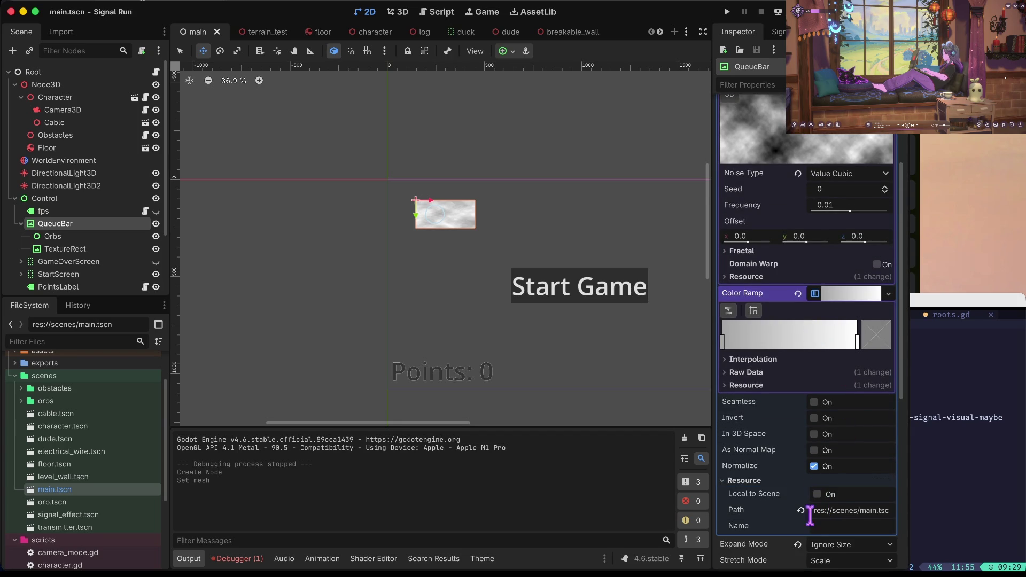
{"action": "scroll", "coordinate": [834, 491], "scroll_direction": "down", "scroll_amount": 2}
{"action": "scroll", "coordinate": [835, 494], "scroll_direction": "up", "scroll_amount": 4}
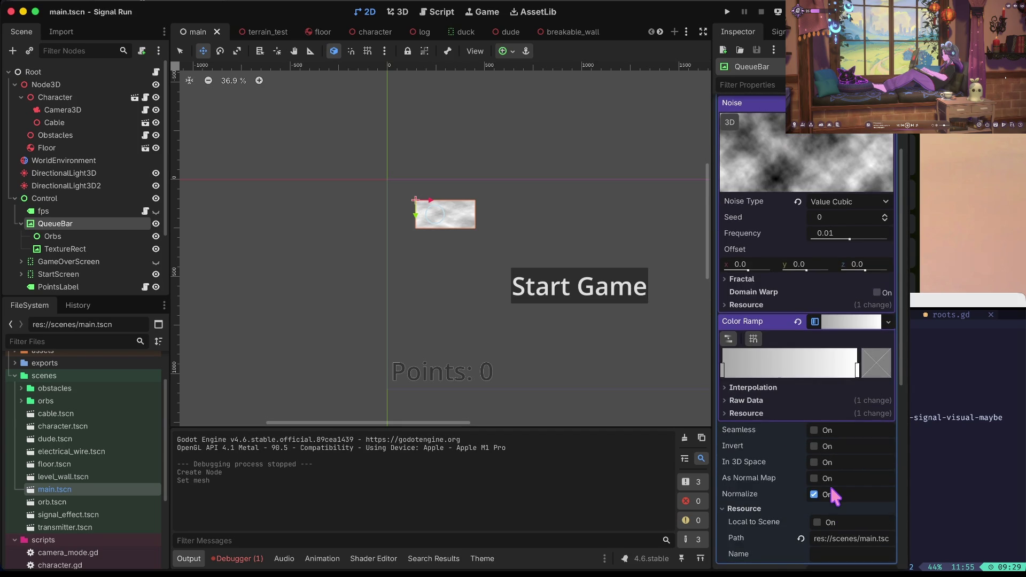
{"action": "scroll", "coordinate": [831, 492], "scroll_direction": "up", "scroll_amount": 3}
{"action": "scroll", "coordinate": [832, 489], "scroll_direction": "down", "scroll_amount": 5}
{"action": "scroll", "coordinate": [831, 489], "scroll_direction": "up", "scroll_amount": 5}
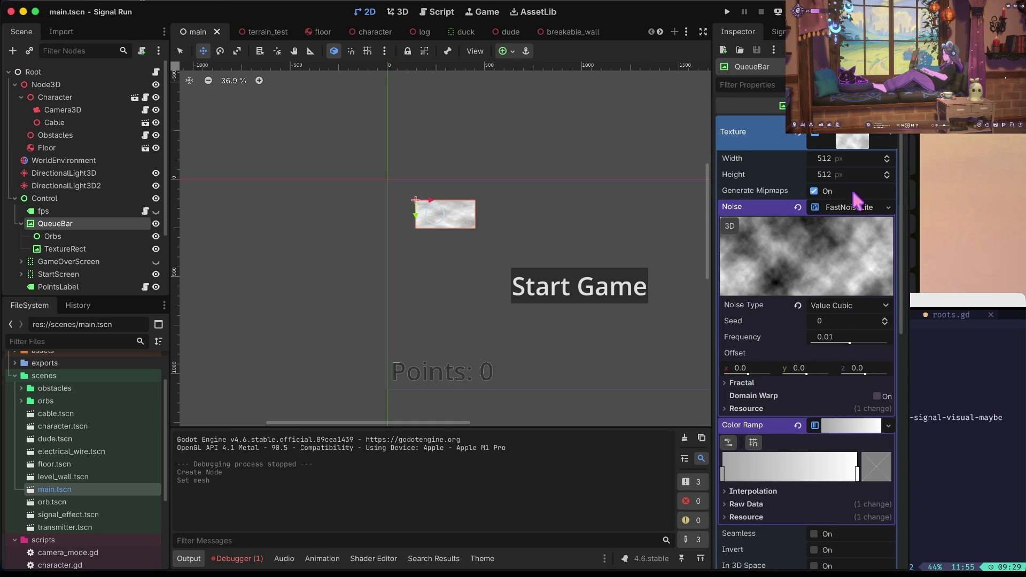
{"action": "left_click", "coordinate": [818, 135]}
{"action": "left_click", "coordinate": [818, 134]}
- Save the QueueBar noise texture as a .tres resource in the assets folder
{"action": "right_click", "coordinate": [849, 135]}
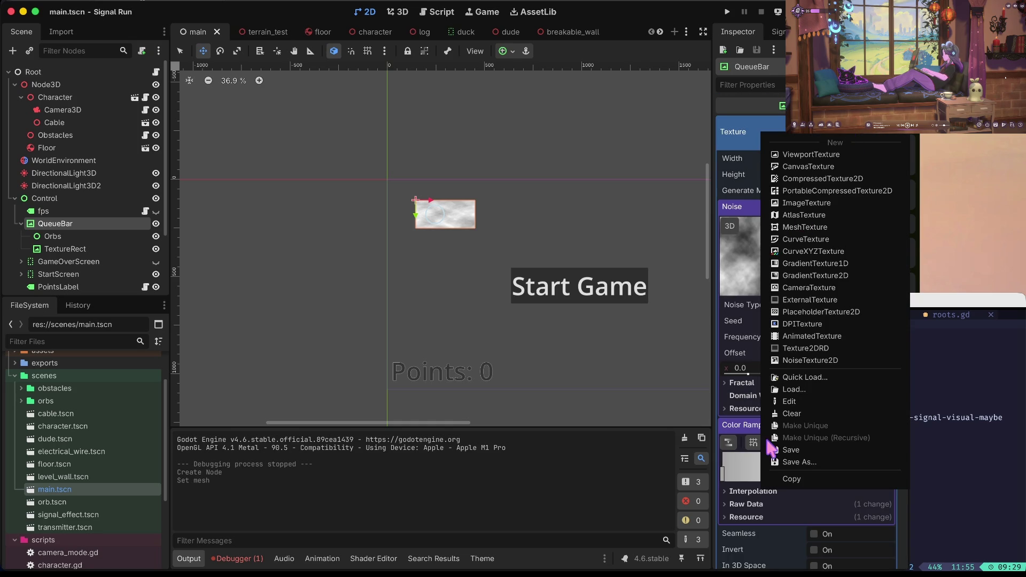
{"action": "left_click", "coordinate": [802, 462]}
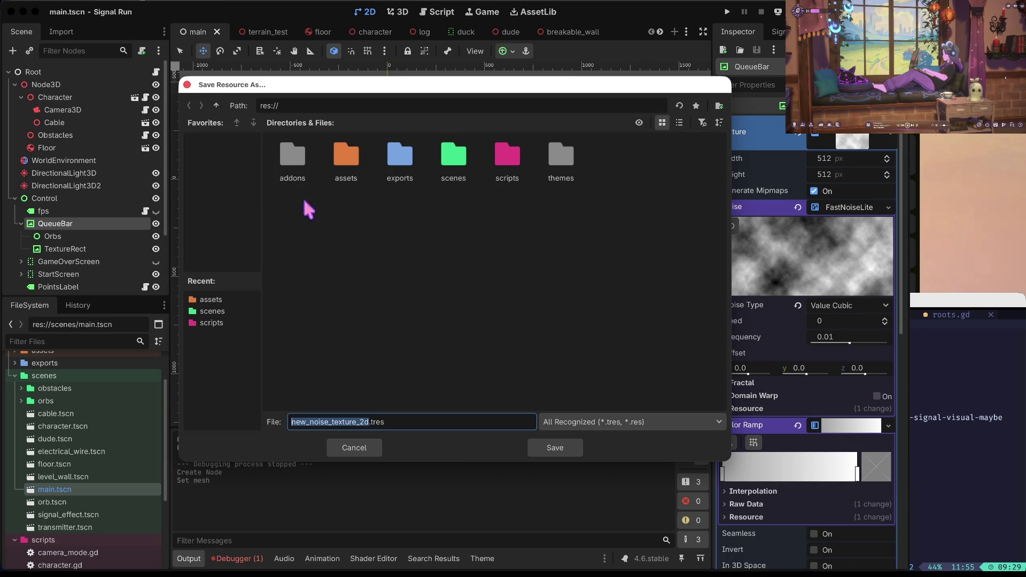
{"action": "double_click", "coordinate": [346, 158]}
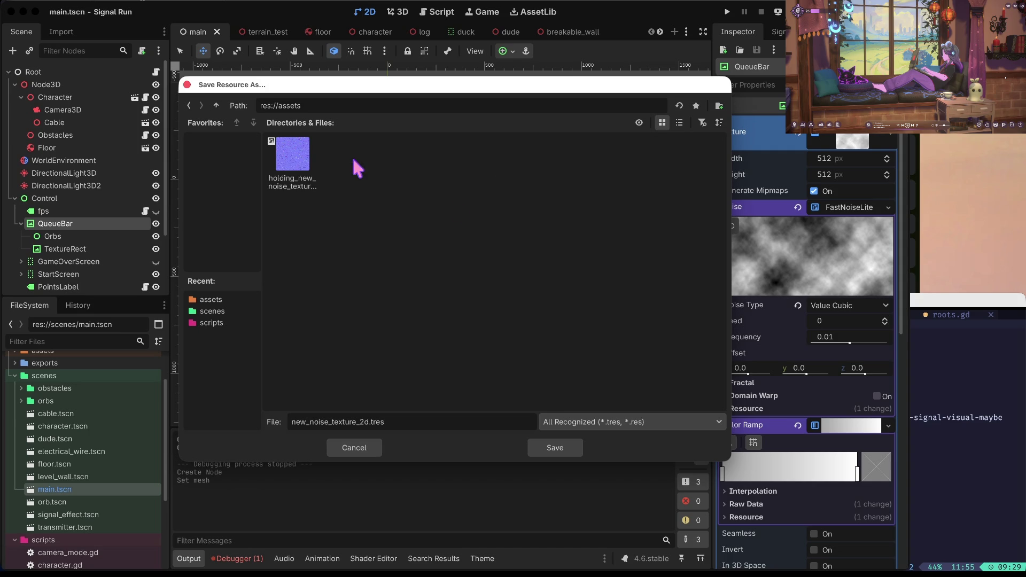
{"action": "double_click", "coordinate": [341, 418]}
{"action": "key", "text": "BackSpace"}
{"action": "left_click", "coordinate": [555, 451]}
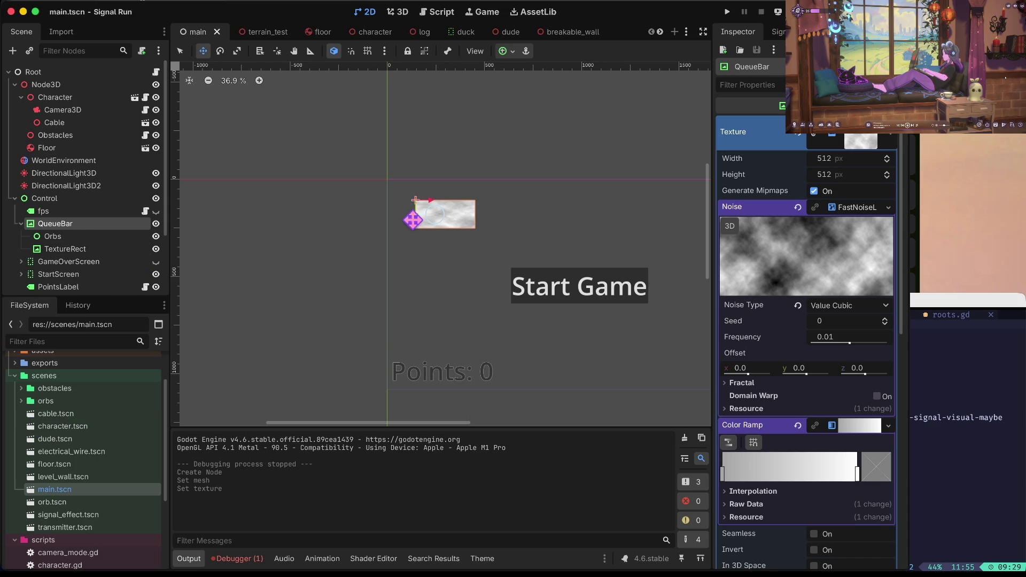
- Hide QueueBar, save the main scene, and open the transmitter scene
{"action": "left_click", "coordinate": [156, 223]}
{"action": "key", "text": "ctrl+s"}
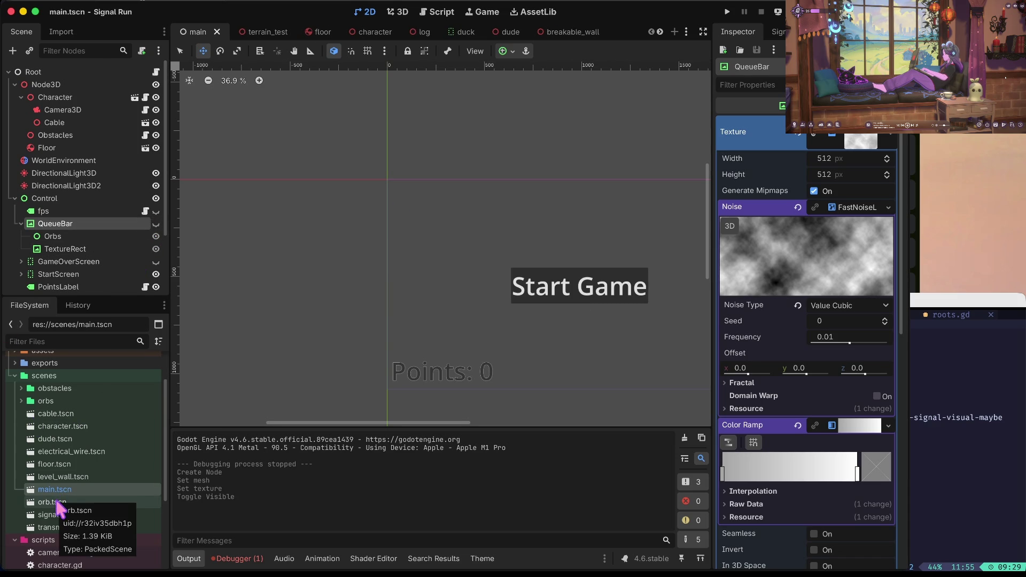
{"action": "double_click", "coordinate": [51, 527]}
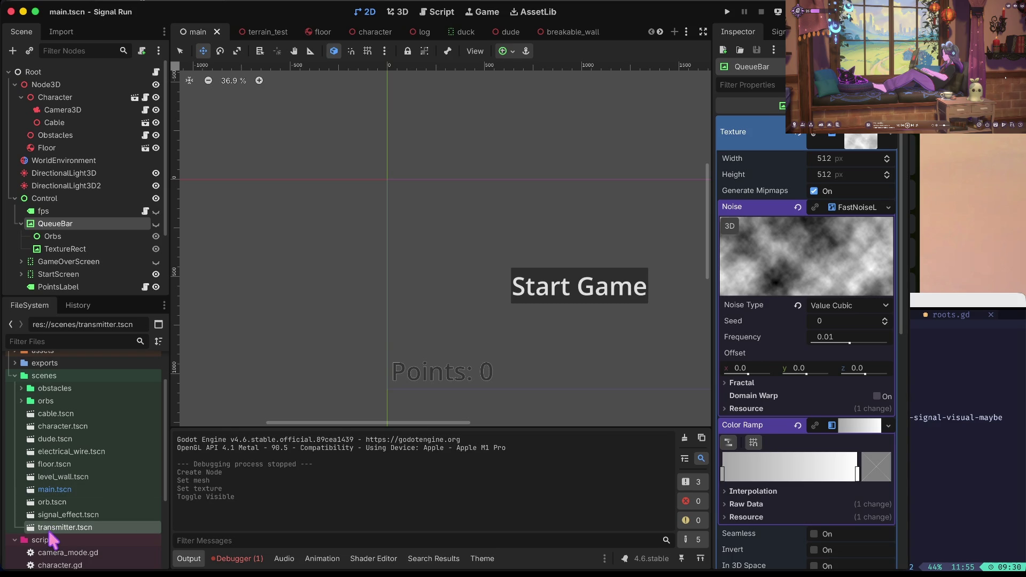
- Give the transmitter cube a new StandardMaterial3D
{"action": "left_click", "coordinate": [857, 138]}
{"action": "left_click", "coordinate": [858, 138]}
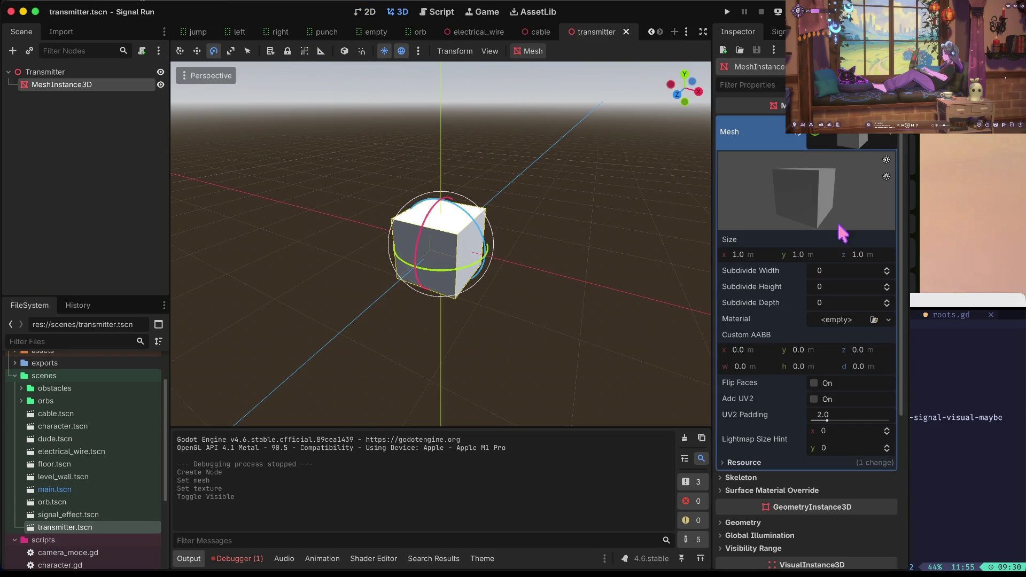
{"action": "left_click", "coordinate": [837, 321]}
{"action": "left_click", "coordinate": [826, 393]}
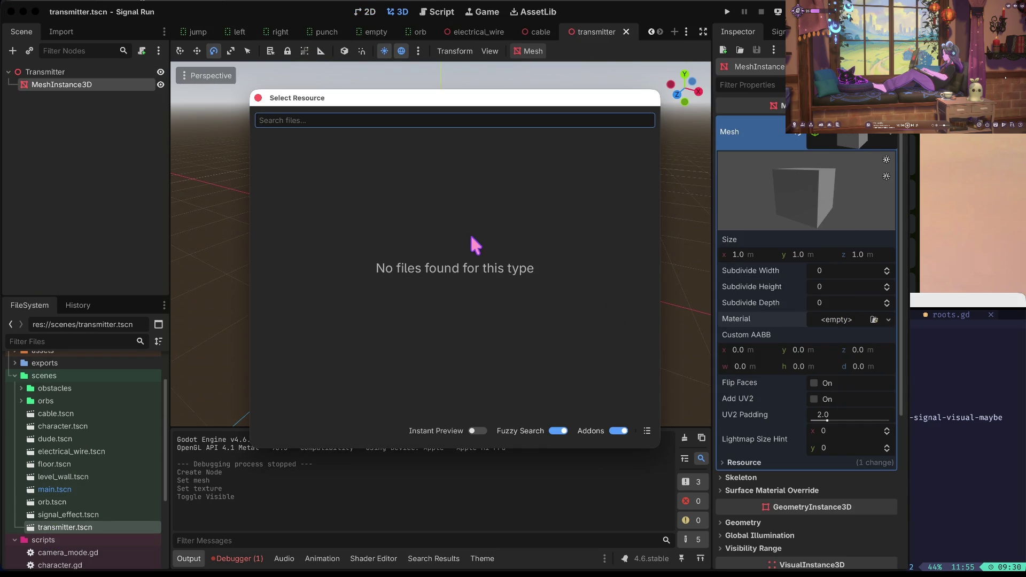
{"action": "left_click", "coordinate": [827, 351]}
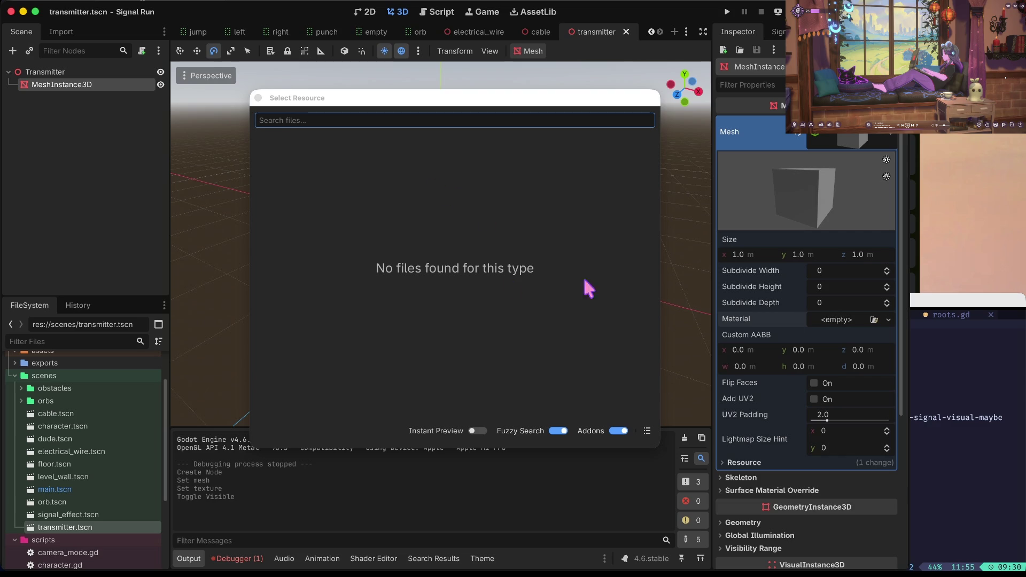
{"action": "left_click", "coordinate": [259, 98]}
{"action": "left_click", "coordinate": [849, 321]}
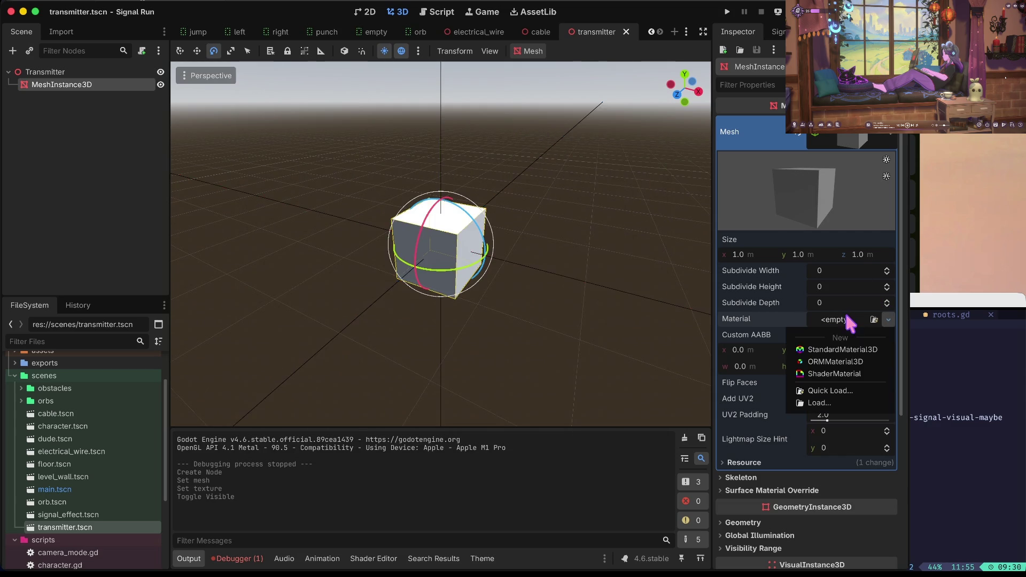
{"action": "left_click", "coordinate": [853, 348]}
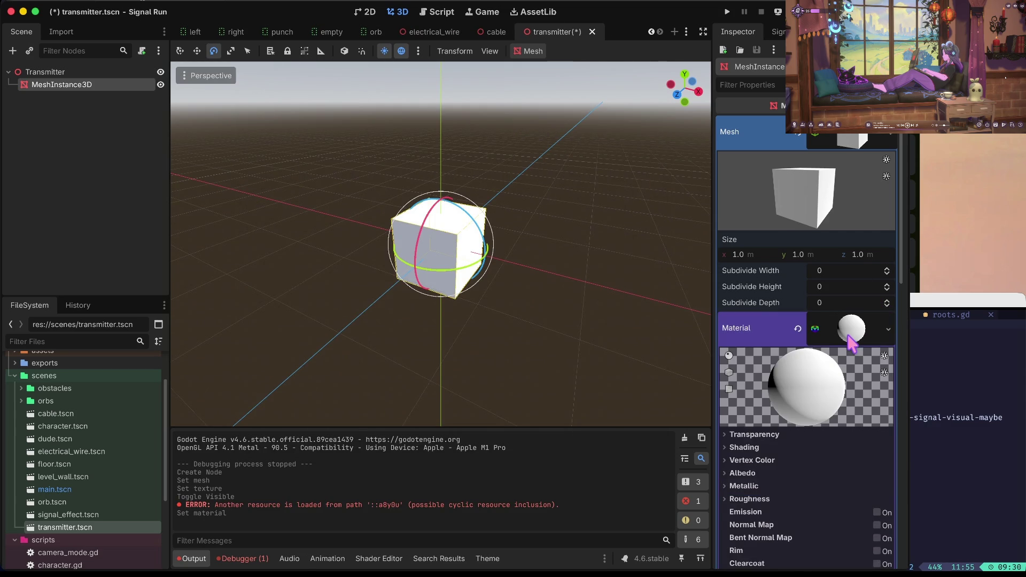
- Use the saved grey noise texture as the material's albedo texture
{"action": "scroll", "coordinate": [851, 344], "scroll_direction": "down", "scroll_amount": 2}
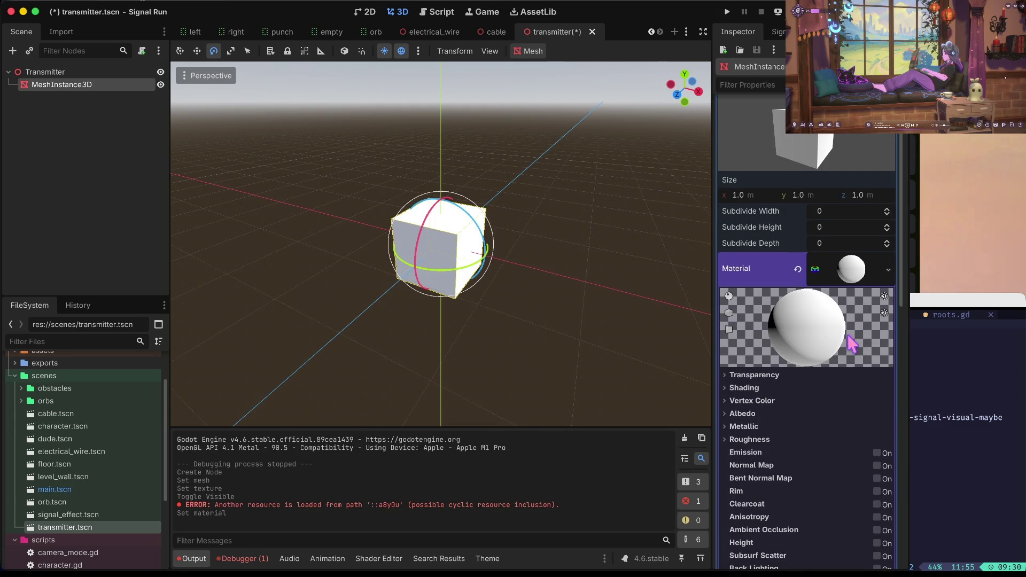
{"action": "left_click", "coordinate": [759, 413]}
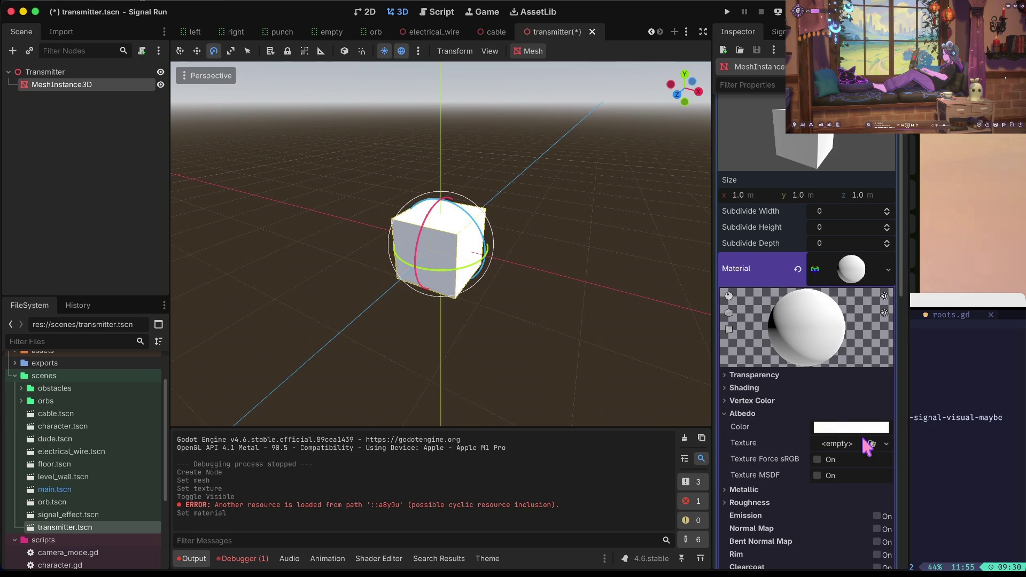
{"action": "left_click", "coordinate": [841, 442]}
{"action": "left_click", "coordinate": [788, 548]}
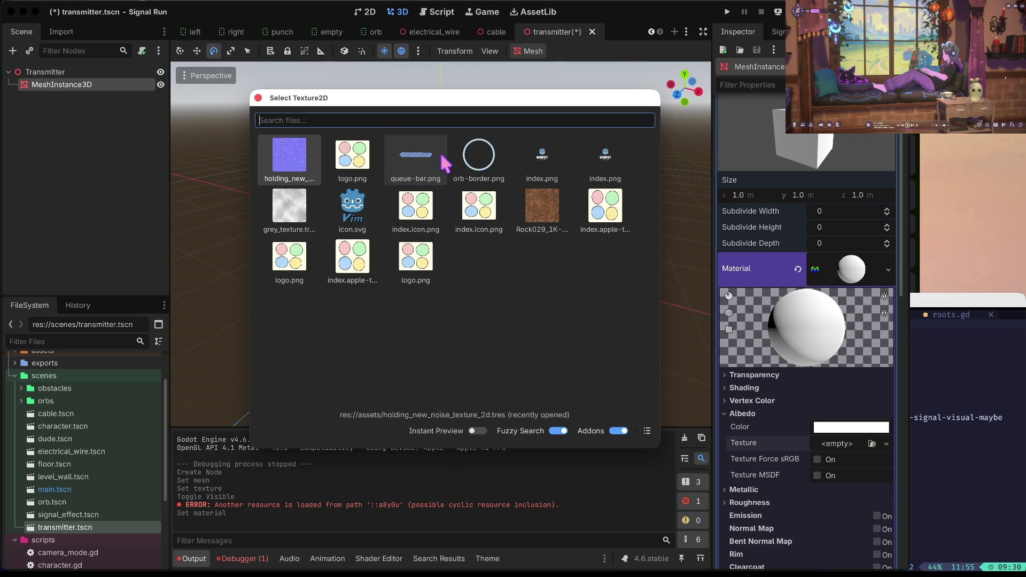
{"action": "left_click", "coordinate": [295, 209]}
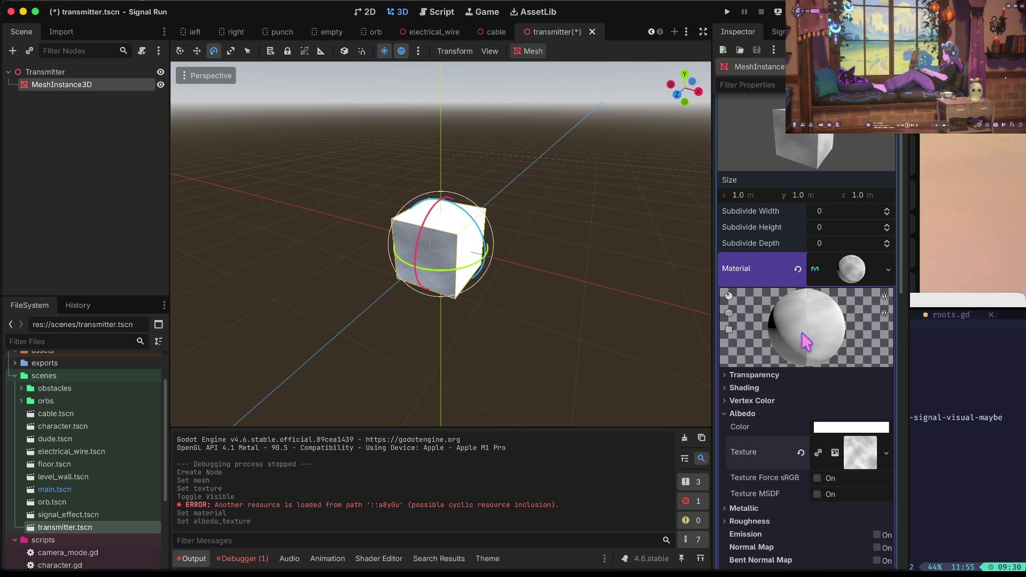
- Tint the albedo colour grey, save the transmitter scene, and open main.tscn
{"action": "left_click", "coordinate": [850, 429]}
{"action": "mouse_move", "coordinate": [892, 107]}
{"action": "left_mouse_down"}
{"action": "mouse_move", "coordinate": [893, 163]}
{"action": "mouse_move", "coordinate": [891, 139]}
{"action": "left_mouse_up"}
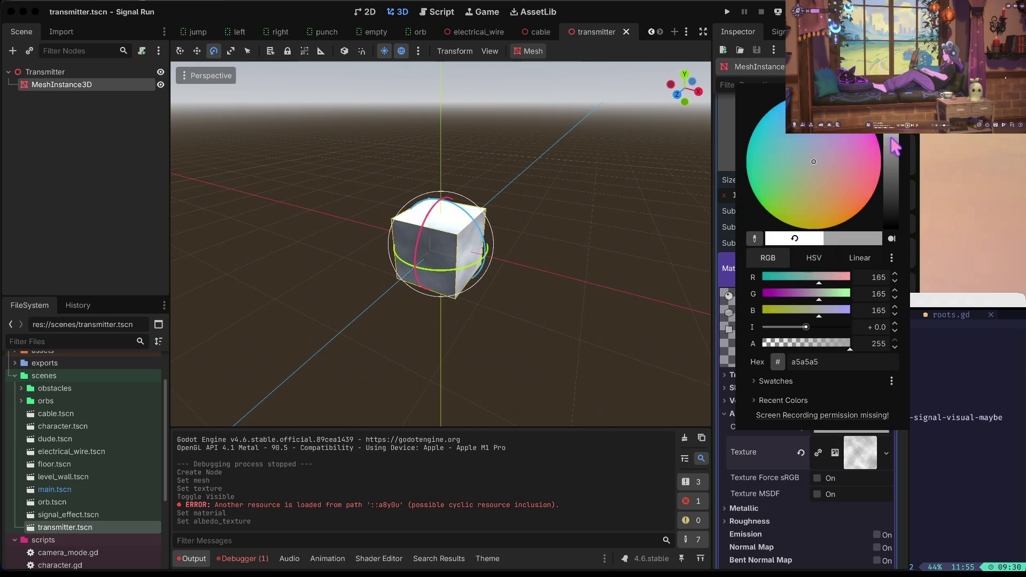
{"action": "key", "text": "ctrl+s"}
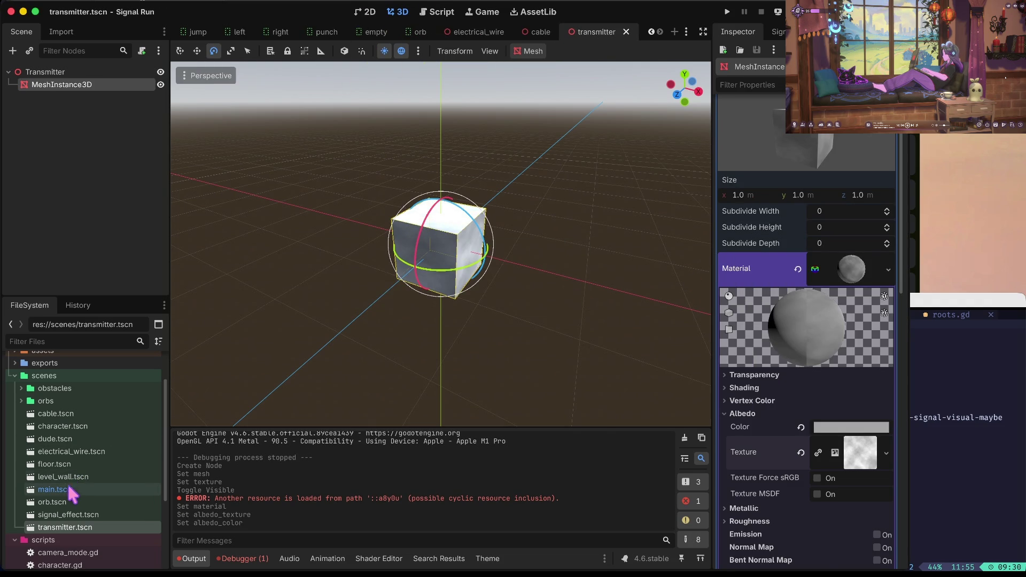
{"action": "double_click", "coordinate": [58, 490]}
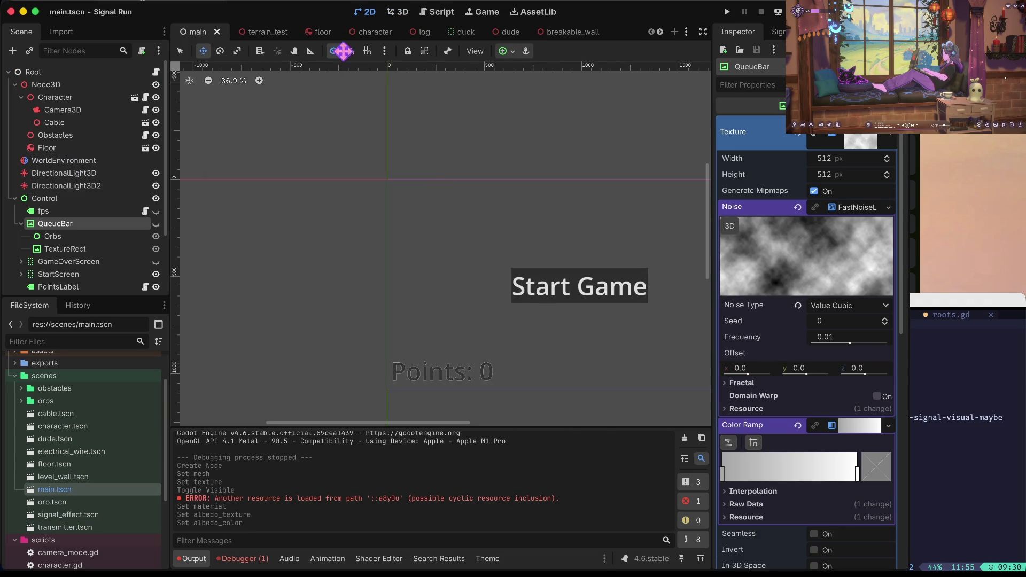
- Instance transmitter.tscn as a child of Node3D in the main scene
{"action": "left_click", "coordinate": [400, 12]}
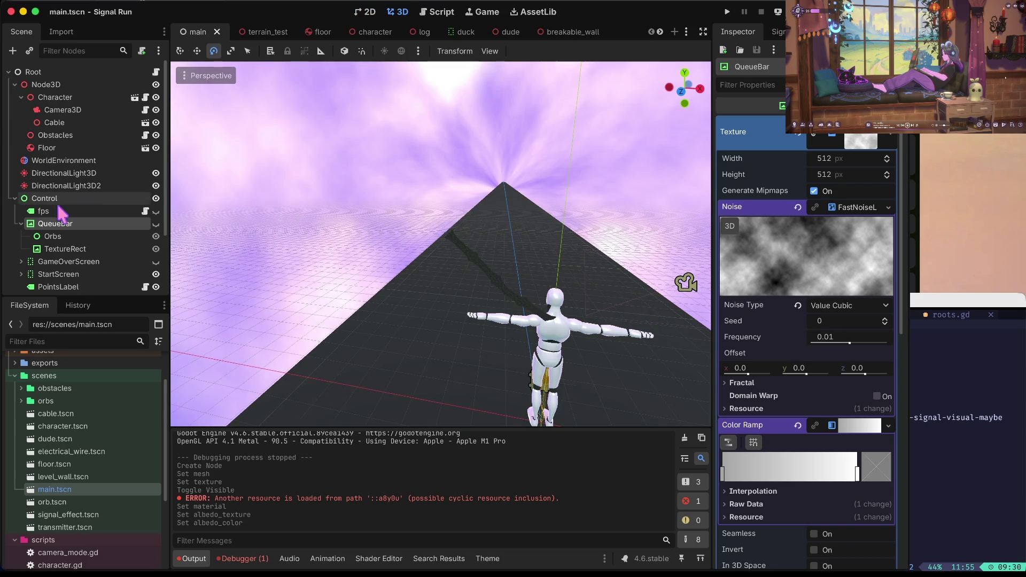
{"action": "left_click", "coordinate": [14, 198]}
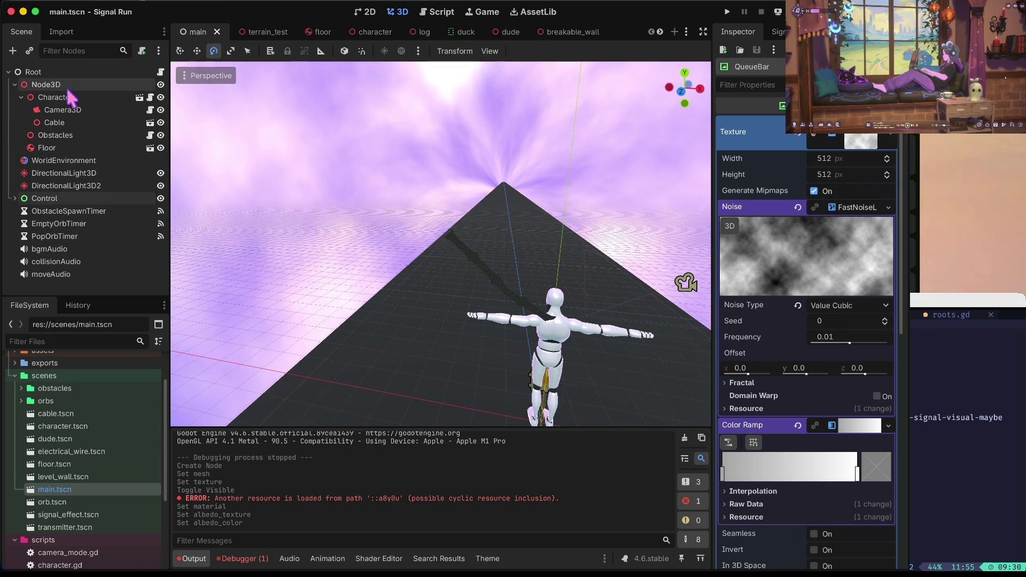
{"action": "left_click", "coordinate": [68, 97]}
{"action": "left_click", "coordinate": [75, 84]}
{"action": "right_click", "coordinate": [75, 84]}
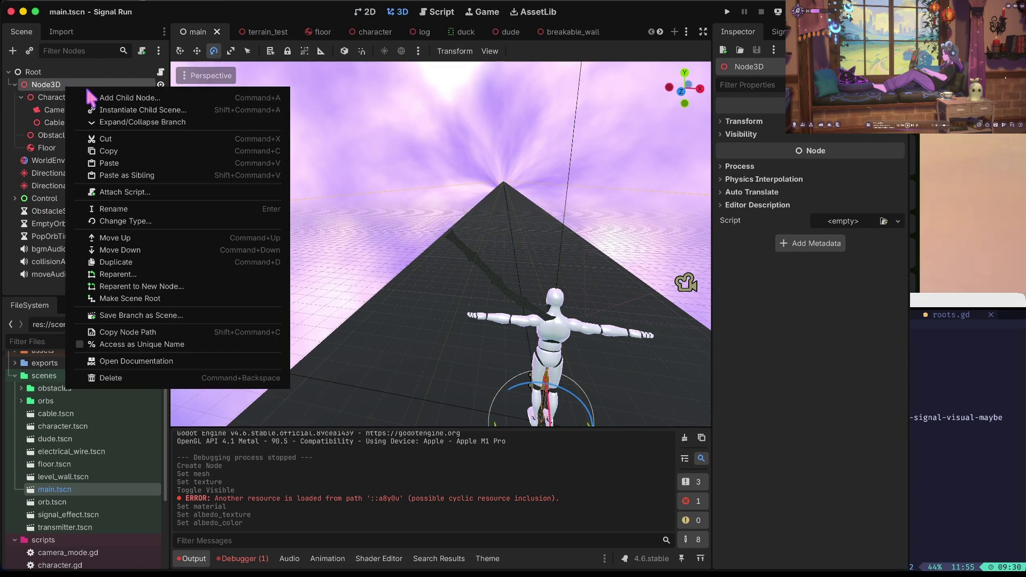
{"action": "left_click", "coordinate": [107, 97]}
{"action": "key", "text": "Escape"}
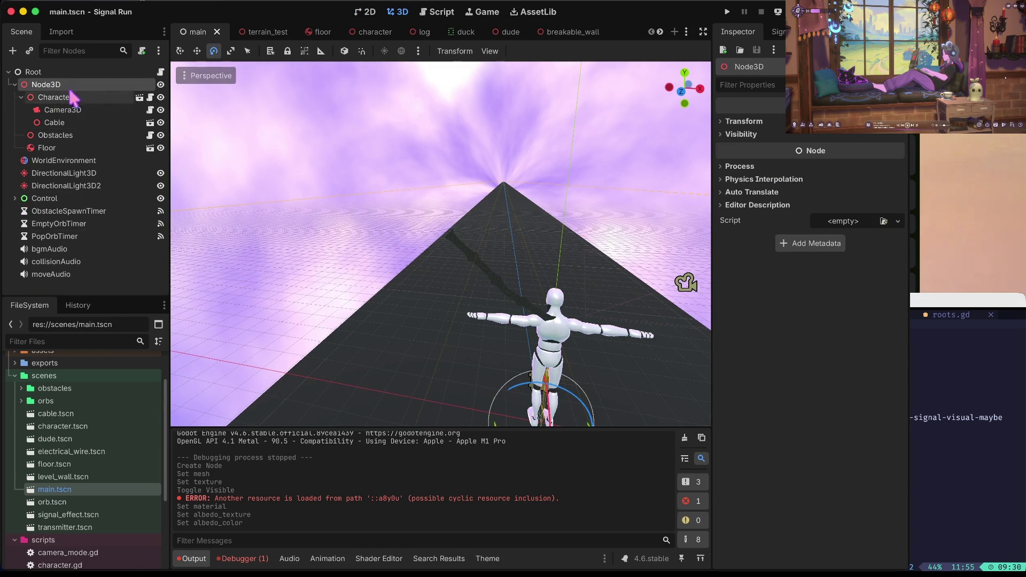
{"action": "left_click", "coordinate": [21, 97]}
{"action": "right_click", "coordinate": [43, 85]}
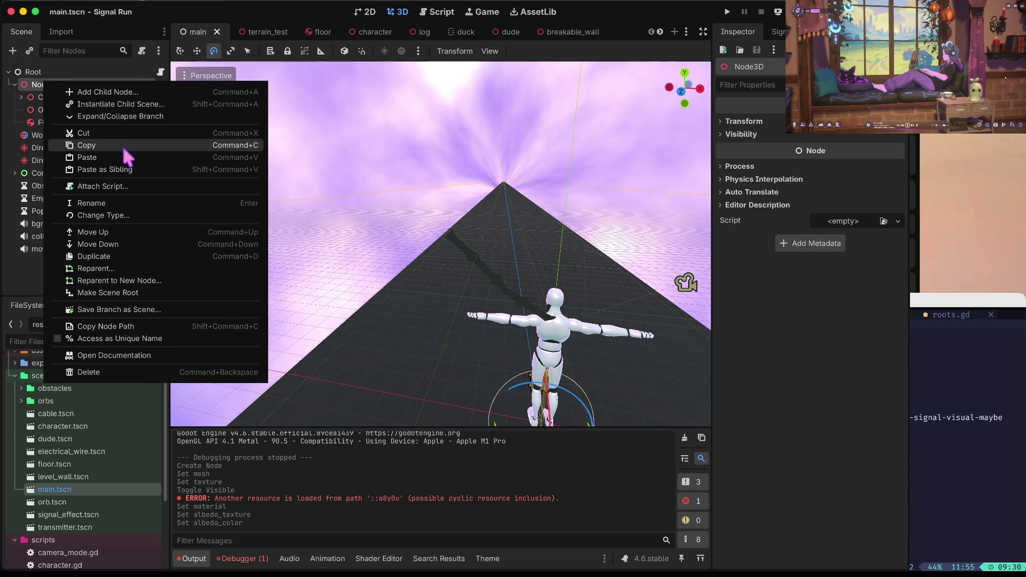
{"action": "left_click", "coordinate": [135, 104]}
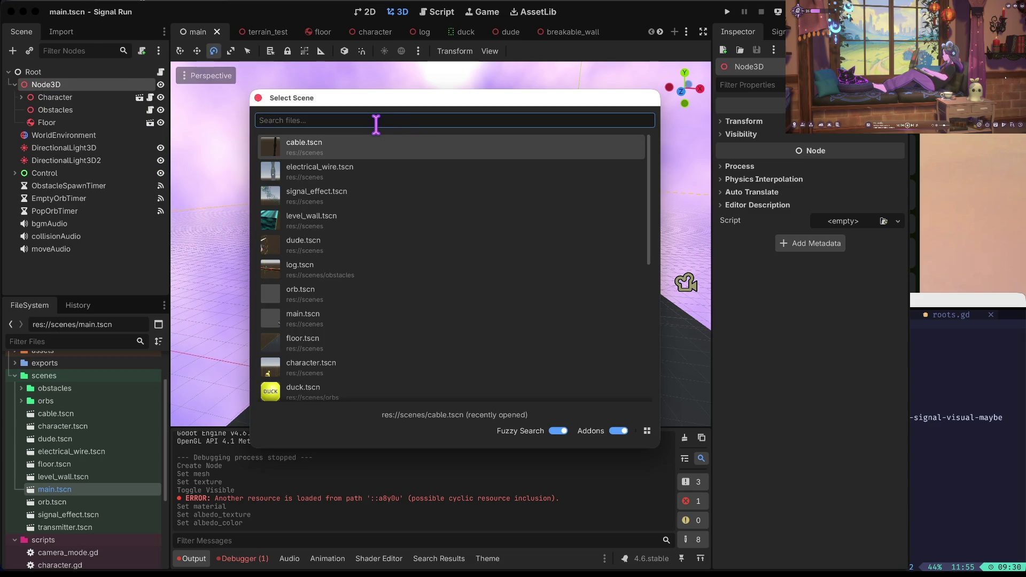
{"action": "type", "text": "trans"}
{"action": "key", "text": "Return"}
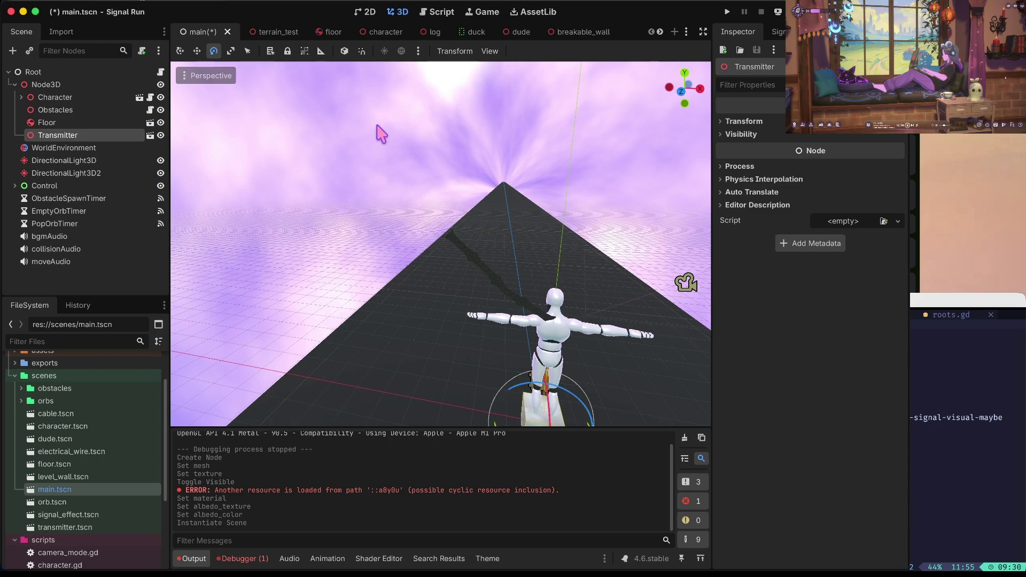
- Move the Transmitter cube up, left and back down beside the track
{"action": "key", "text": "w"}
{"action": "left_click_drag", "start_coordinate": [553, 374], "coordinate": [558, 140]}
{"action": "left_click_drag", "start_coordinate": [630, 212], "coordinate": [484, 209]}
{"action": "left_click_drag", "start_coordinate": [433, 156], "coordinate": [433, 175]}
{"action": "left_click", "coordinate": [532, 195]}
- Stretch the Transmitter along X into a flat box and shift it further left
{"action": "scroll", "coordinate": [476, 219], "scroll_direction": "down", "scroll_amount": 5}
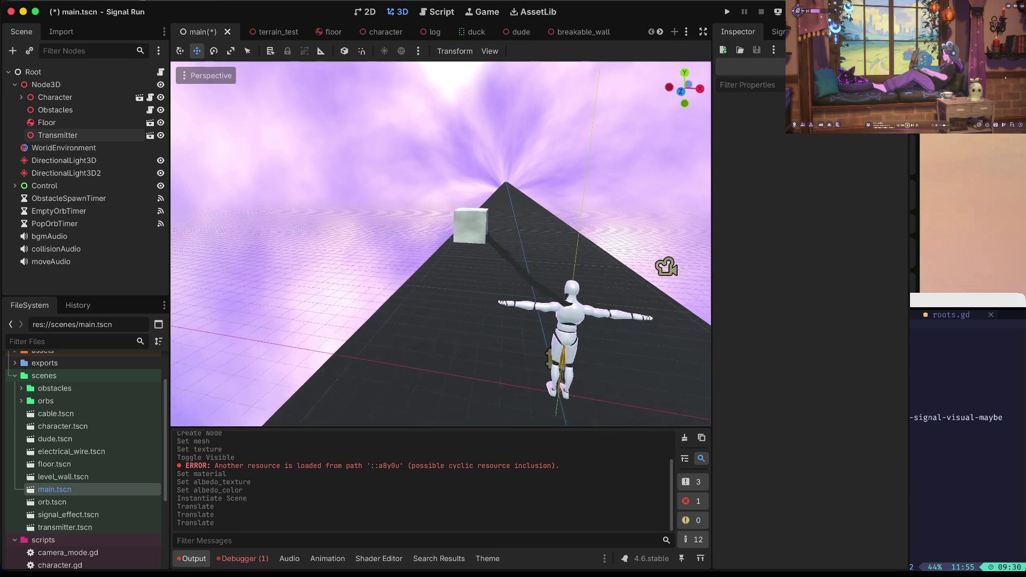
{"action": "left_click", "coordinate": [465, 229]}
{"action": "key", "text": "e"}
{"action": "key", "text": "r"}
{"action": "left_click_drag", "start_coordinate": [522, 235], "coordinate": [622, 221]}
{"action": "key", "text": "w"}
{"action": "left_click_drag", "start_coordinate": [523, 238], "coordinate": [497, 235]}
{"action": "left_click", "coordinate": [497, 235]}
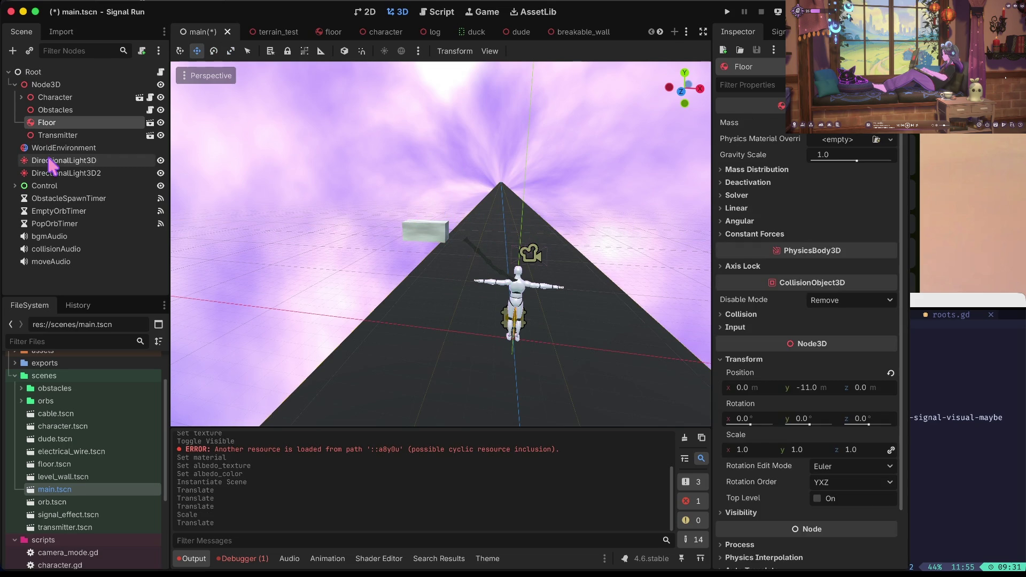
- Paste a copy of the cable under Character as Cable2 and shift it along X
{"action": "left_click", "coordinate": [20, 97]}
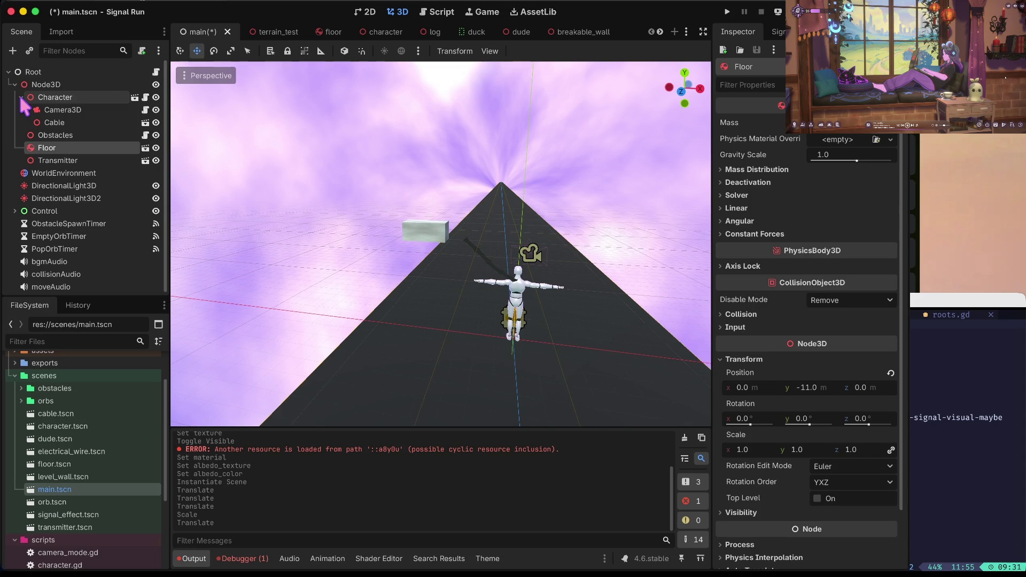
{"action": "left_click", "coordinate": [68, 122]}
{"action": "key", "text": "ctrl+v"}
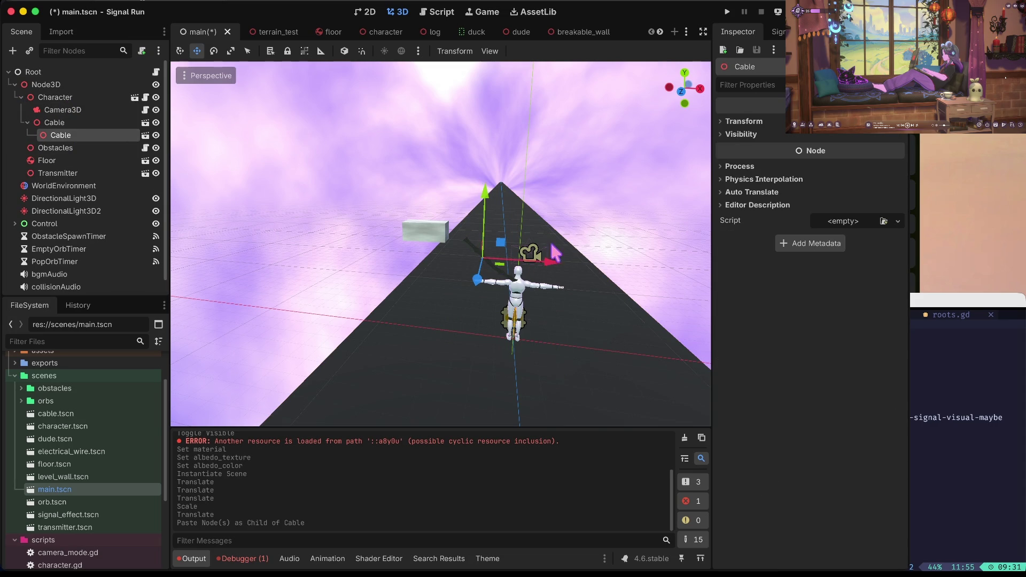
{"action": "mouse_move", "coordinate": [543, 271]}
{"action": "left_mouse_down"}
{"action": "mouse_move", "coordinate": [425, 258]}
{"action": "mouse_move", "coordinate": [371, 267]}
{"action": "left_mouse_up"}
{"action": "key", "text": "ctrl+z"}
{"action": "key", "text": "ctrl+z"}
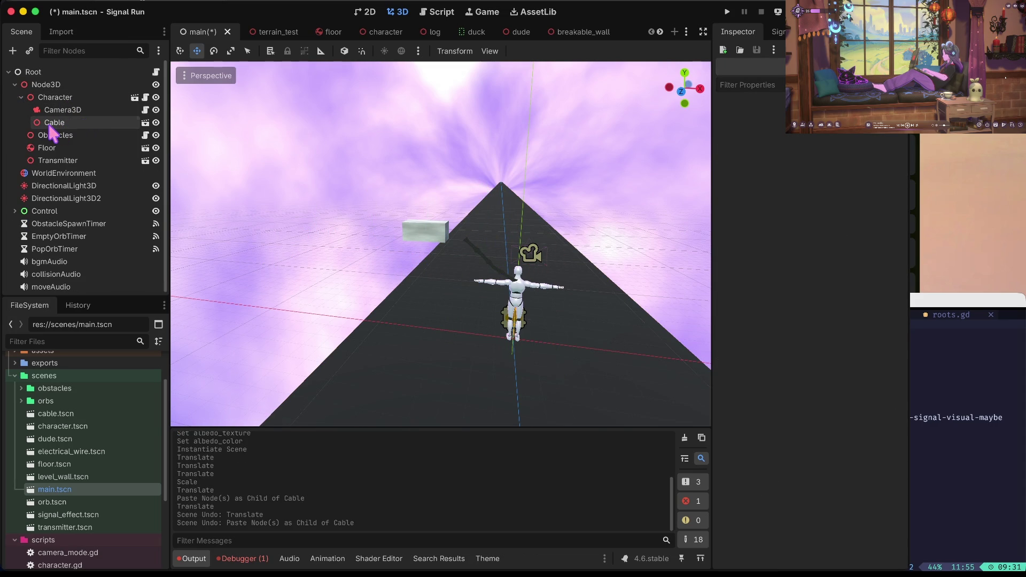
{"action": "left_click", "coordinate": [55, 98]}
{"action": "key", "text": "ctrl+v"}
{"action": "left_click_drag", "start_coordinate": [559, 262], "coordinate": [500, 265]}
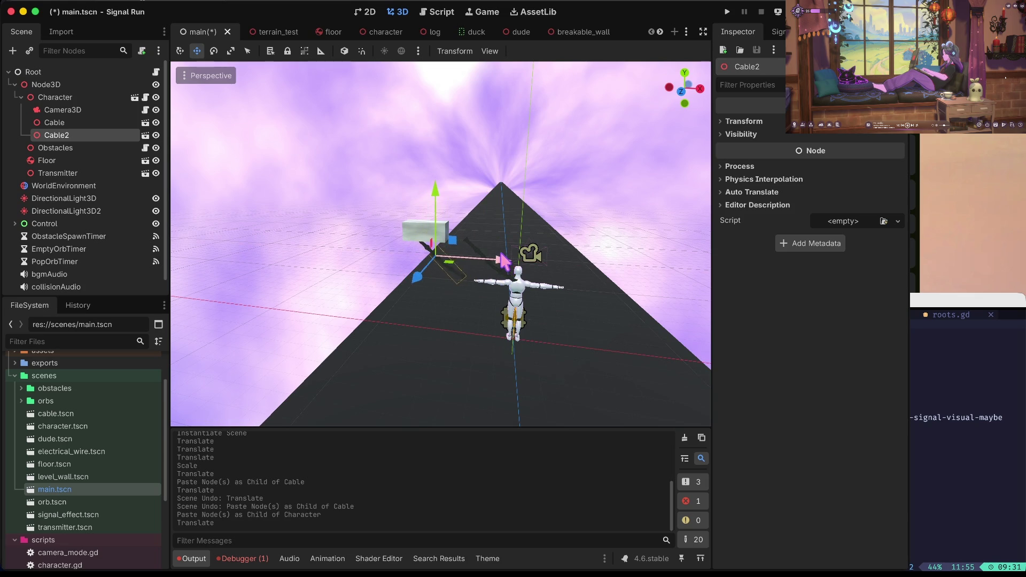
- Lift the Transmitter box into the air and align Cable2 up toward it
{"action": "left_click", "coordinate": [424, 225]}
{"action": "mouse_move", "coordinate": [426, 172]}
{"action": "left_mouse_down"}
{"action": "mouse_move", "coordinate": [412, 126]}
{"action": "mouse_move", "coordinate": [424, 114]}
{"action": "left_mouse_up"}
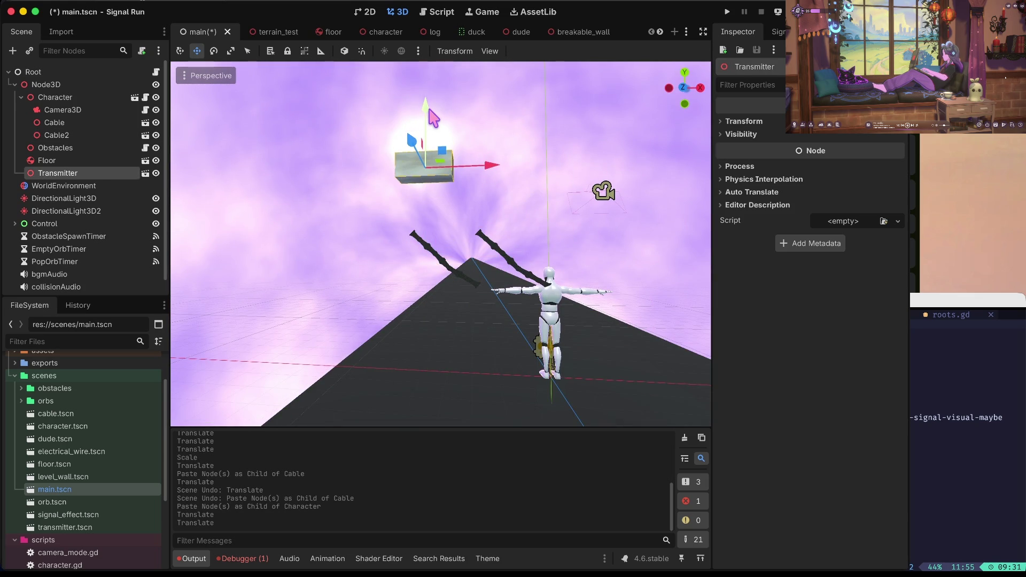
{"action": "left_click", "coordinate": [447, 266]}
{"action": "left_click_drag", "start_coordinate": [438, 185], "coordinate": [453, 142]}
{"action": "left_click_drag", "start_coordinate": [508, 205], "coordinate": [503, 211]}
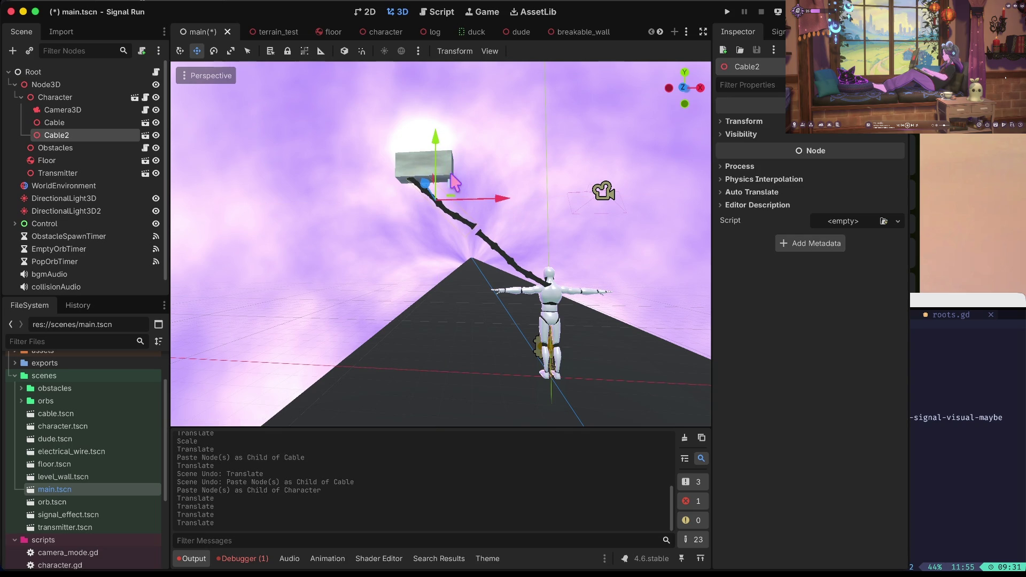
{"action": "left_click_drag", "start_coordinate": [437, 150], "coordinate": [438, 158]}
{"action": "left_click_drag", "start_coordinate": [501, 204], "coordinate": [509, 208]}
- Fine-tune the Transmitter height, save the main scene, and run the game
{"action": "left_click", "coordinate": [423, 167]}
{"action": "left_click_drag", "start_coordinate": [430, 112], "coordinate": [427, 115]}
{"action": "key", "text": "ctrl+s"}
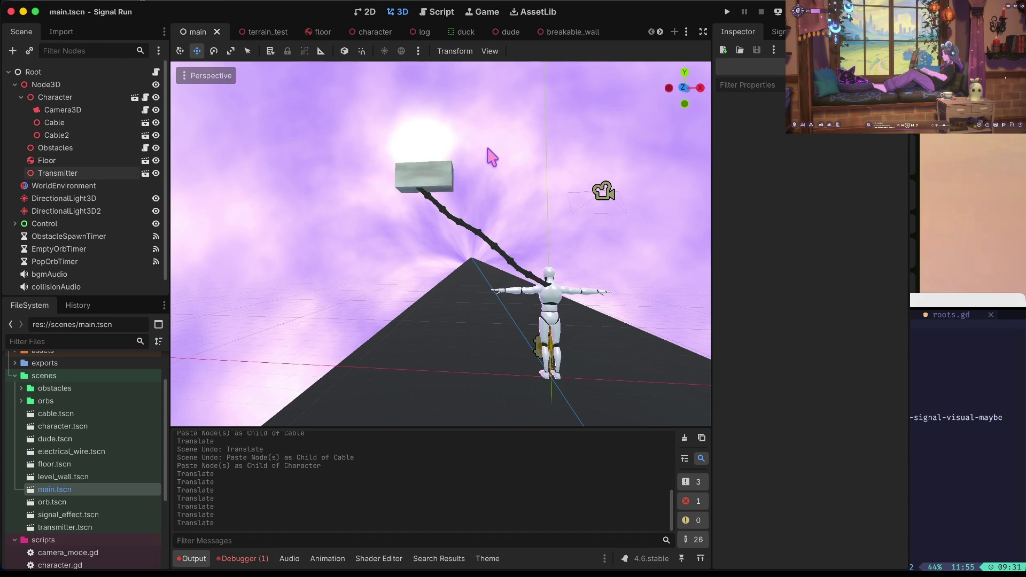
{"action": "key", "text": "super+b"}
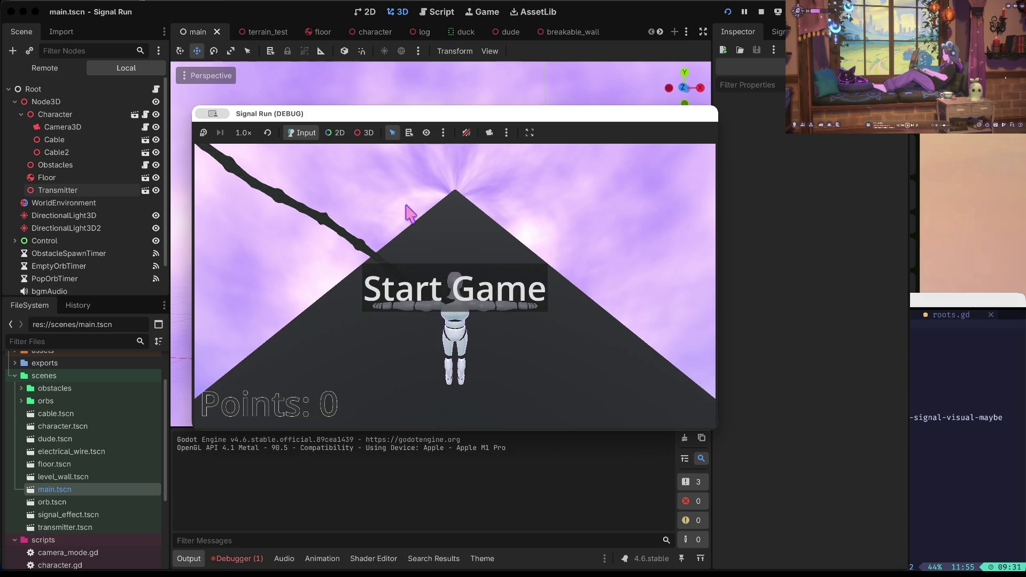
- Stop the game and move the Transmitter box down and right onto Cable2's upper end
{"action": "left_click", "coordinate": [761, 12]}
{"action": "left_click", "coordinate": [432, 184]}
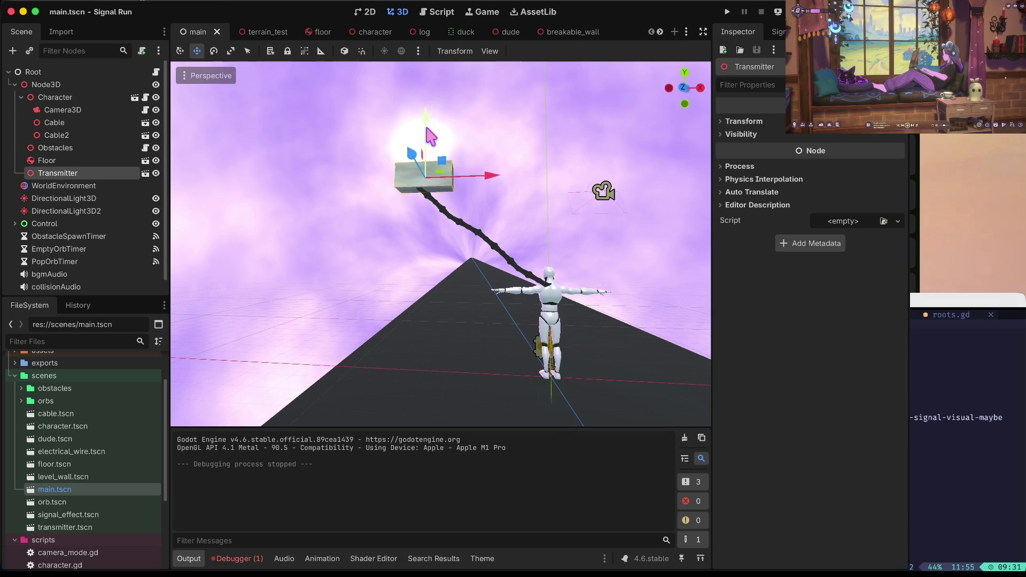
{"action": "left_click_drag", "start_coordinate": [426, 126], "coordinate": [424, 171]}
{"action": "left_click_drag", "start_coordinate": [488, 222], "coordinate": [524, 220]}
- Save the main scene and do a quick test run, stopping it afterward
{"action": "key", "text": "ctrl+s"}
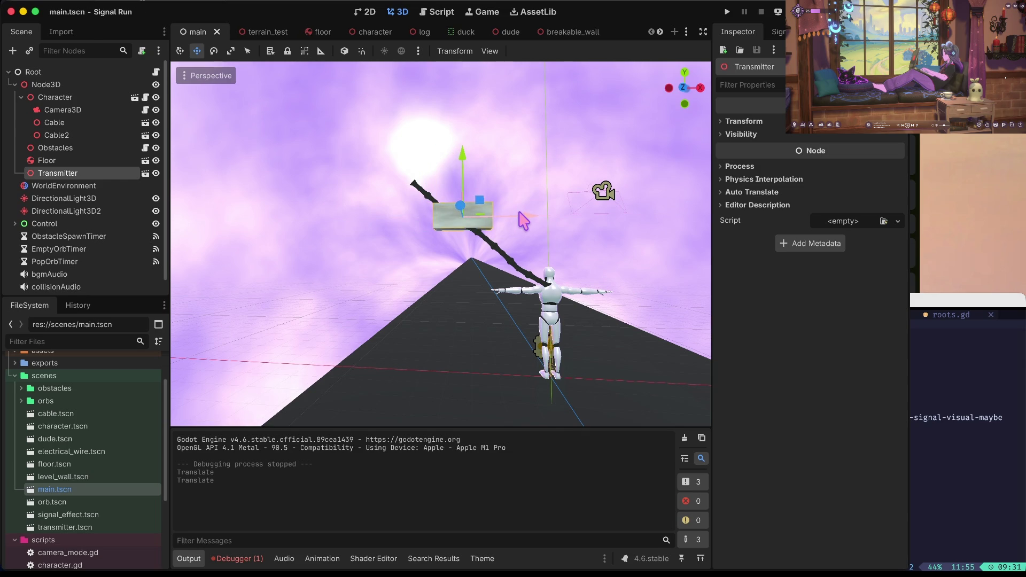
{"action": "key", "text": "super+b"}
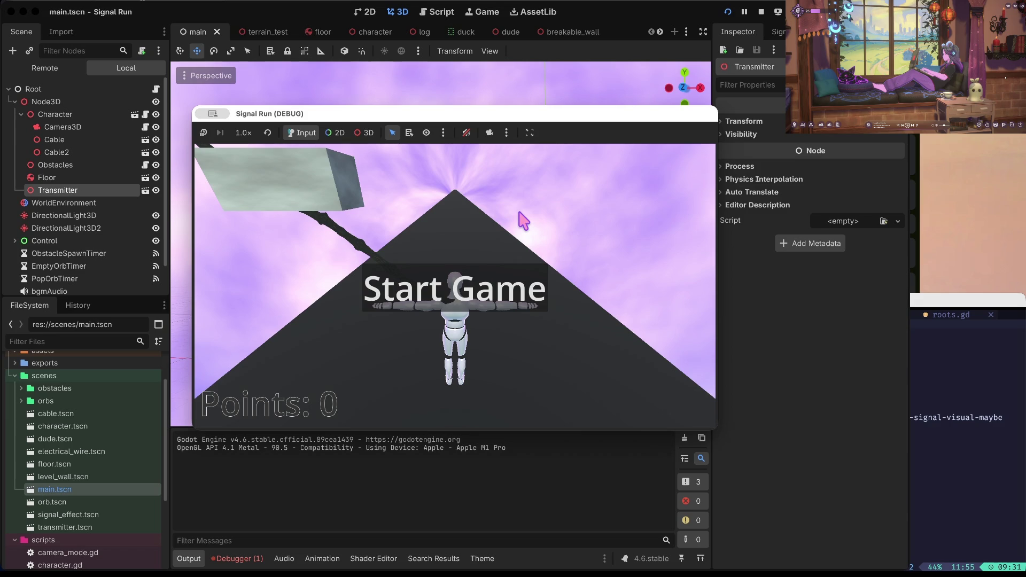
{"action": "left_click", "coordinate": [761, 12]}
- Rotate the Transmitter box, including a slight turn around Y, then deselect it
{"action": "key", "text": "e"}
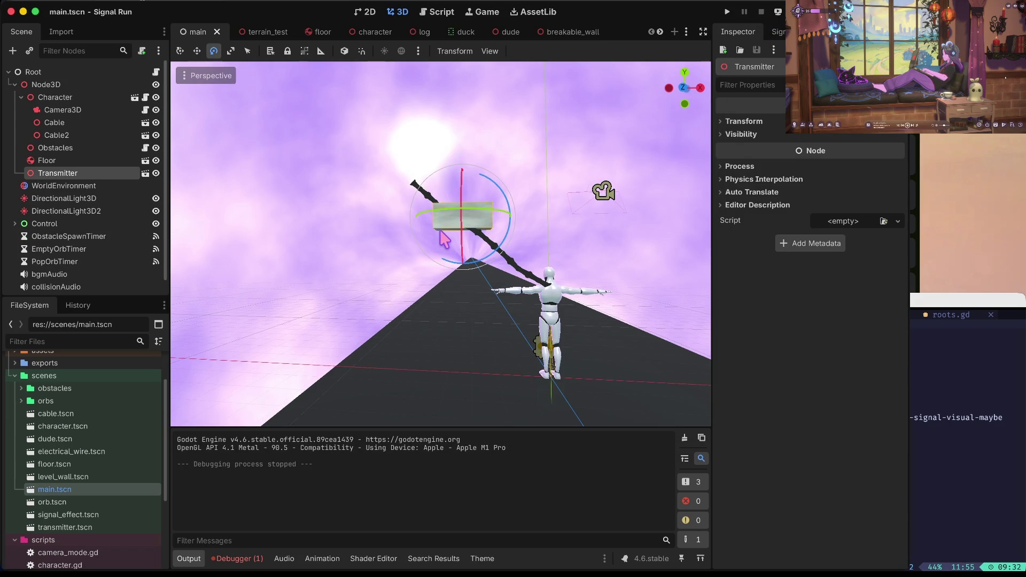
{"action": "mouse_move", "coordinate": [512, 215]}
{"action": "left_mouse_down"}
{"action": "mouse_move", "coordinate": [620, 197]}
{"action": "mouse_move", "coordinate": [416, 240]}
{"action": "mouse_move", "coordinate": [302, 229]}
{"action": "mouse_move", "coordinate": [312, 230]}
{"action": "left_mouse_up"}
{"action": "left_click_drag", "start_coordinate": [244, 229], "coordinate": [278, 227]}
{"action": "scroll", "coordinate": [337, 179], "scroll_direction": "up", "scroll_amount": 3}
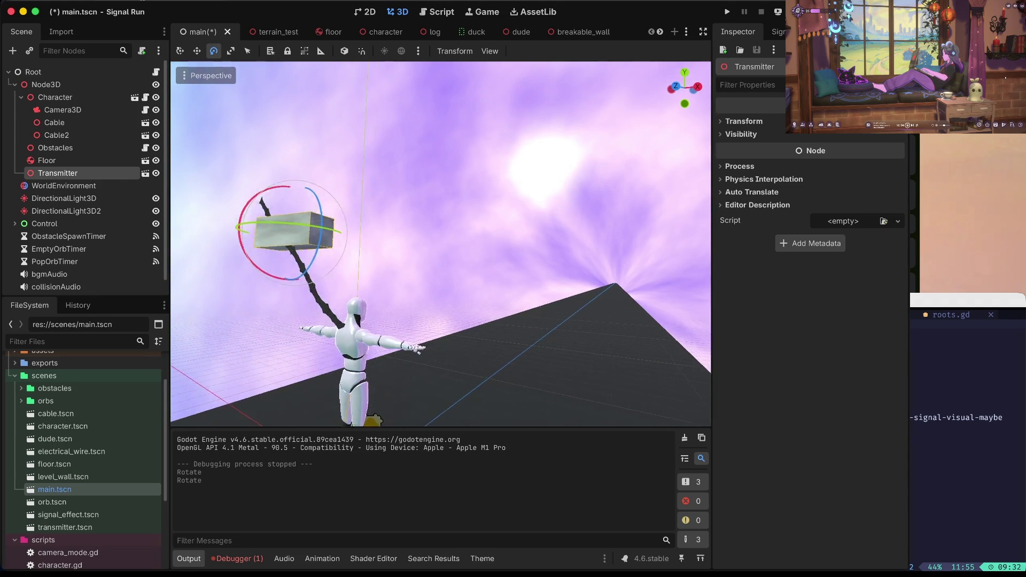
{"action": "scroll", "coordinate": [339, 181], "scroll_direction": "right", "scroll_amount": 5}
{"action": "scroll", "coordinate": [342, 190], "scroll_direction": "right", "scroll_amount": 3}
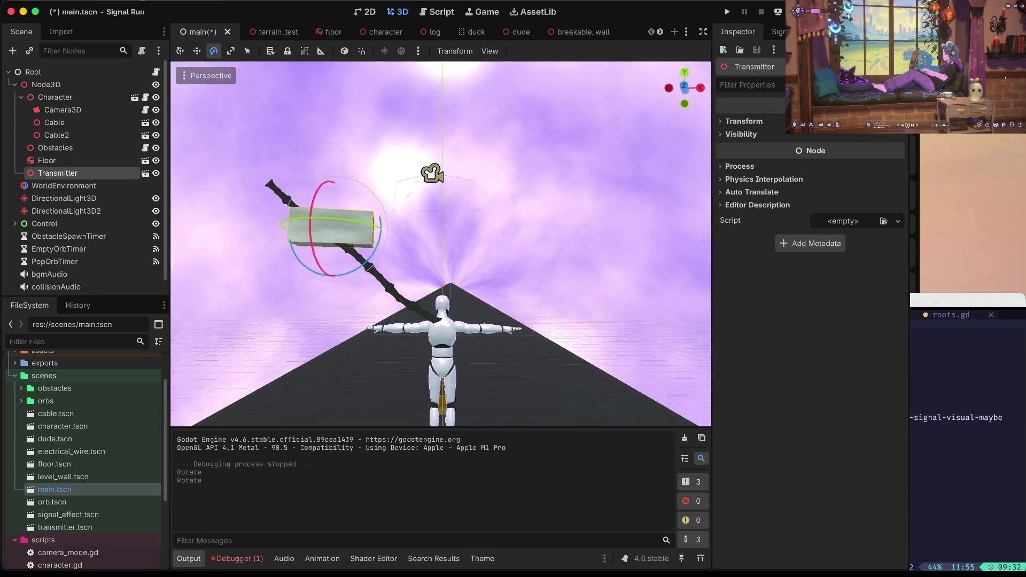
{"action": "left_click", "coordinate": [200, 241]}
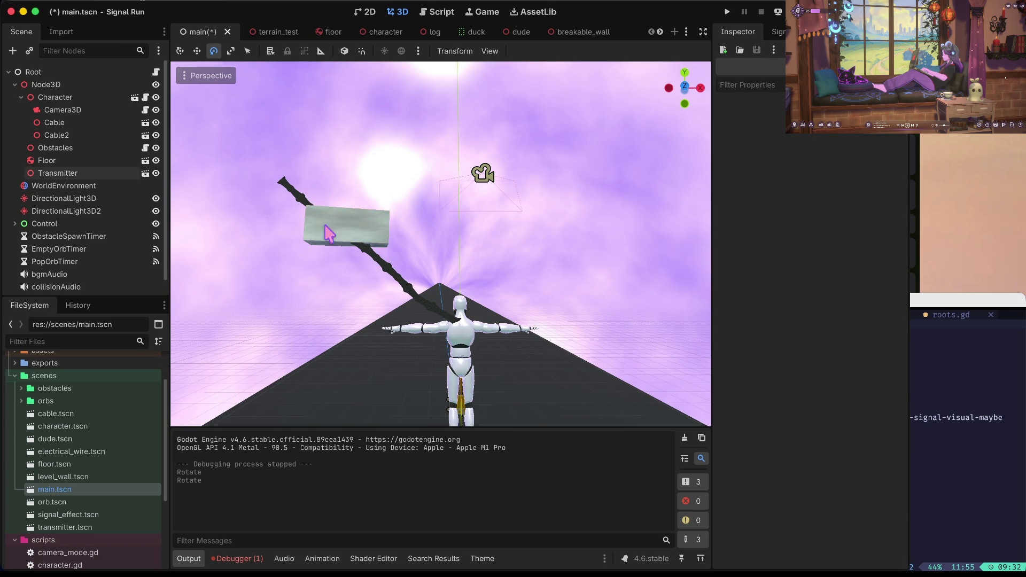
- Move Cable2 right by about 1.78 and down by about 1.5
{"action": "left_click", "coordinate": [377, 267]}
{"action": "left_click", "coordinate": [299, 205]}
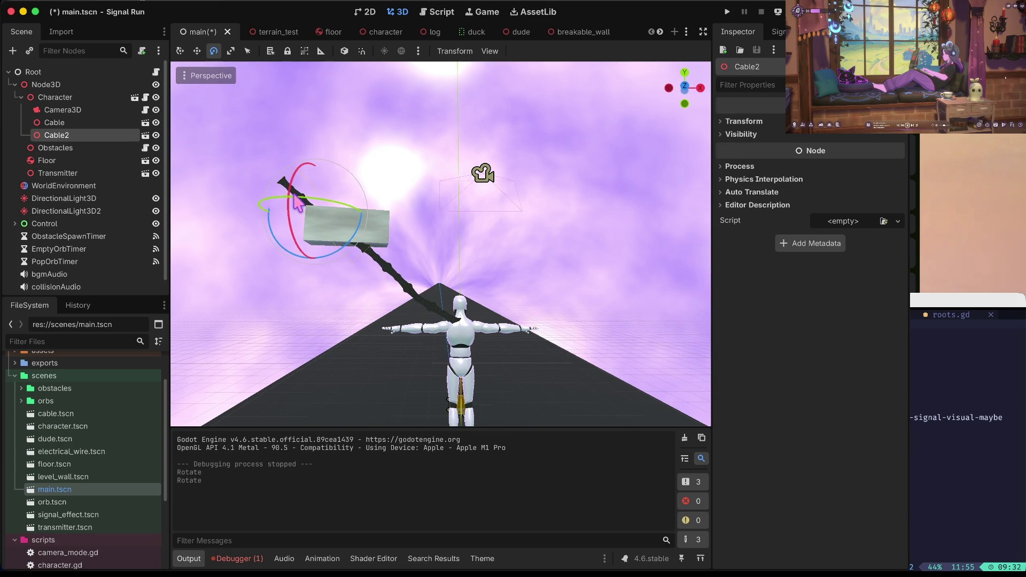
{"action": "key", "text": "w"}
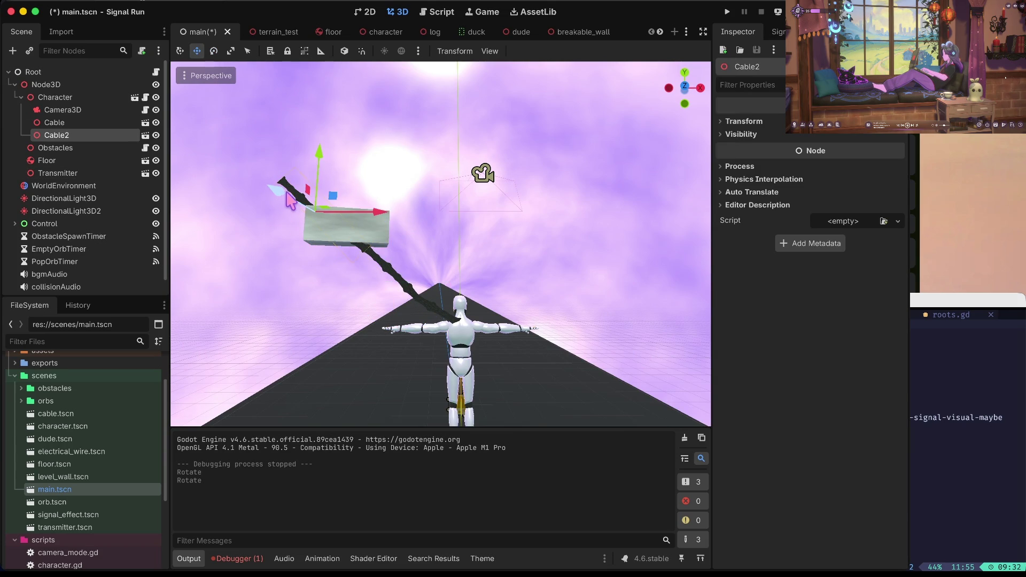
{"action": "left_click_drag", "start_coordinate": [362, 210], "coordinate": [469, 215]}
{"action": "mouse_move", "coordinate": [407, 162]}
{"action": "left_mouse_down"}
{"action": "mouse_move", "coordinate": [396, 227]}
{"action": "mouse_move", "coordinate": [388, 202]}
{"action": "mouse_move", "coordinate": [430, 97]}
{"action": "left_mouse_up"}
- Lower the Transmitter block slightly and nudge it into place
{"action": "left_click", "coordinate": [330, 240]}
{"action": "left_click_drag", "start_coordinate": [355, 174], "coordinate": [355, 184]}
{"action": "left_click_drag", "start_coordinate": [325, 247], "coordinate": [322, 245]}
- Hide Cable2, save main.tscn, and launch the game to test it
{"action": "left_click", "coordinate": [423, 160]}
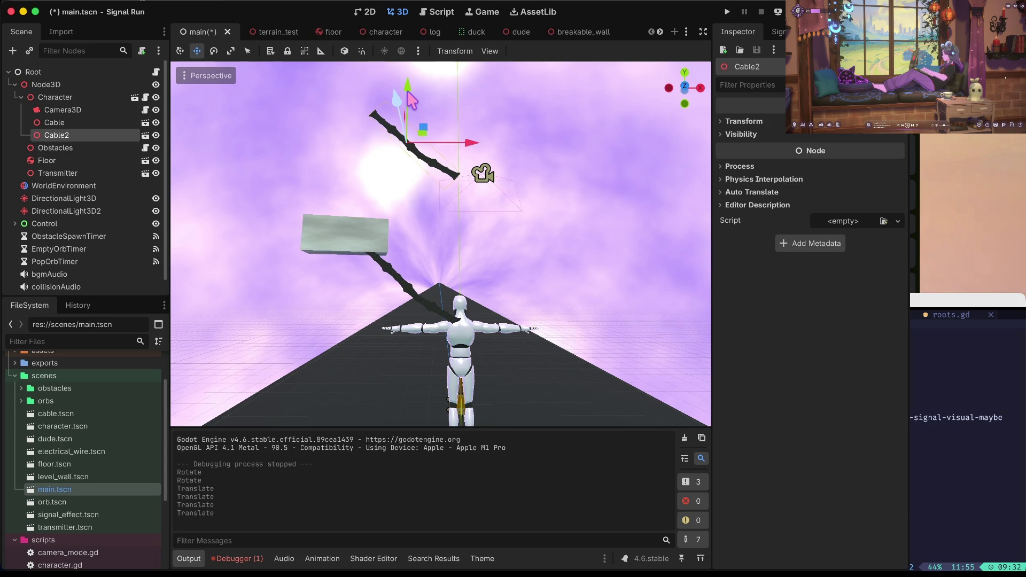
{"action": "left_click", "coordinate": [155, 135]}
{"action": "key", "text": "super+s"}
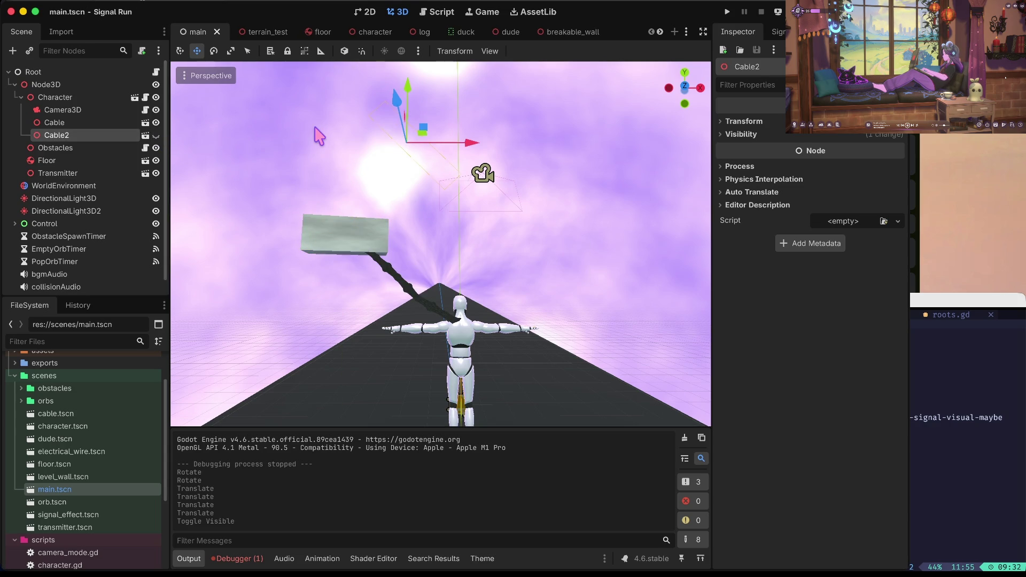
{"action": "key", "text": "super+b"}
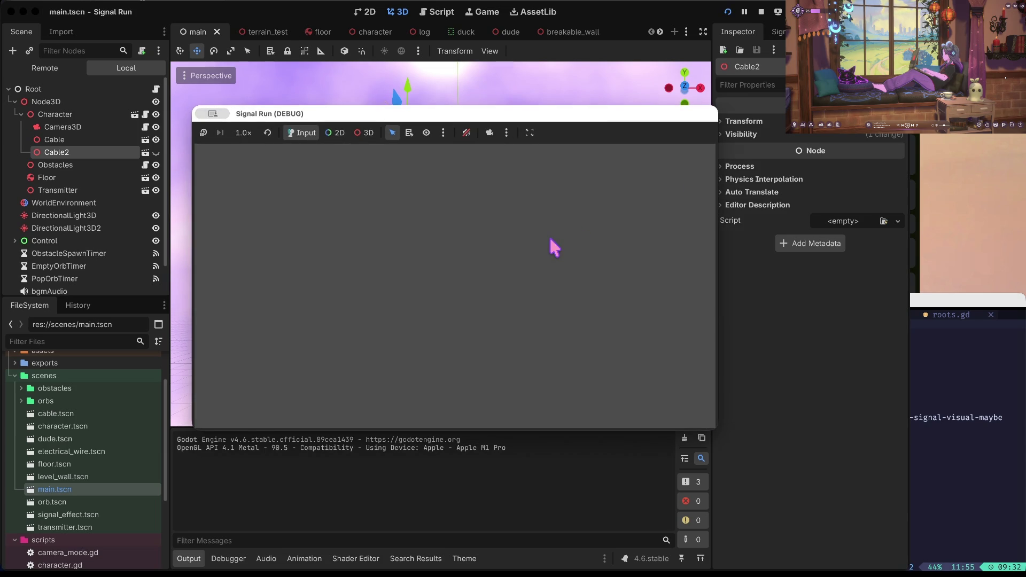
- Stop the game and comment out the SignalEffect lines in global.gd, including line 8
{"action": "key", "text": "super+period"}
{"action": "key", "text": "super+z"}
{"action": "type", "text": "#SignalEffect.emitting = true"}
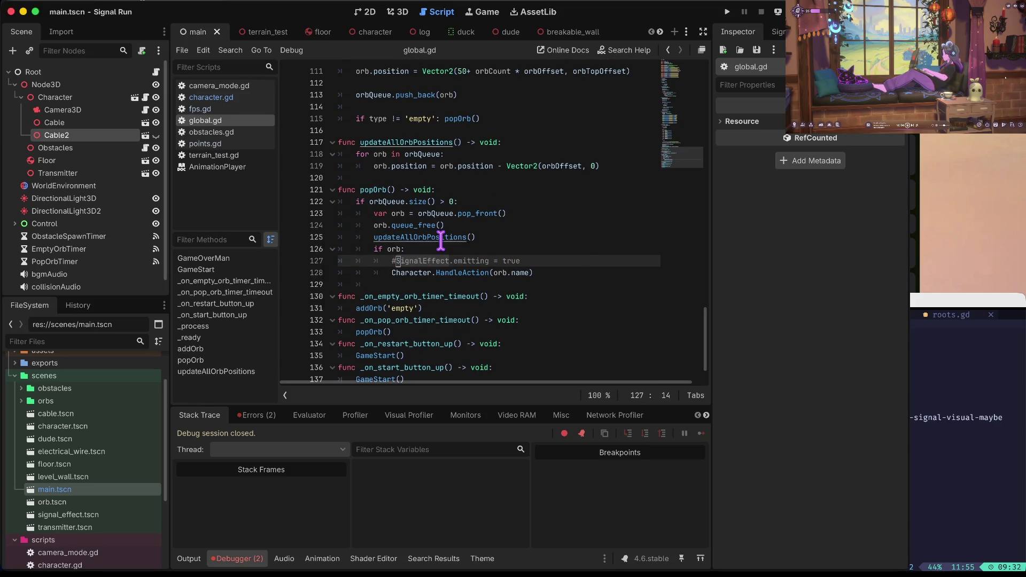
{"action": "key", "text": "super+Up"}
{"action": "key", "text": "Down"}
{"action": "key", "text": "Down"}
{"action": "key", "text": "Down"}
{"action": "type", "text": "#"}
- Play-test the game, starting and restarting after dying, then stop it
{"action": "key", "text": "super+b"}
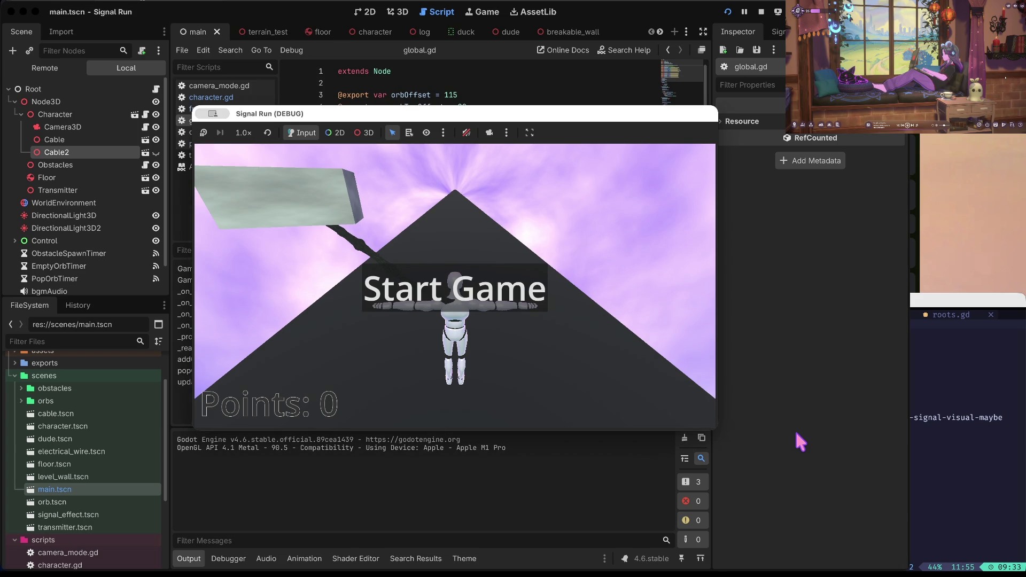
{"action": "key", "text": "space"}
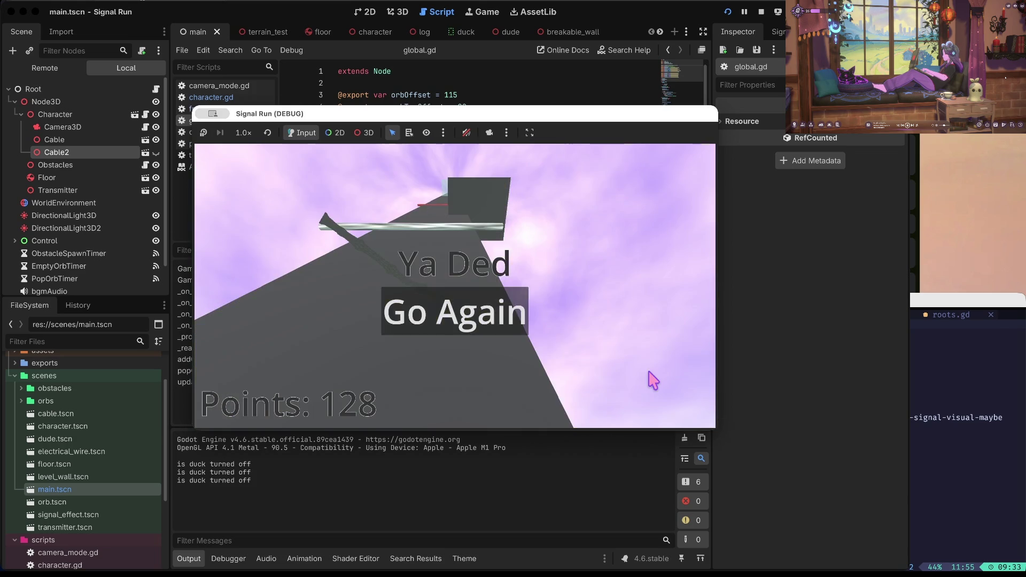
{"action": "key", "text": "space"}
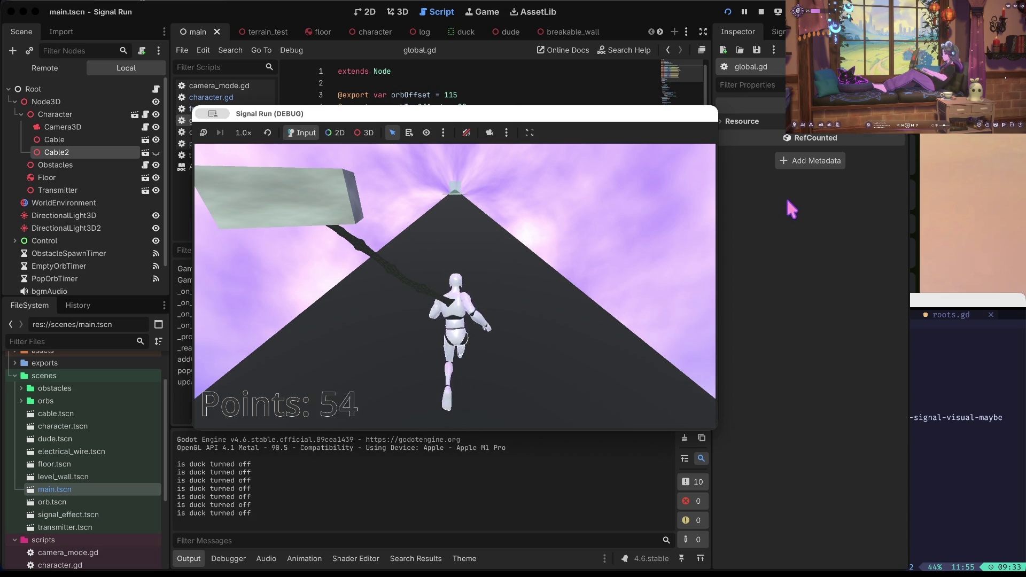
{"action": "left_click", "coordinate": [761, 11]}
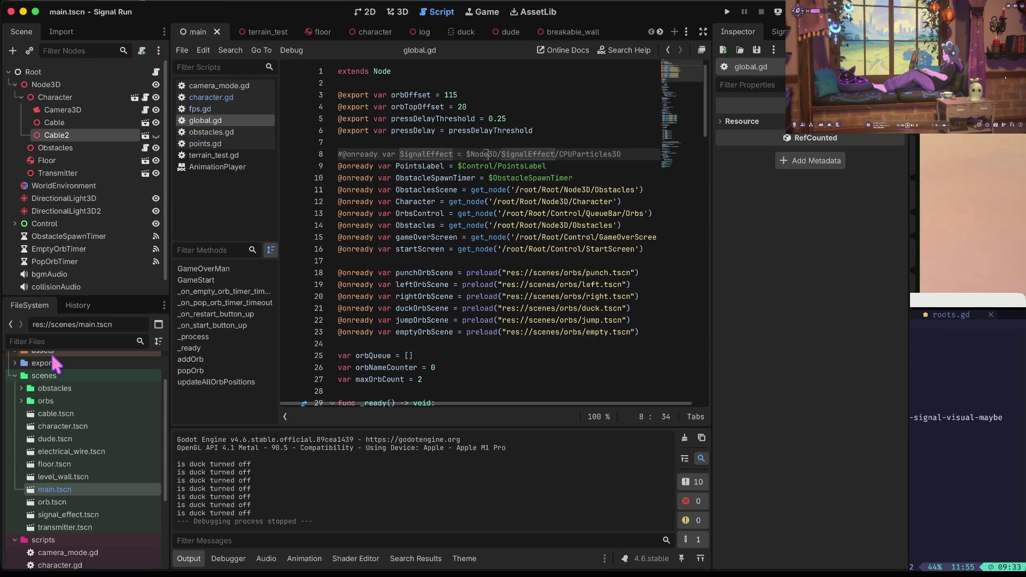
{"action": "scroll", "coordinate": [56, 363], "scroll_direction": "up", "scroll_amount": 3}
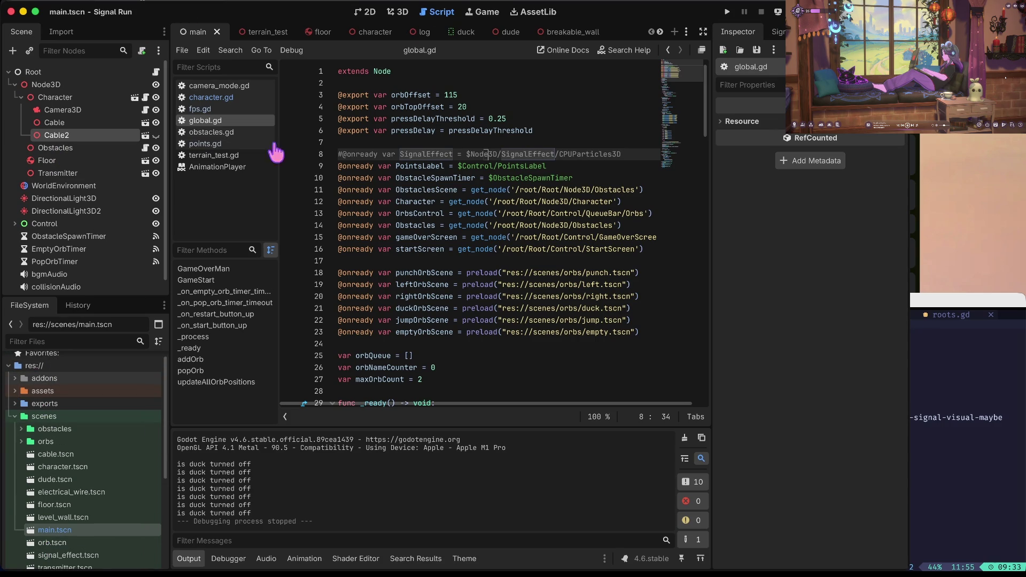
{"action": "scroll", "coordinate": [51, 393], "scroll_direction": "down", "scroll_amount": 2}
{"action": "scroll", "coordinate": [50, 393], "scroll_direction": "down", "scroll_amount": 8}
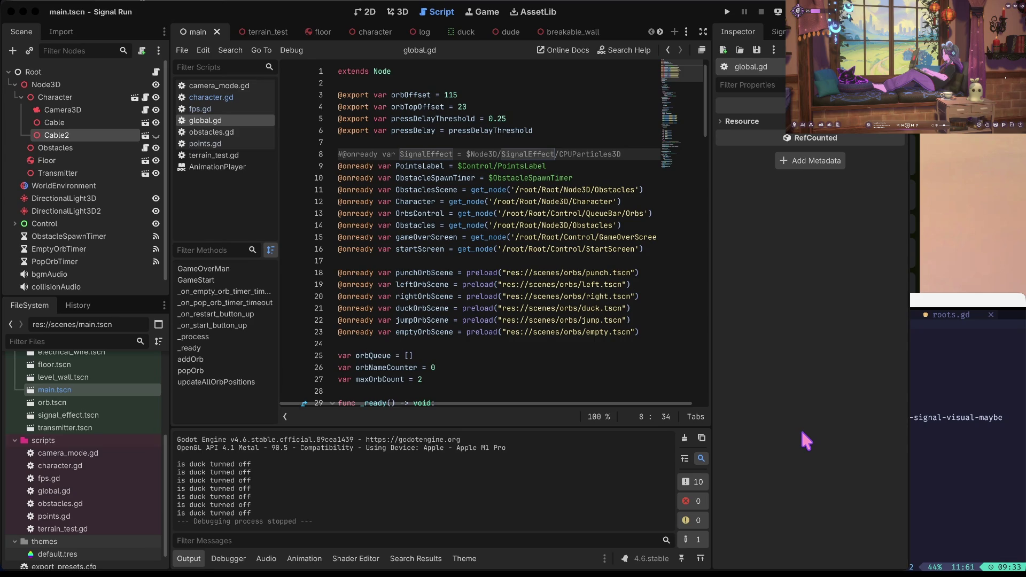
{"action": "type", "text": "iments"}
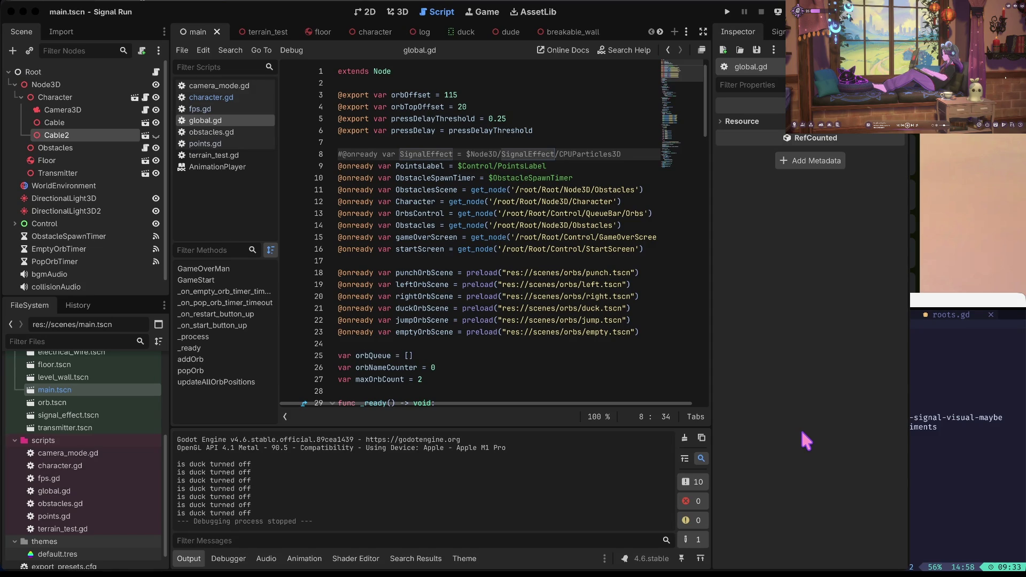
{"action": "type", "text": "tle trans"}
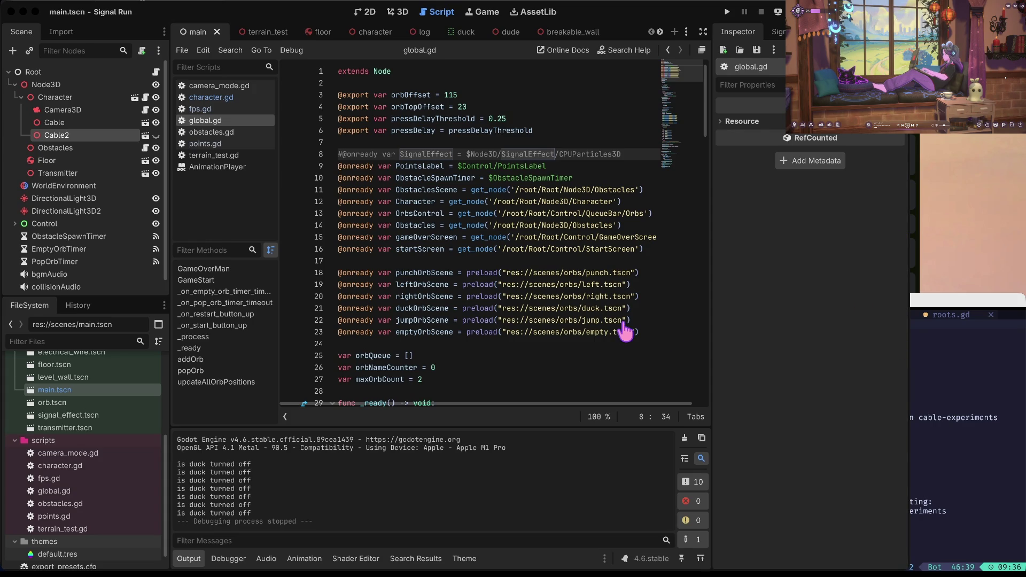
- Place the cursor in global.gd and browse level_wall.tscn, orb.tscn and main.tscn in FileSystem
{"action": "left_click", "coordinate": [554, 303]}
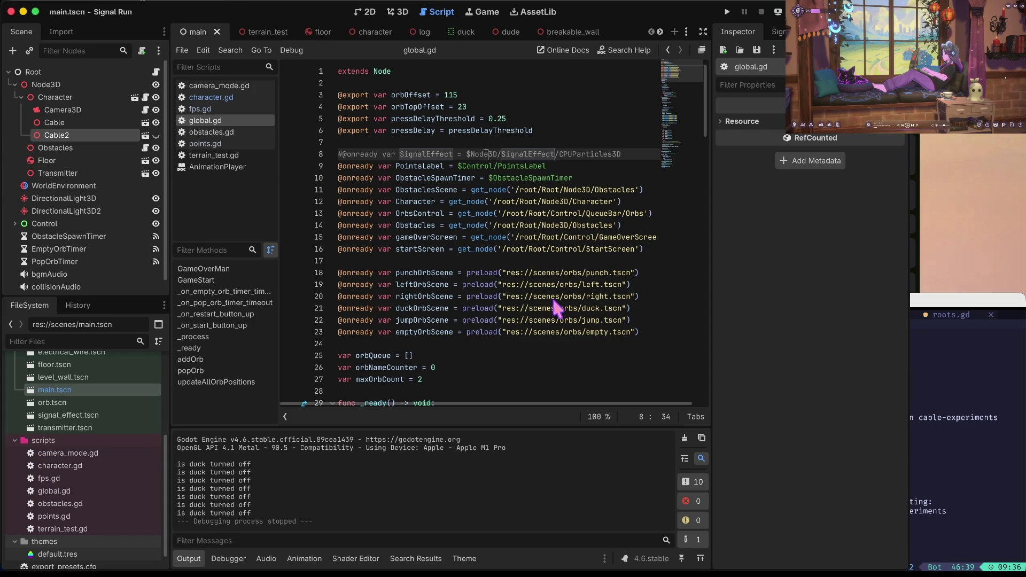
{"action": "left_click", "coordinate": [510, 213]}
{"action": "key", "text": "Up"}
{"action": "key", "text": "Up"}
{"action": "key", "text": "Home"}
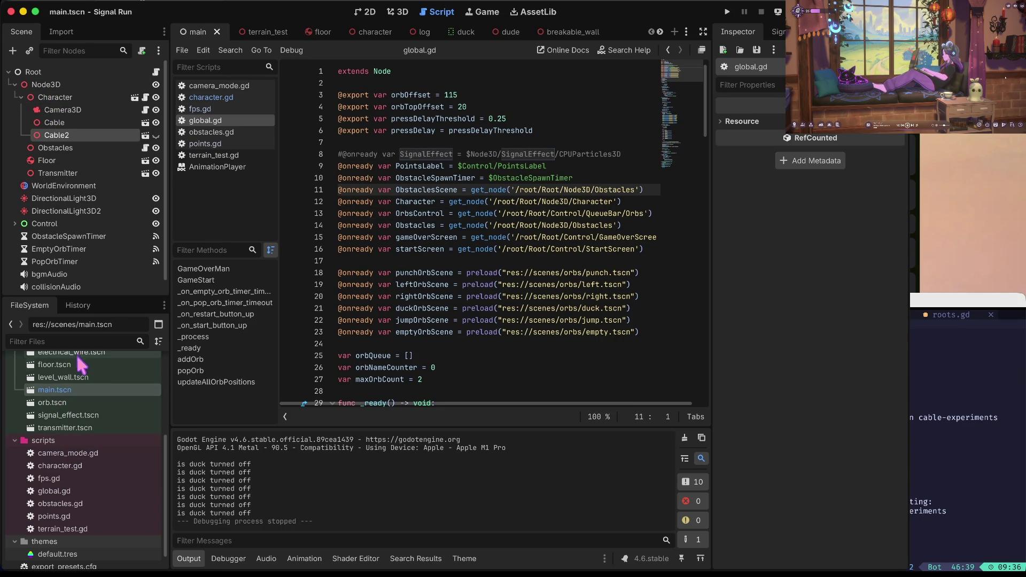
{"action": "left_click", "coordinate": [75, 378]}
{"action": "left_click", "coordinate": [62, 405]}
{"action": "left_click", "coordinate": [65, 390]}
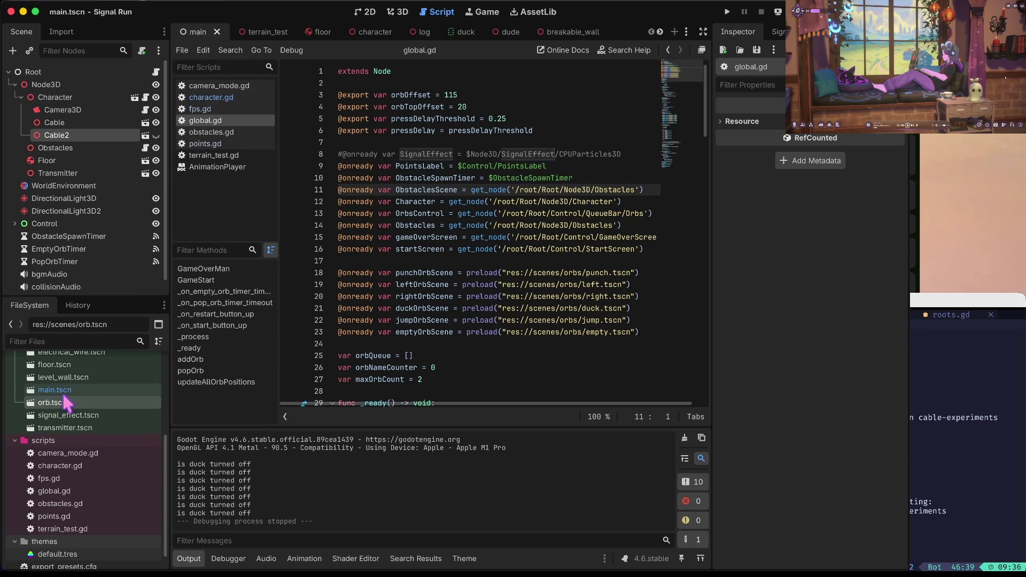
- Open the Character scene and look at the CrashParticles and Dude nodes
{"action": "left_click", "coordinate": [58, 99]}
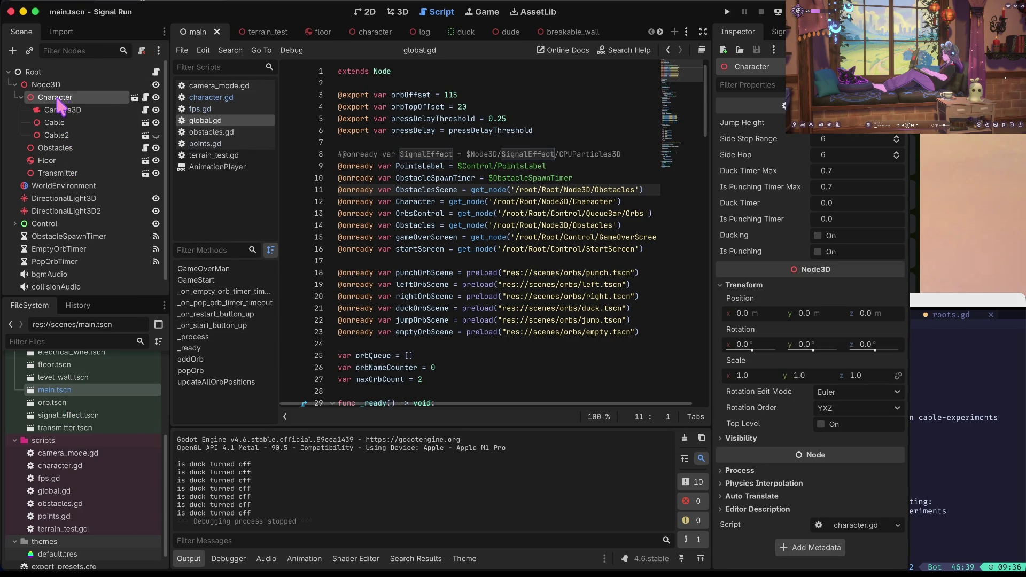
{"action": "left_click", "coordinate": [135, 97]}
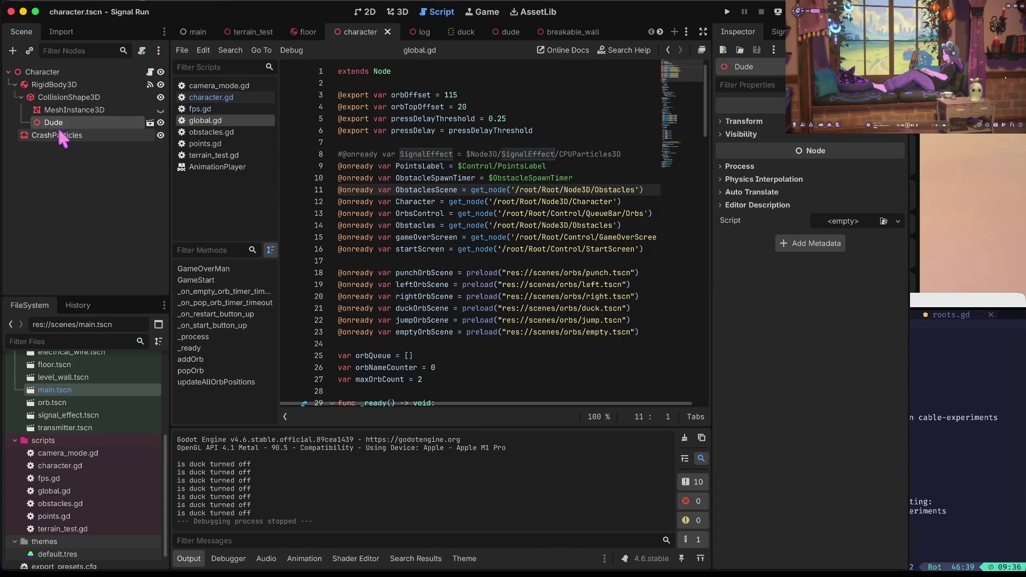
{"action": "left_click", "coordinate": [64, 136]}
{"action": "left_click", "coordinate": [66, 125]}
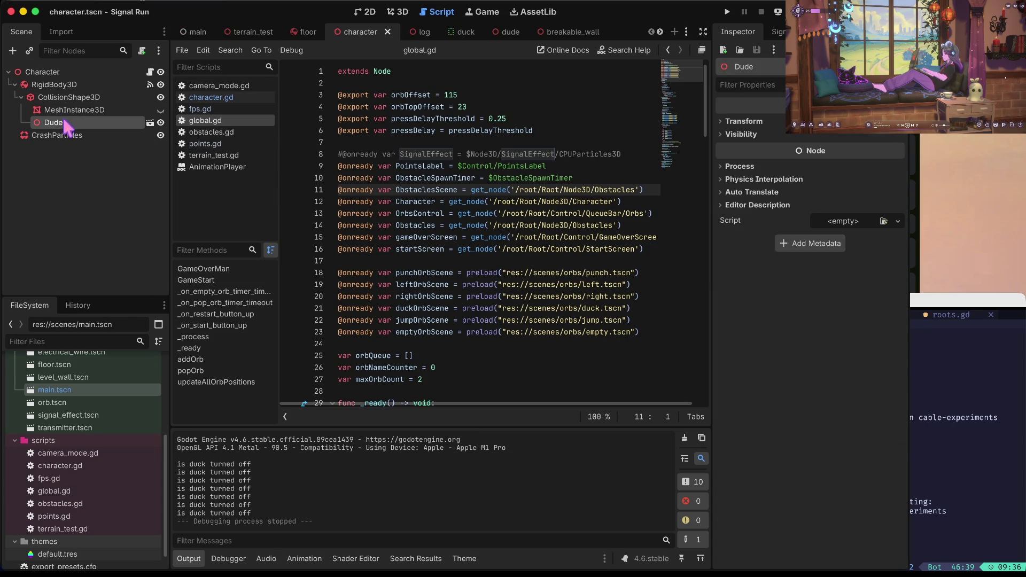
- Inspect MeshInstance3D, RigidBody3D and the Character root in the 3D view, then launch the game
{"action": "left_click", "coordinate": [400, 12]}
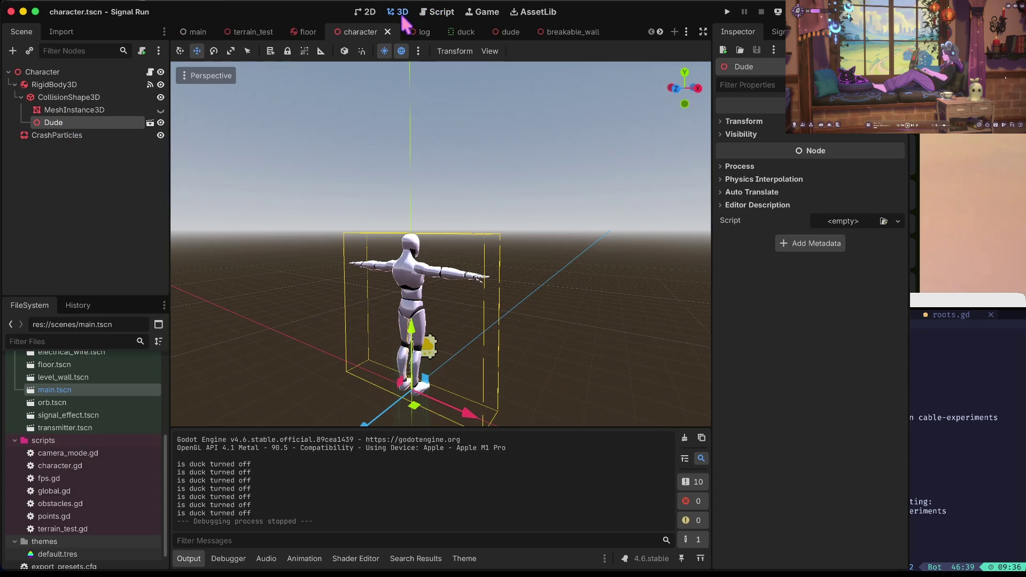
{"action": "left_click", "coordinate": [80, 111]}
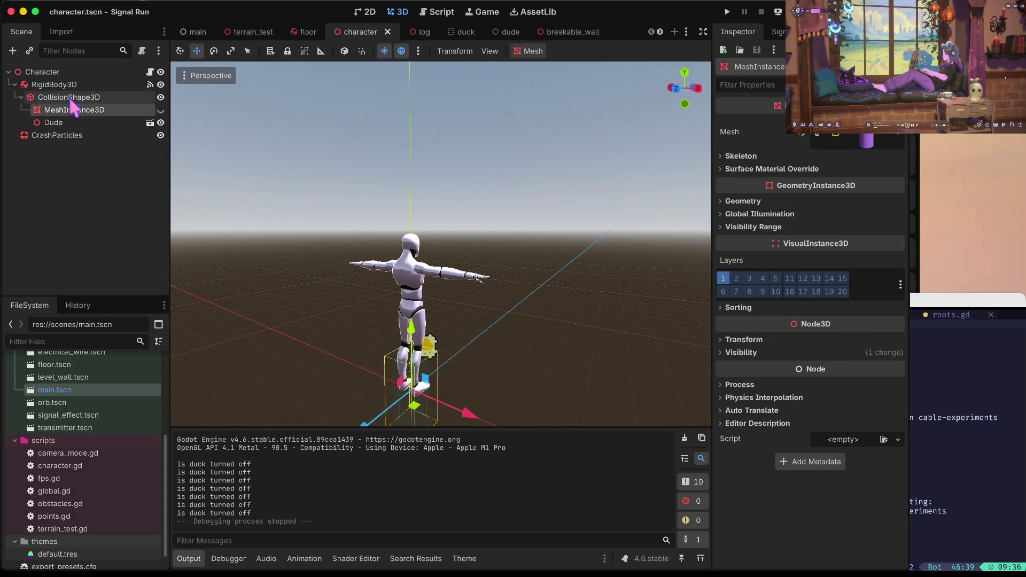
{"action": "left_click", "coordinate": [54, 86]}
{"action": "left_click", "coordinate": [51, 73]}
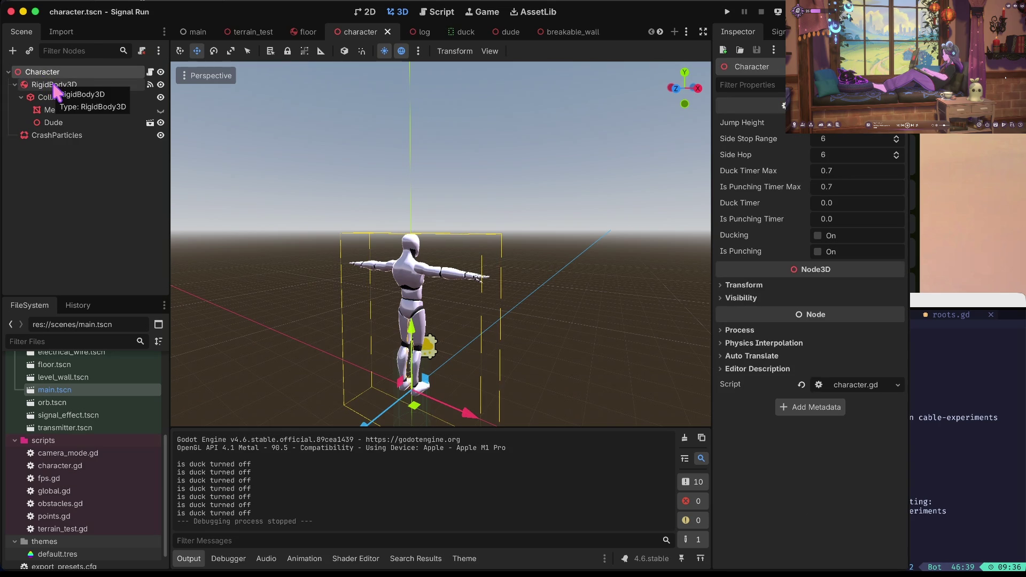
{"action": "left_click", "coordinate": [726, 12]}
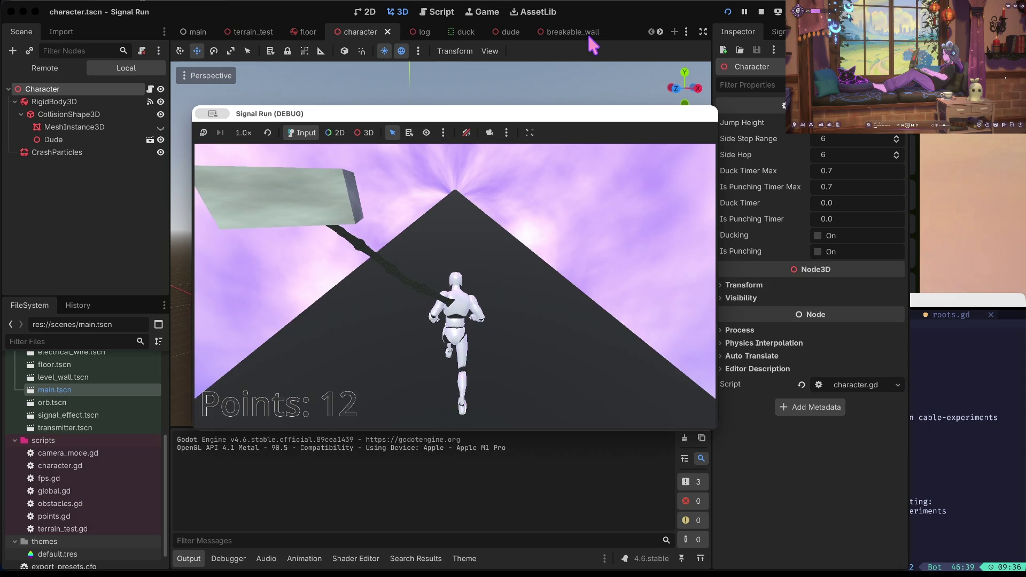
- Duck once, stop the test run, then reopen main.tscn and select Transmitter and Cable2
{"action": "key", "text": "Down"}
{"action": "key", "text": "Down"}
{"action": "key", "text": "Down"}
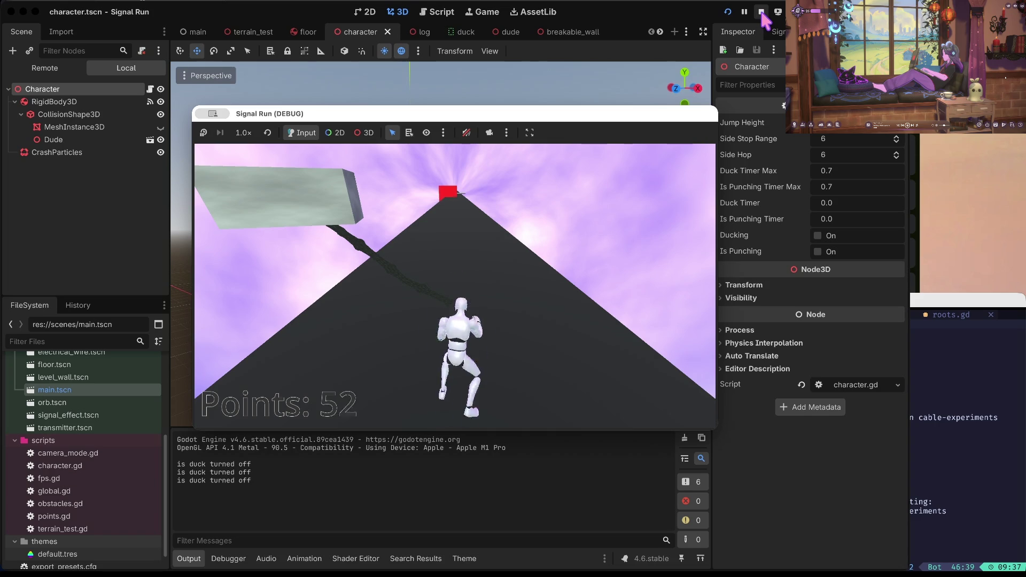
{"action": "left_click", "coordinate": [762, 13]}
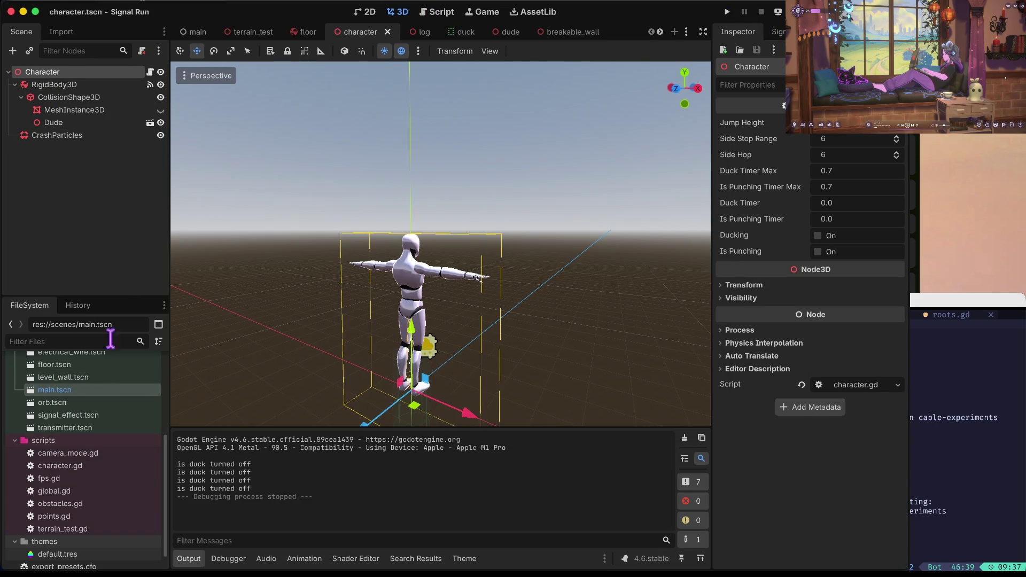
{"action": "scroll", "coordinate": [59, 476], "scroll_direction": "up", "scroll_amount": 3}
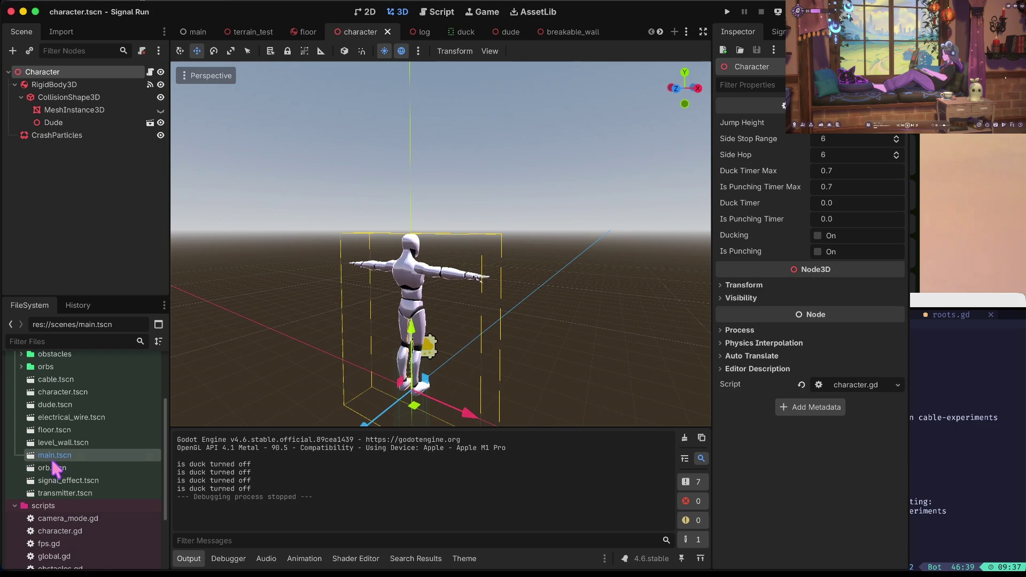
{"action": "double_click", "coordinate": [53, 456]}
{"action": "left_click", "coordinate": [70, 173]}
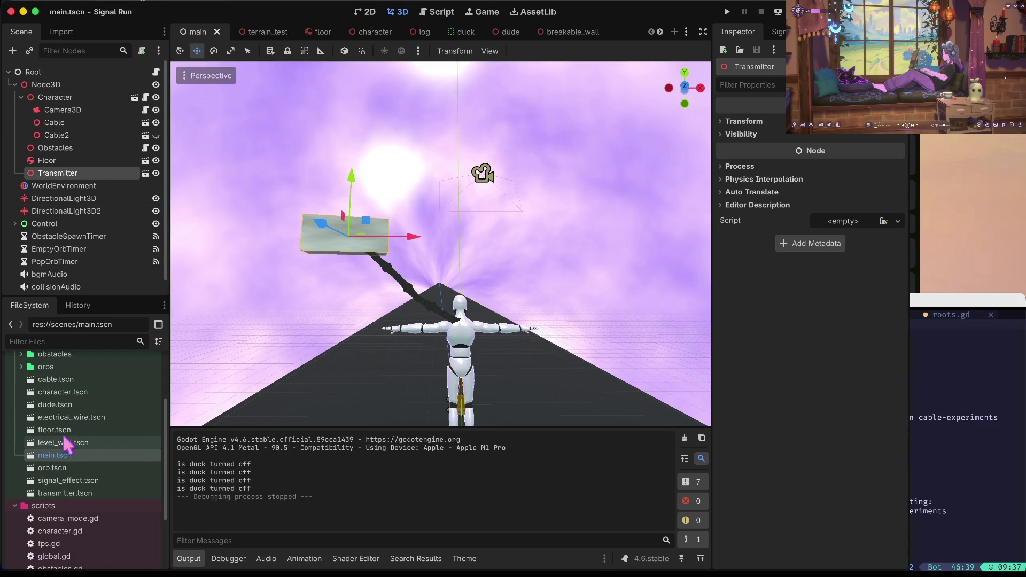
{"action": "left_click", "coordinate": [63, 137]}
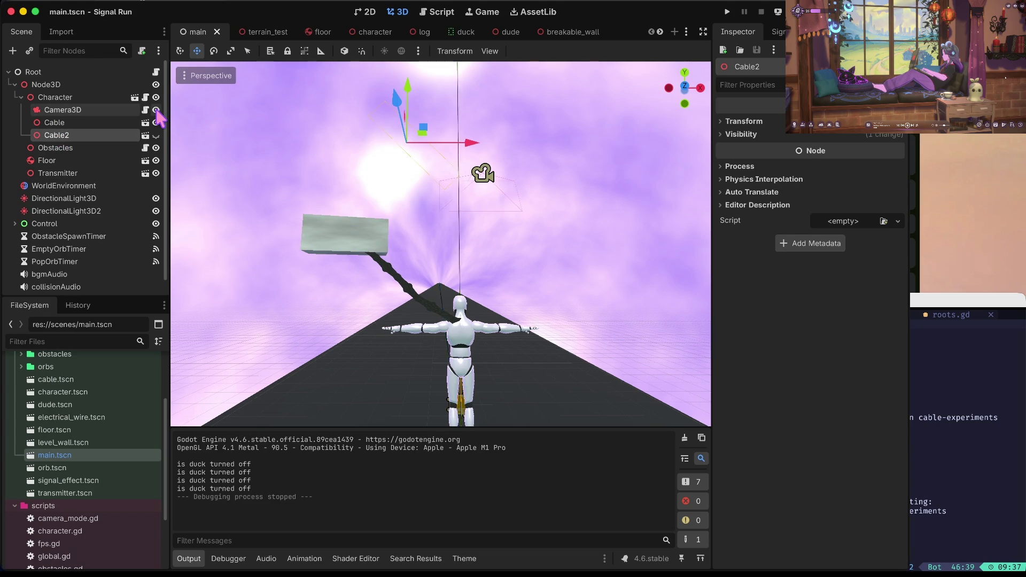
- Hide the lower cable in the main scene viewport
{"action": "scroll", "coordinate": [64, 459], "scroll_direction": "down", "scroll_amount": 3}
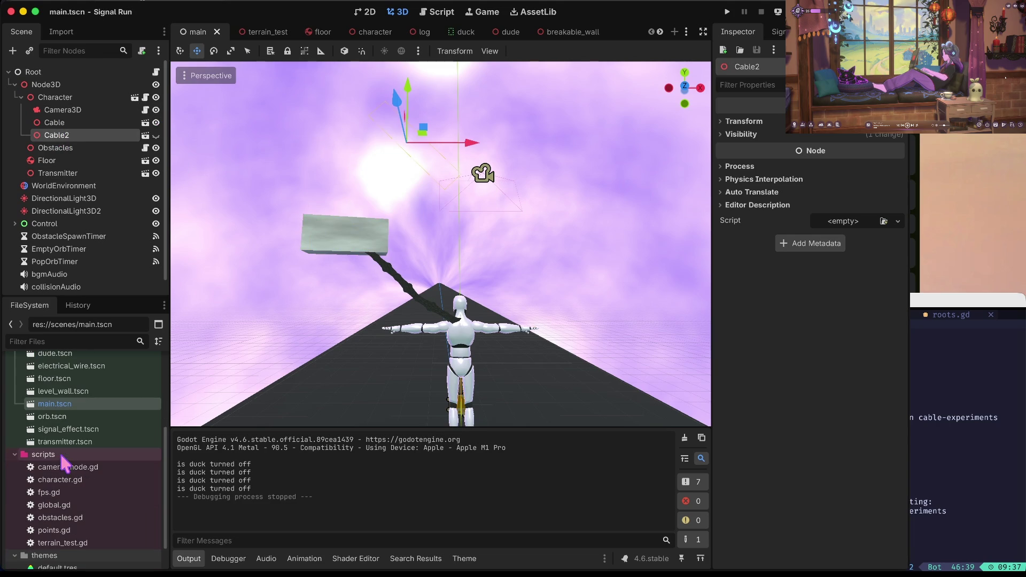
{"action": "left_click", "coordinate": [156, 122]}
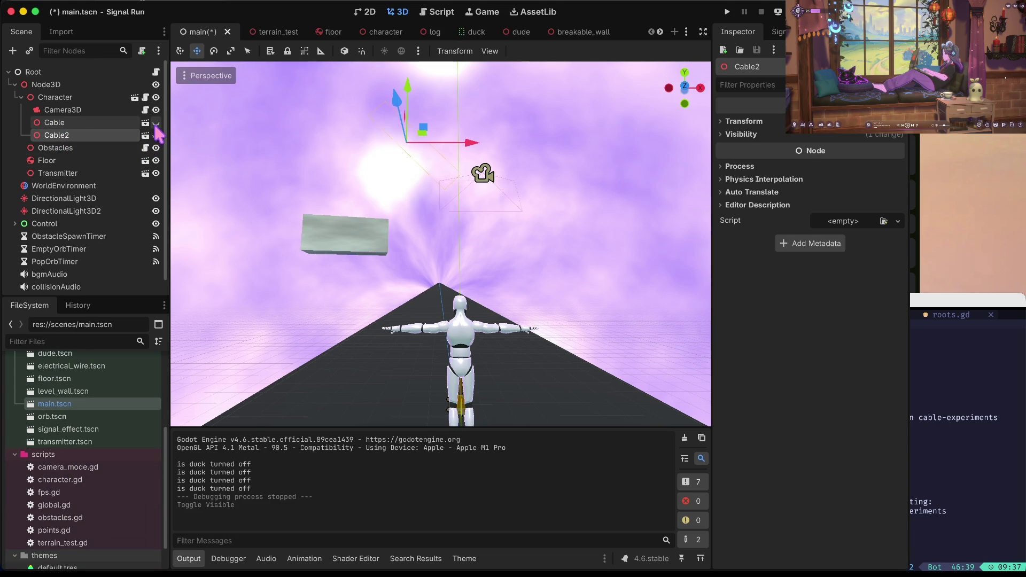
{"action": "scroll", "coordinate": [76, 416], "scroll_direction": "up", "scroll_amount": 3}
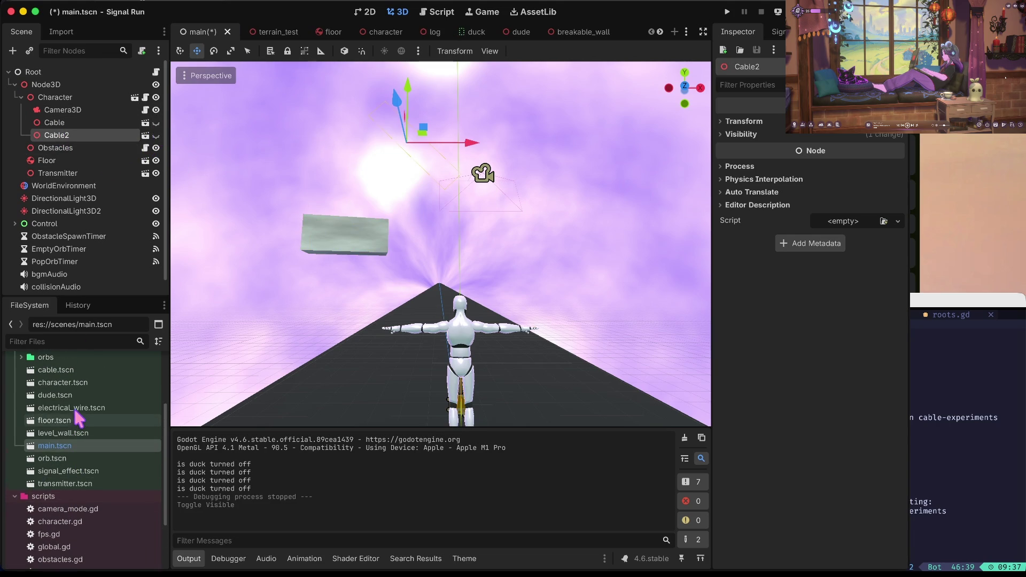
- In character.tscn, paste Cable2 under RigidBody3D, unhide it, lower it, save, and run the game
{"action": "double_click", "coordinate": [63, 383]}
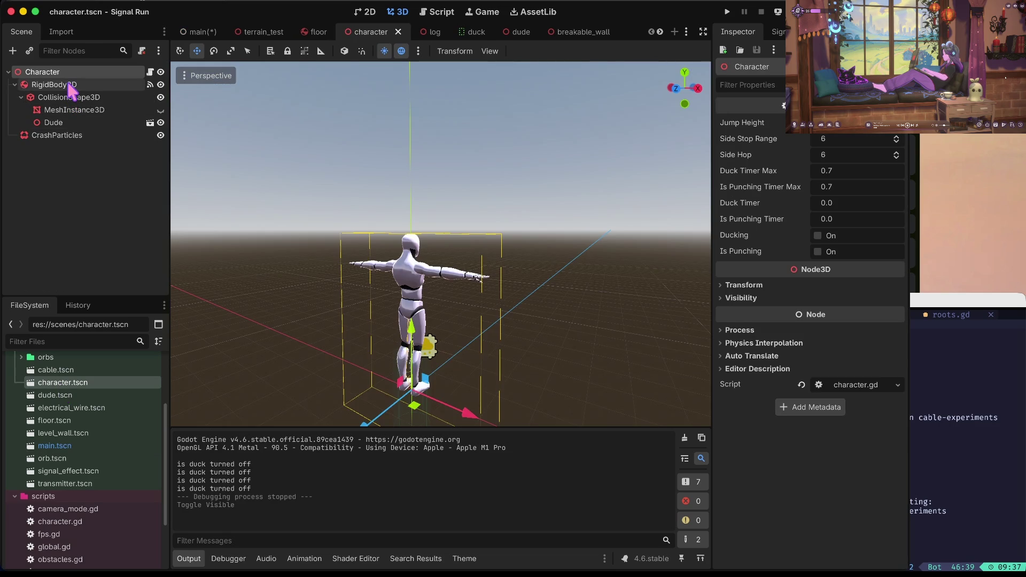
{"action": "key", "text": "super+v"}
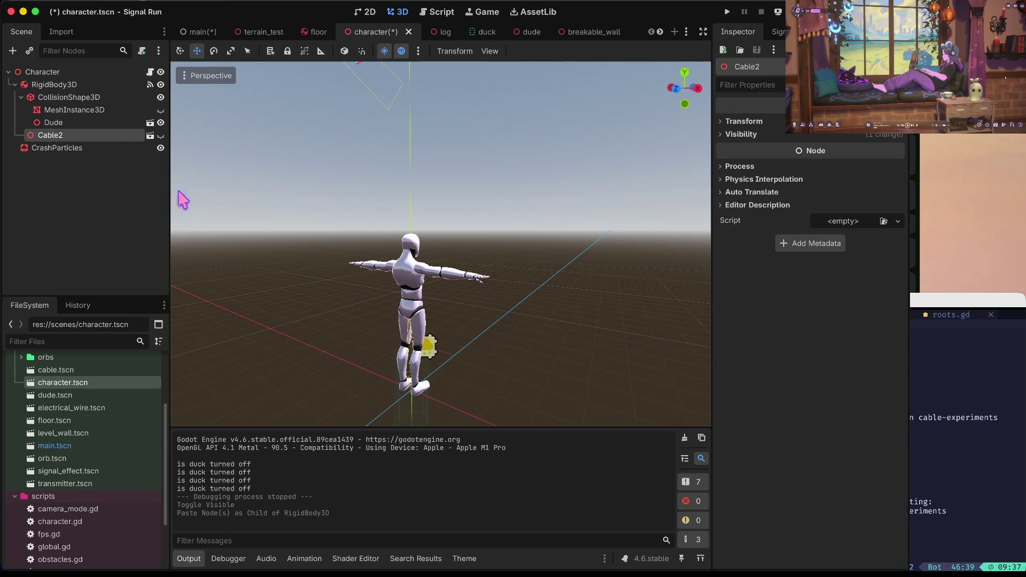
{"action": "left_click", "coordinate": [161, 135]}
{"action": "scroll", "coordinate": [300, 91], "scroll_direction": "up", "scroll_amount": 5}
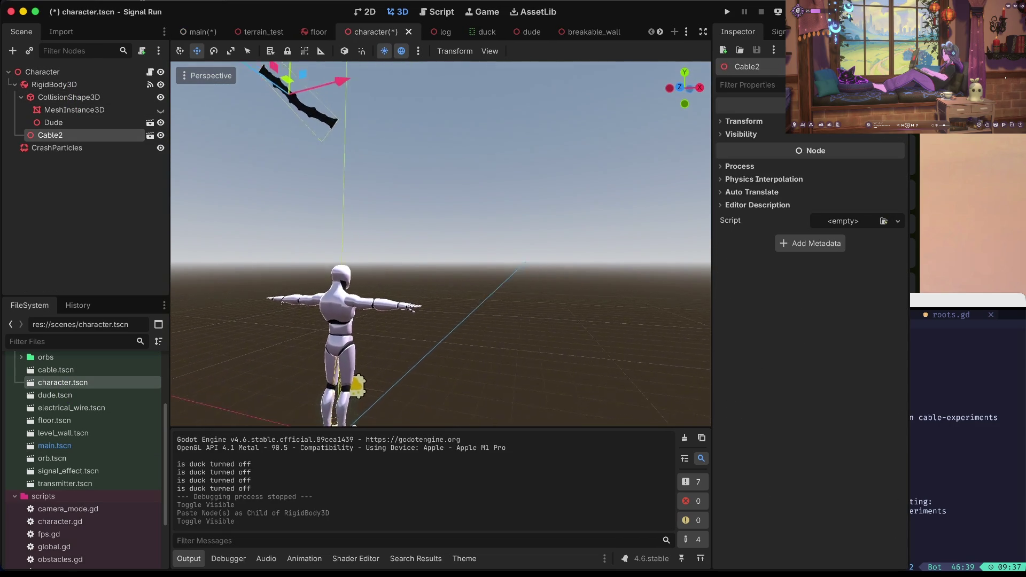
{"action": "left_click_drag", "start_coordinate": [336, 72], "coordinate": [343, 208]}
{"action": "key", "text": "super+s"}
{"action": "key", "text": "super+b"}
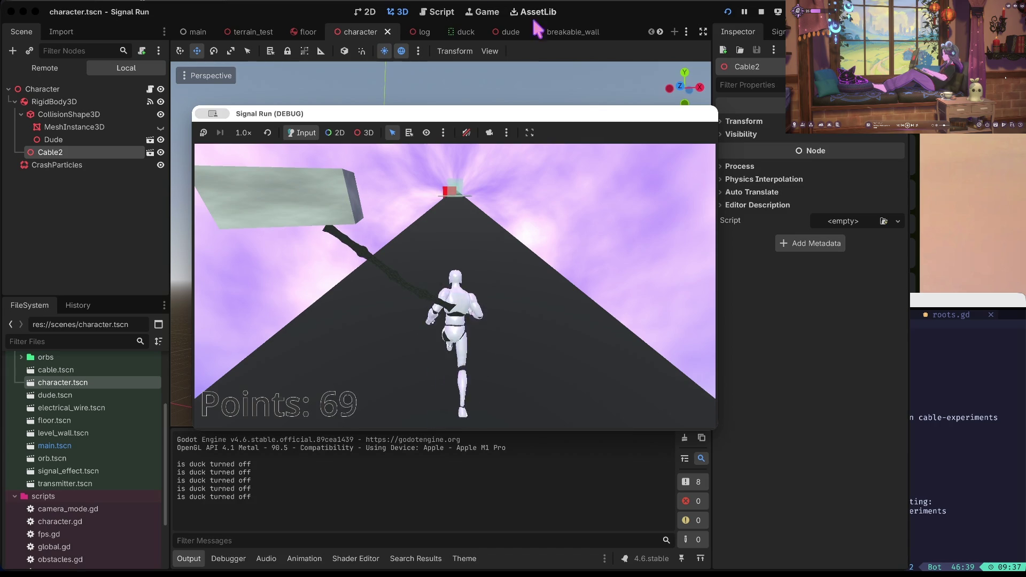
- Stop the game, undo Cable2's move, visibility change and paste, and save character.tscn
{"action": "left_click", "coordinate": [760, 12]}
{"action": "left_click", "coordinate": [417, 248]}
{"action": "key", "text": "ctrl+z"}
{"action": "key", "text": "ctrl+shift+z"}
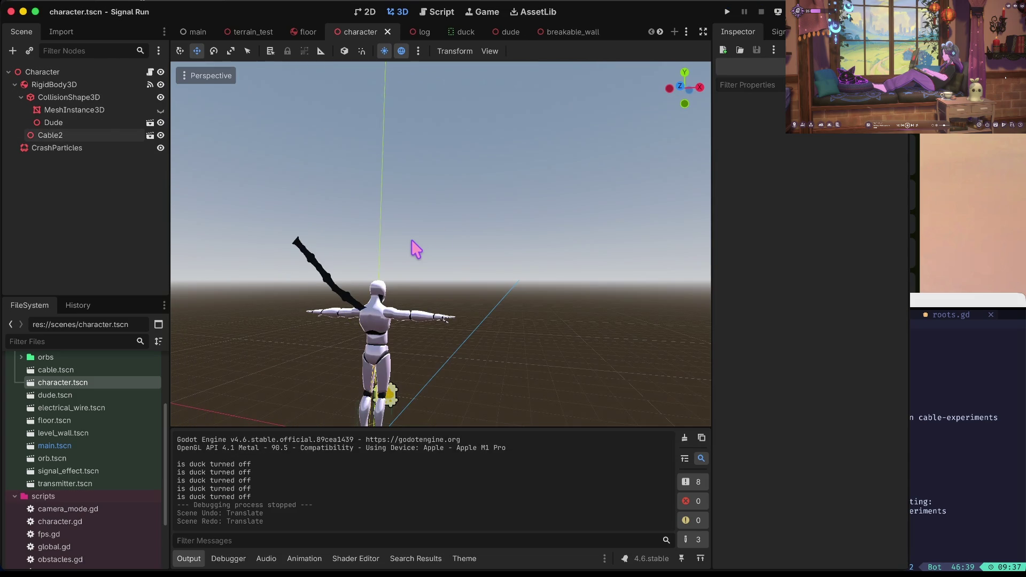
{"action": "key", "text": "ctrl+z"}
{"action": "key", "text": "ctrl+z"}
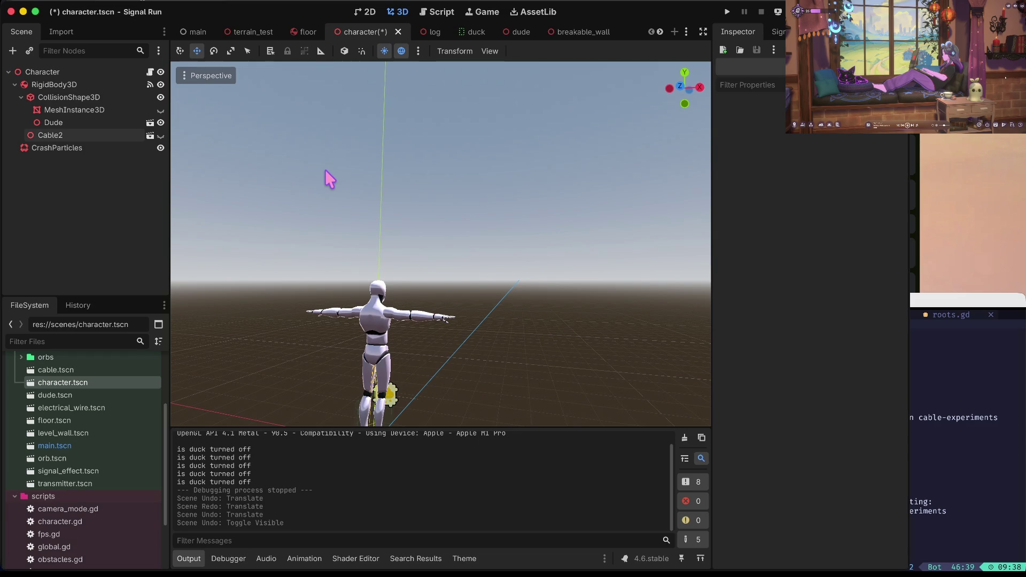
{"action": "key", "text": "ctrl+z"}
{"action": "key", "text": "ctrl+z"}
{"action": "key", "text": "ctrl+shift+z"}
{"action": "key", "text": "ctrl+shift+z"}
{"action": "key", "text": "ctrl+z"}
{"action": "key", "text": "ctrl+s"}
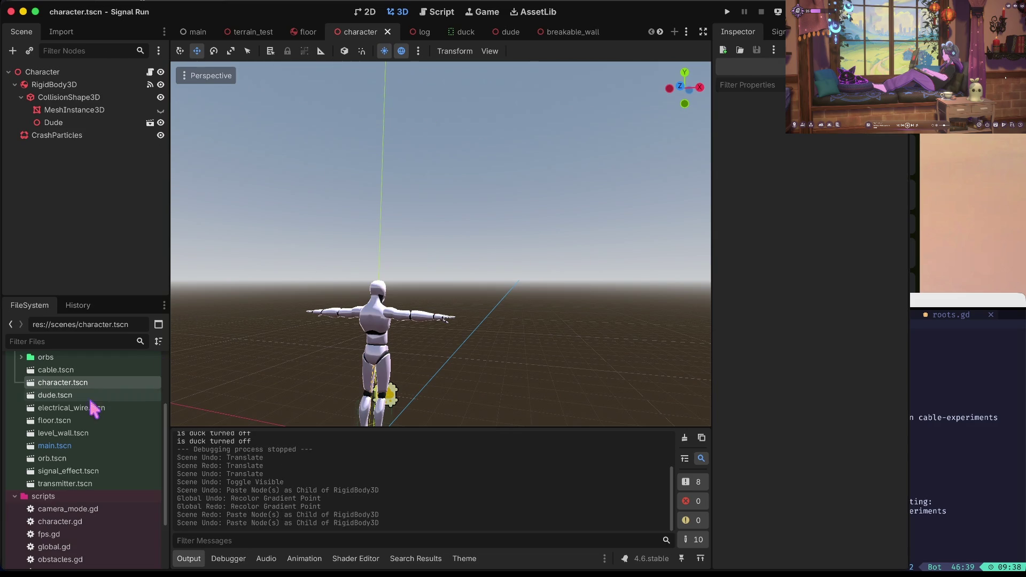
- Reopen main.tscn, undo and redo the gradient point edits, and deselect Cable2
{"action": "double_click", "coordinate": [54, 446]}
{"action": "key", "text": "ctrl+z"}
{"action": "key", "text": "ctrl+z"}
{"action": "key", "text": "ctrl+z"}
{"action": "left_click", "coordinate": [521, 230]}
{"action": "key", "text": "ctrl+shift+z"}
{"action": "key", "text": "ctrl+shift+z"}
{"action": "key", "text": "ctrl+shift+z"}
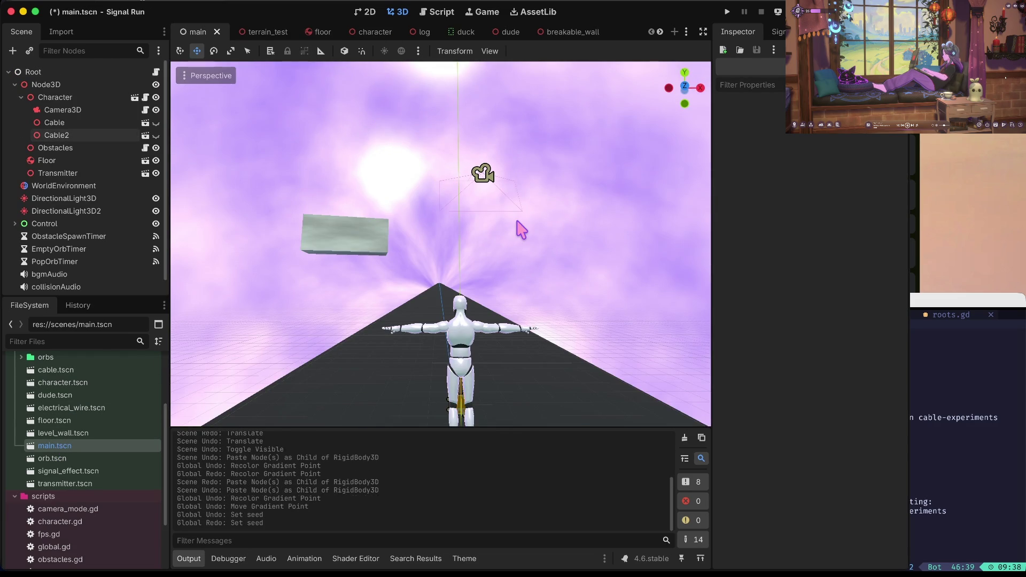
{"action": "left_click", "coordinate": [65, 160]}
{"action": "left_click", "coordinate": [56, 135]}
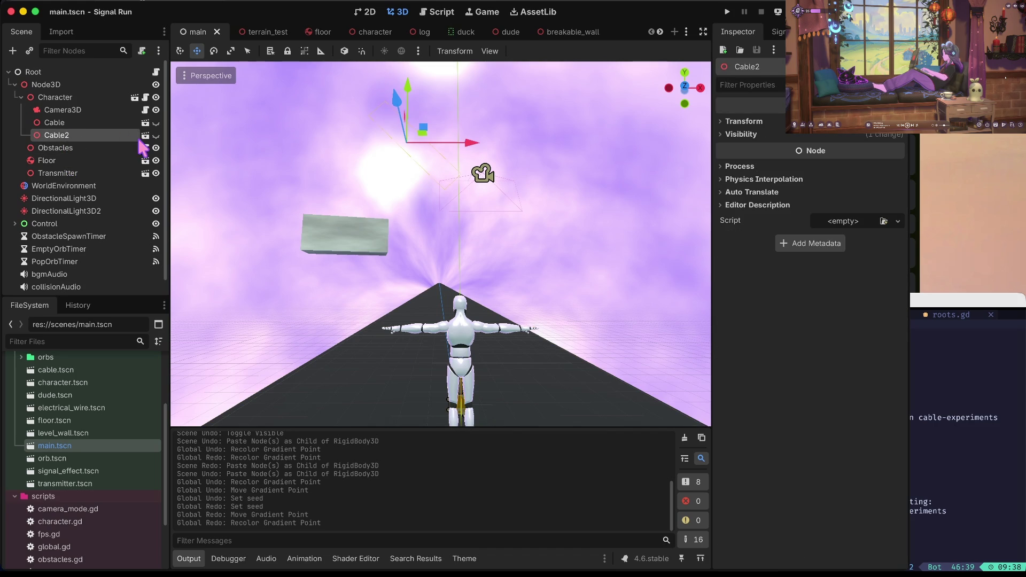
{"action": "left_click", "coordinate": [733, 436]}
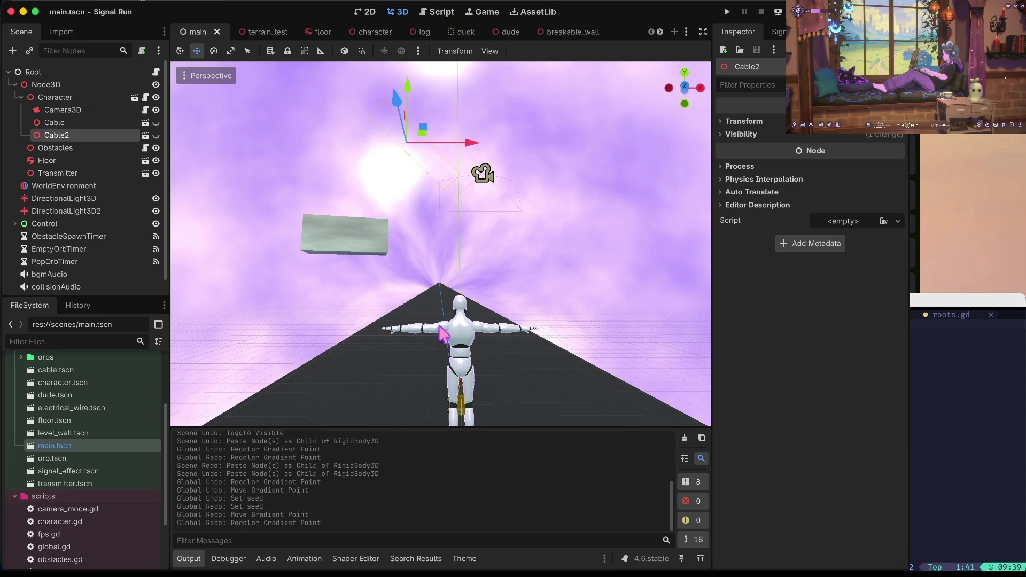
{"action": "left_click", "coordinate": [45, 421]}
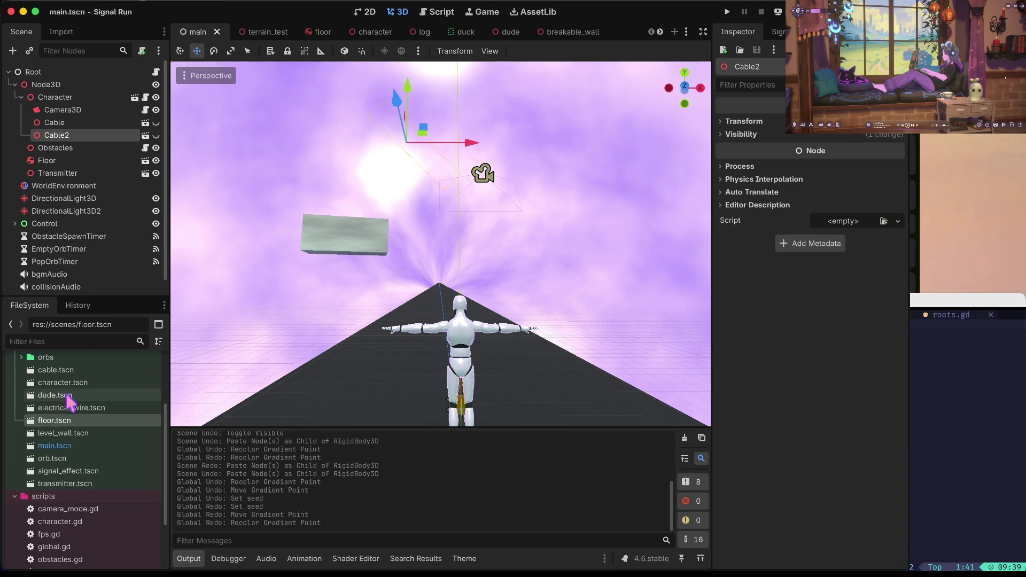
{"action": "scroll", "coordinate": [32, 427], "scroll_direction": "down", "scroll_amount": 3}
{"action": "left_click", "coordinate": [15, 419]}
{"action": "scroll", "coordinate": [22, 422], "scroll_direction": "up", "scroll_amount": 3}
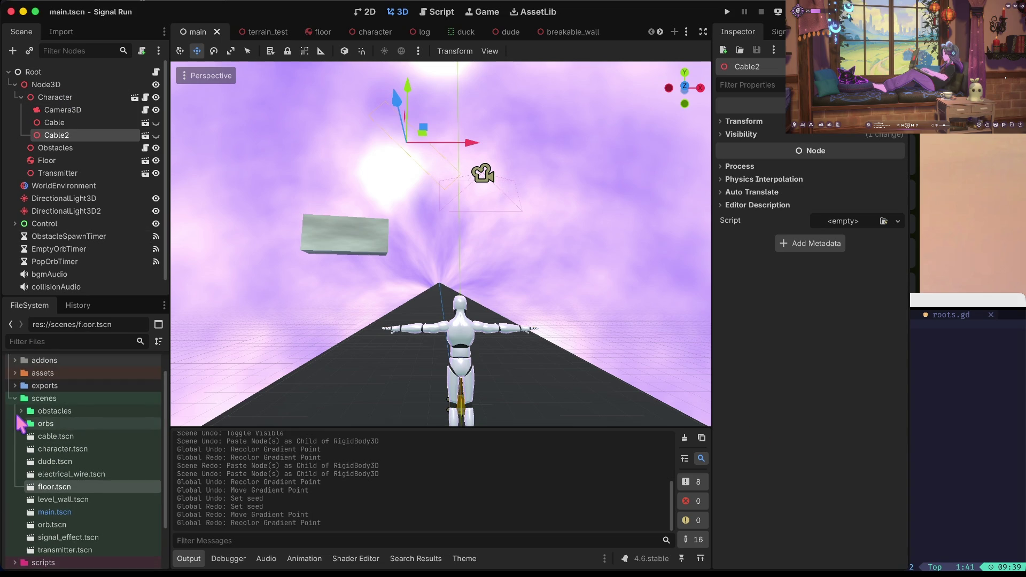
{"action": "scroll", "coordinate": [35, 401], "scroll_direction": "down", "scroll_amount": 1}
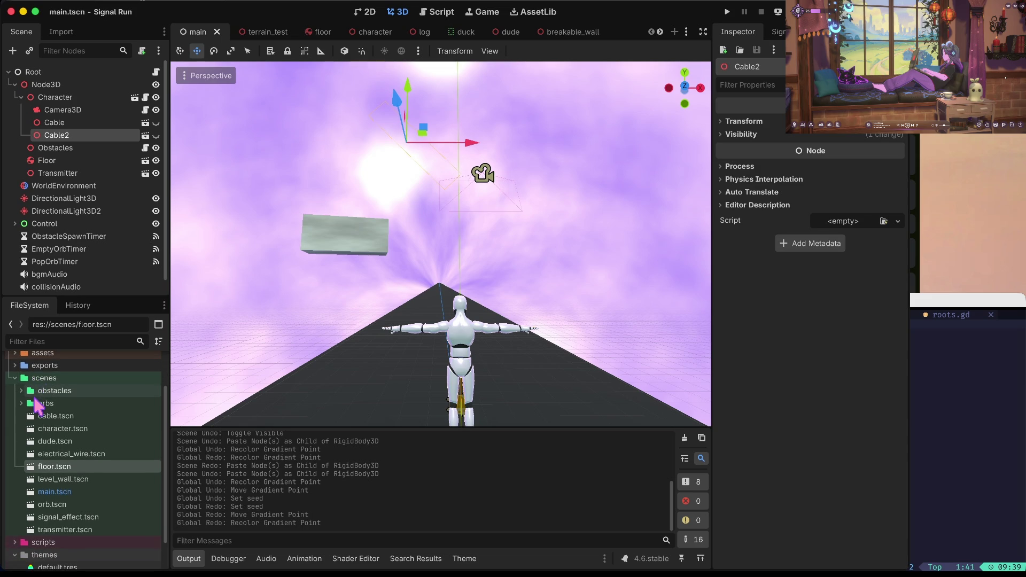
- Create a new scene named fabric_cable inside the scenes folder
{"action": "right_click", "coordinate": [49, 379]}
{"action": "mouse_move", "coordinate": [107, 385]}
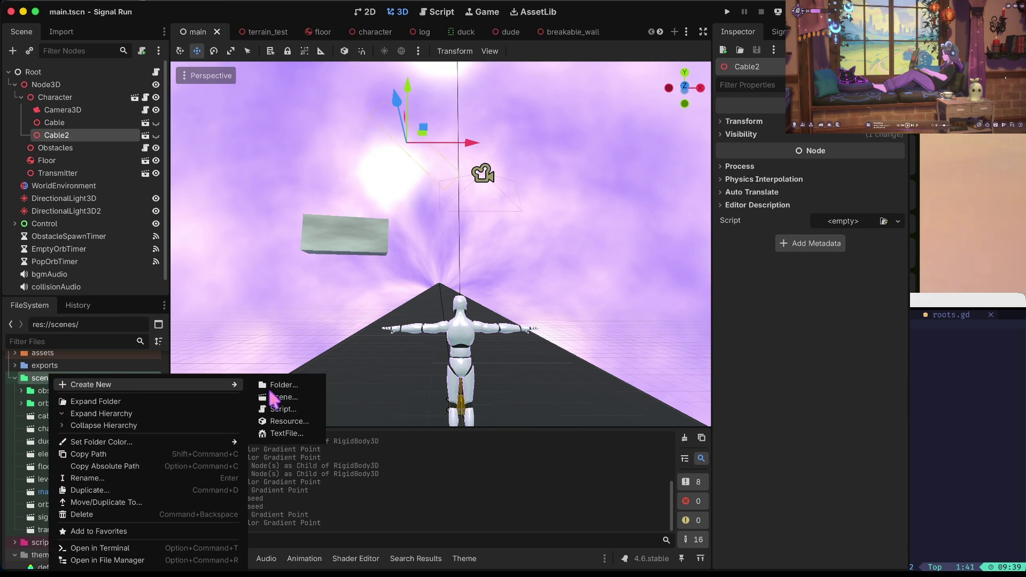
{"action": "left_click", "coordinate": [280, 397]}
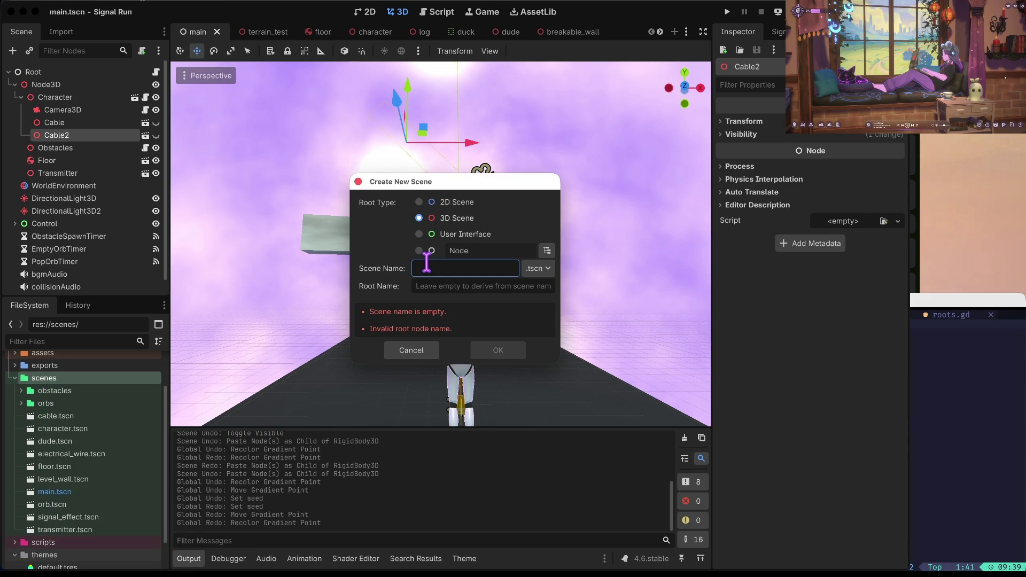
{"action": "type", "text": "fabr"}
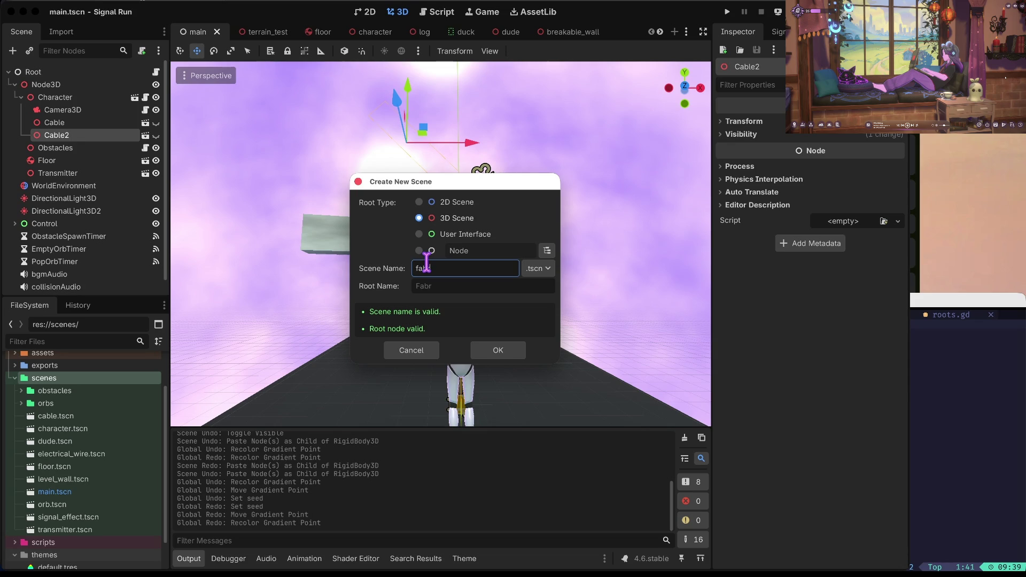
{"action": "type", "text": "ic_cable"}
{"action": "left_click", "coordinate": [494, 351]}
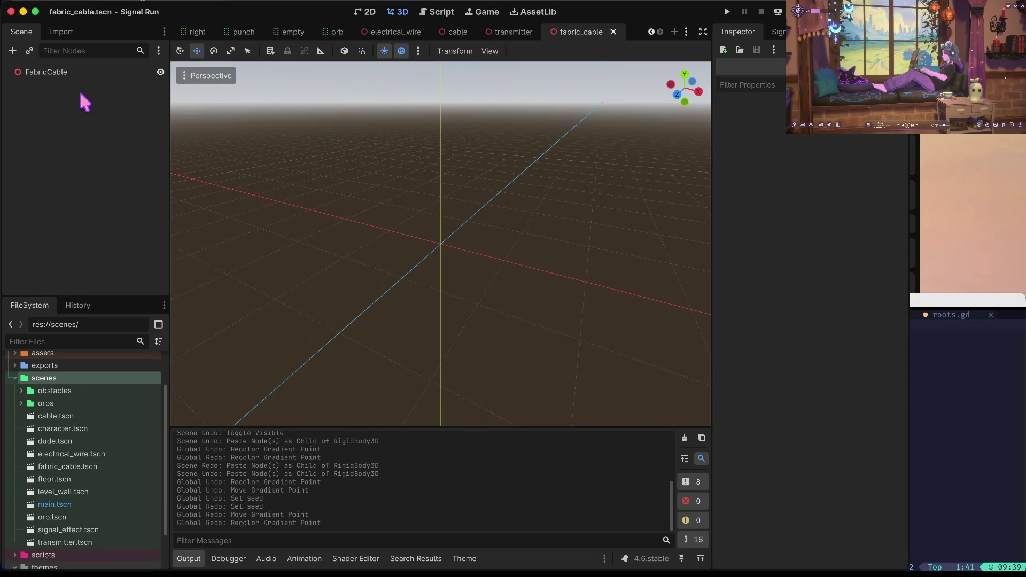
- Start adding a child node to the FabricCable root node
{"action": "left_click", "coordinate": [76, 74]}
{"action": "right_click", "coordinate": [76, 75]}
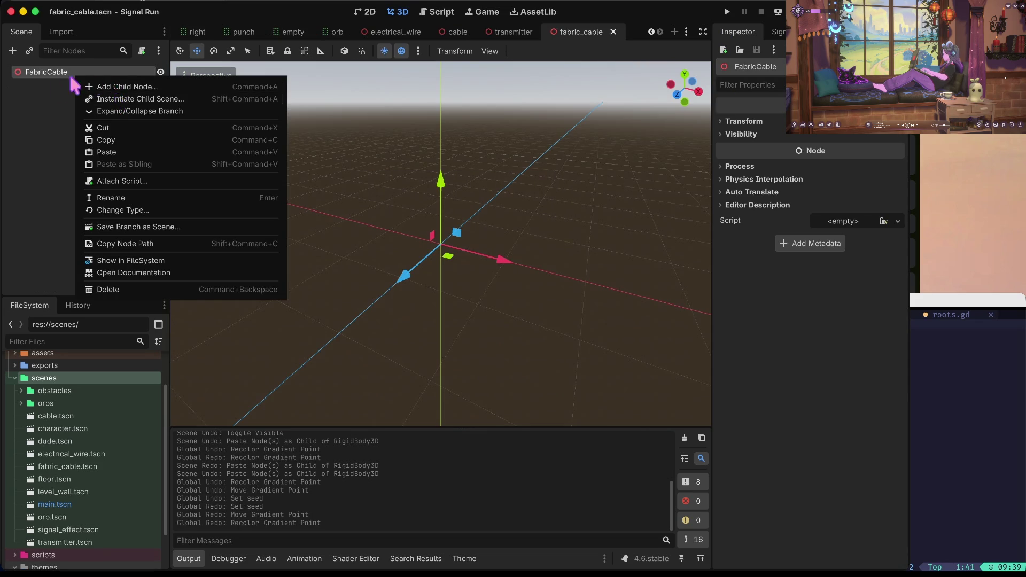
{"action": "left_click", "coordinate": [37, 100]}
{"action": "right_click", "coordinate": [55, 73]}
{"action": "left_click", "coordinate": [80, 84]}
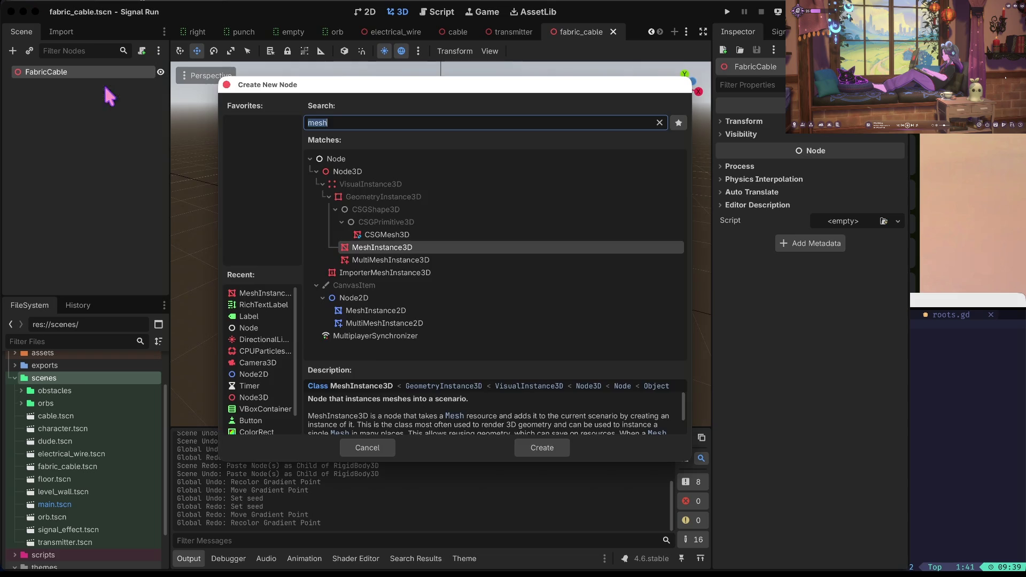
- Search 'fabri', create a FABRIK3D child, and dismiss its missing-Skeleton3D warning
{"action": "type", "text": "fabri"}
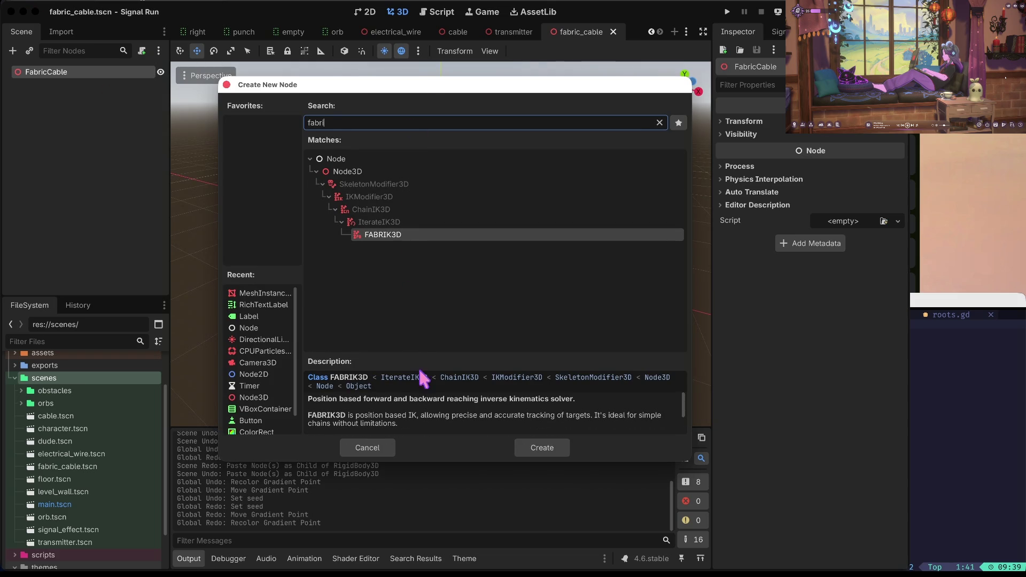
{"action": "scroll", "coordinate": [518, 414], "scroll_direction": "down", "scroll_amount": 1}
{"action": "scroll", "coordinate": [516, 406], "scroll_direction": "down", "scroll_amount": 1}
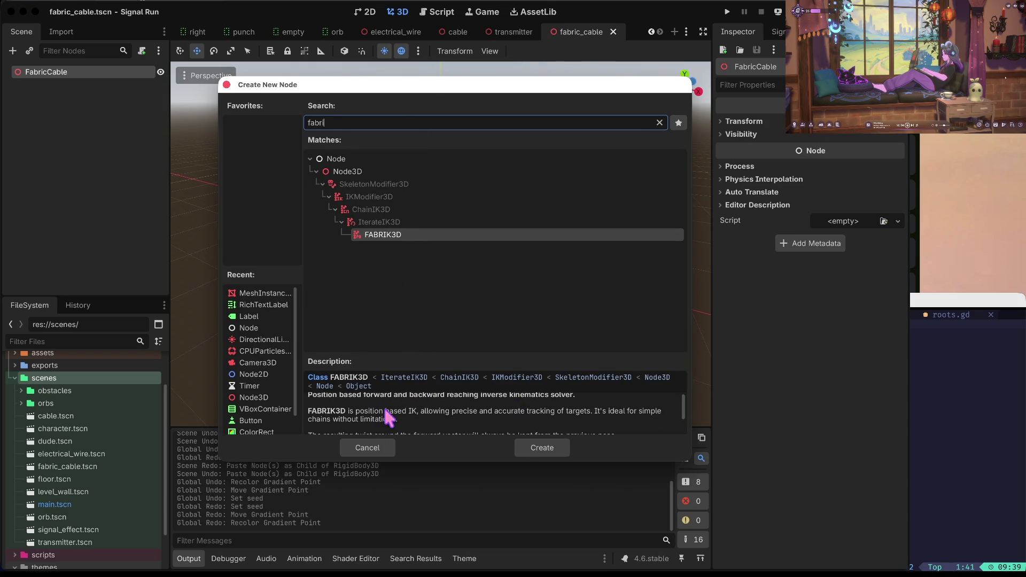
{"action": "scroll", "coordinate": [610, 416], "scroll_direction": "down", "scroll_amount": 3}
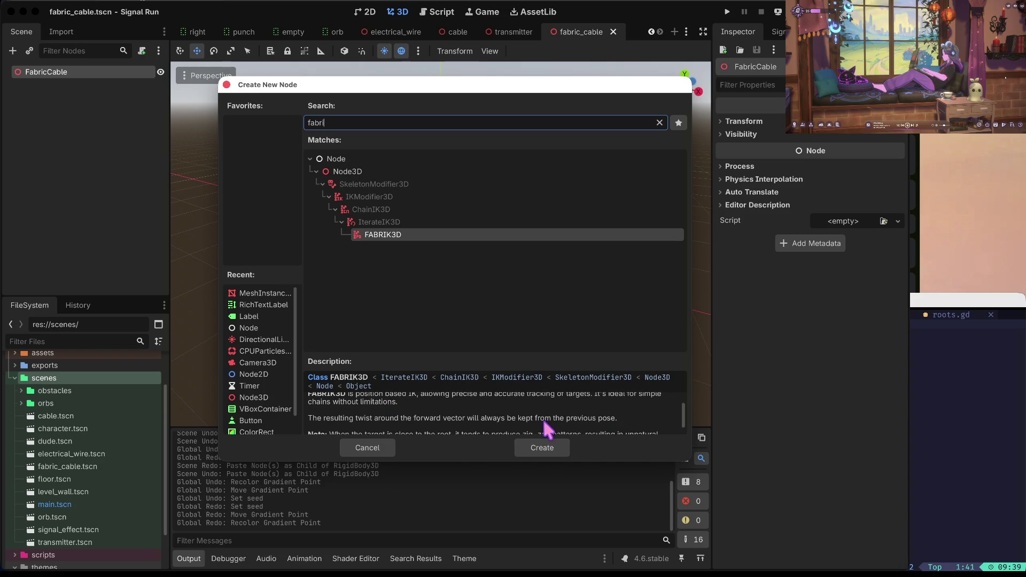
{"action": "left_click", "coordinate": [548, 451]}
{"action": "left_click", "coordinate": [546, 447]}
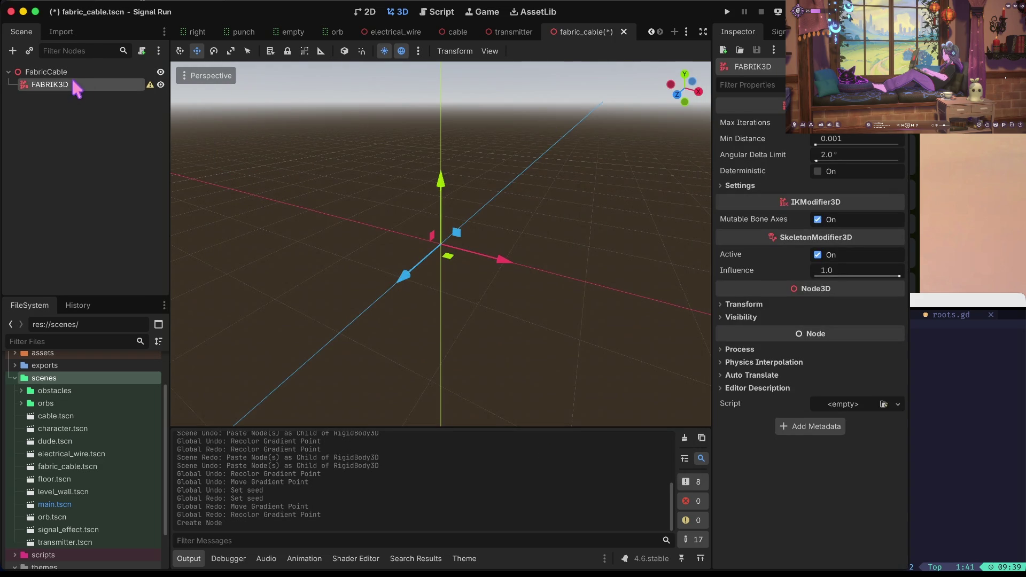
{"action": "left_click", "coordinate": [150, 85]}
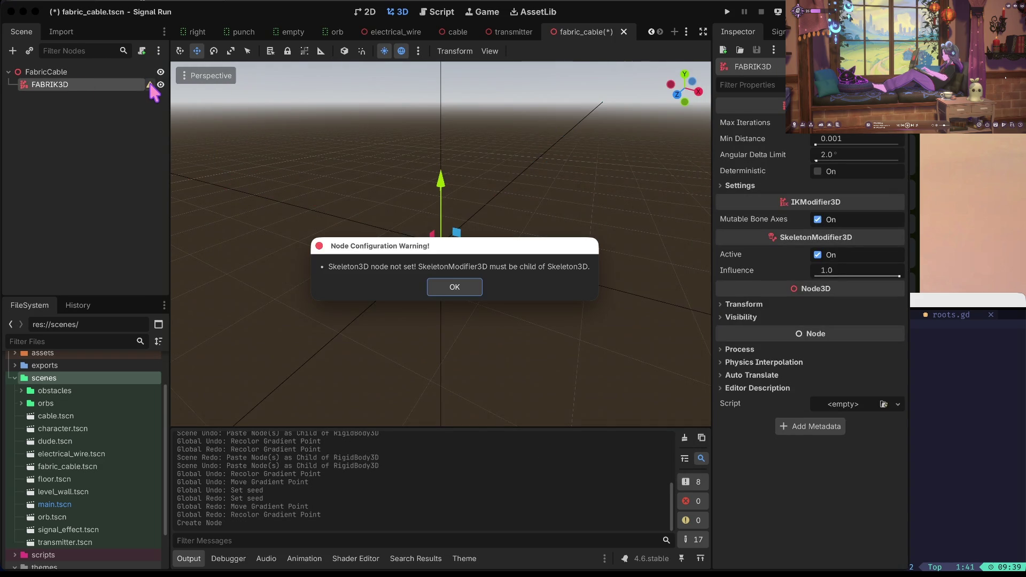
{"action": "left_click", "coordinate": [456, 291]}
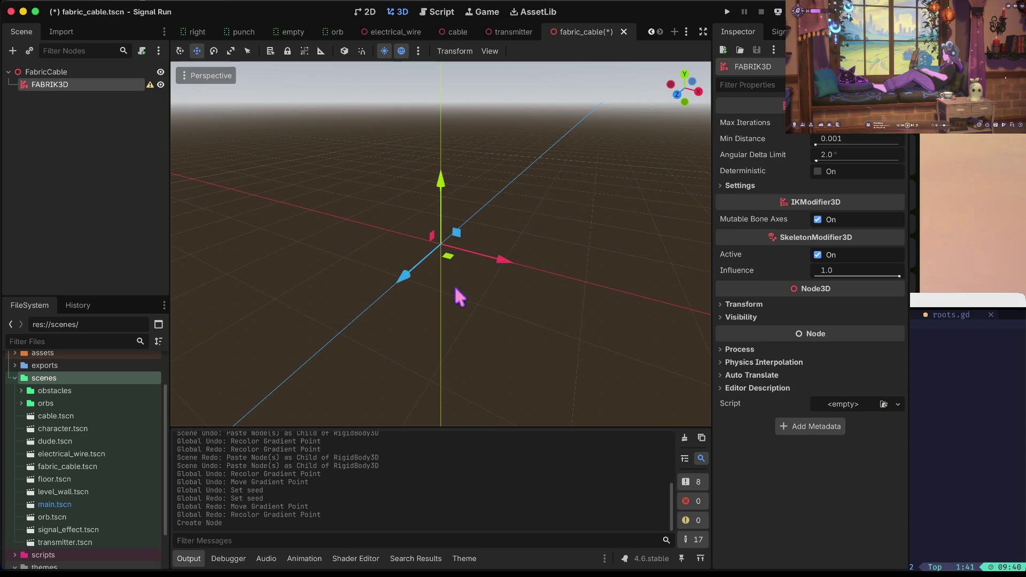
- Add a Skeleton3D child to FabricCable and drag FABRIK3D under it
{"action": "left_click", "coordinate": [60, 73]}
{"action": "right_click", "coordinate": [60, 74]}
{"action": "left_click", "coordinate": [110, 86]}
{"action": "type", "text": "skel"}
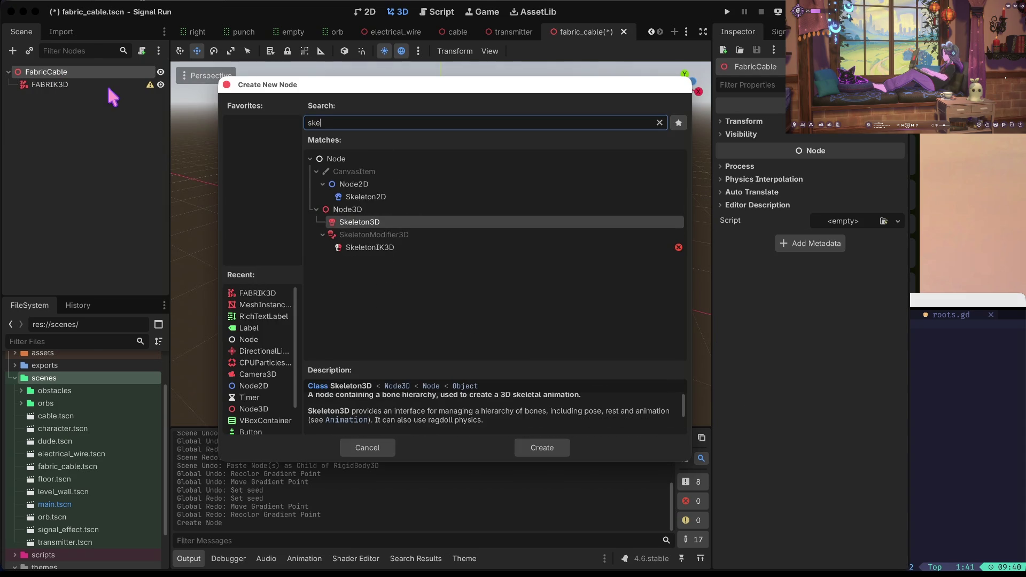
{"action": "key", "text": "Return"}
{"action": "left_click_drag", "start_coordinate": [71, 81], "coordinate": [71, 97]}
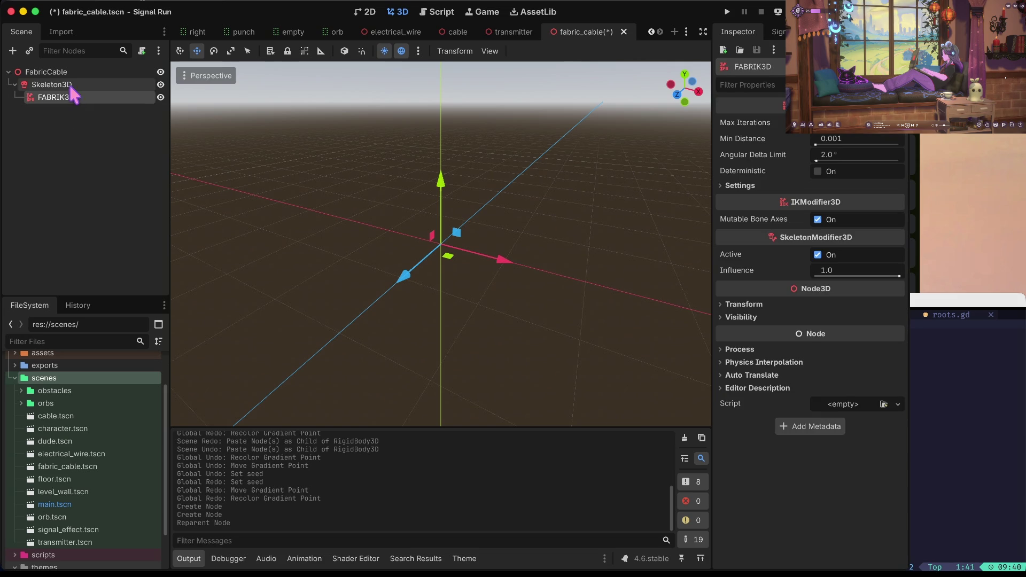
- Inspect the Skeleton3D node's modifier settings and bone list
{"action": "left_click", "coordinate": [69, 85]}
{"action": "left_click", "coordinate": [69, 98]}
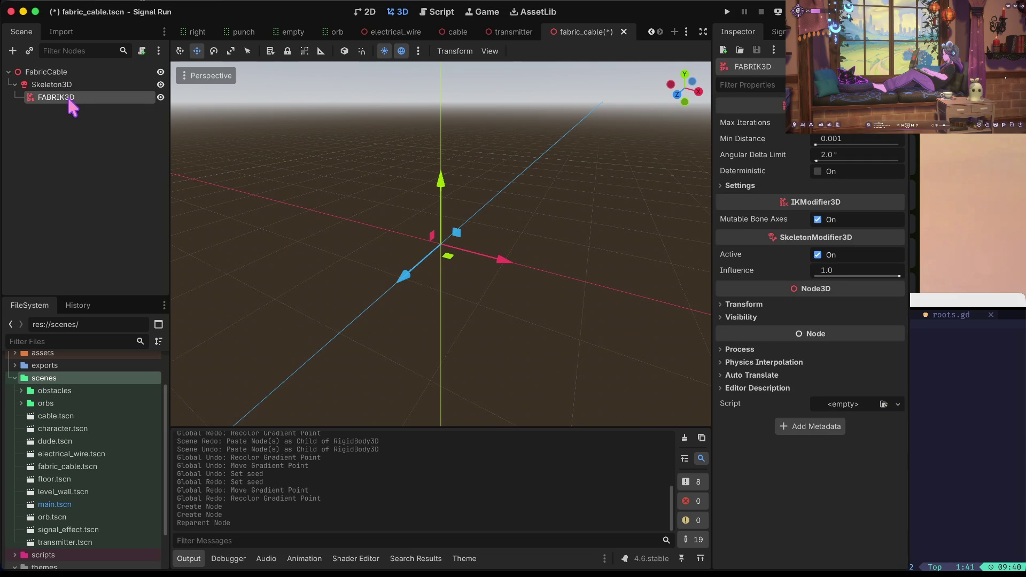
{"action": "left_click", "coordinate": [69, 85]}
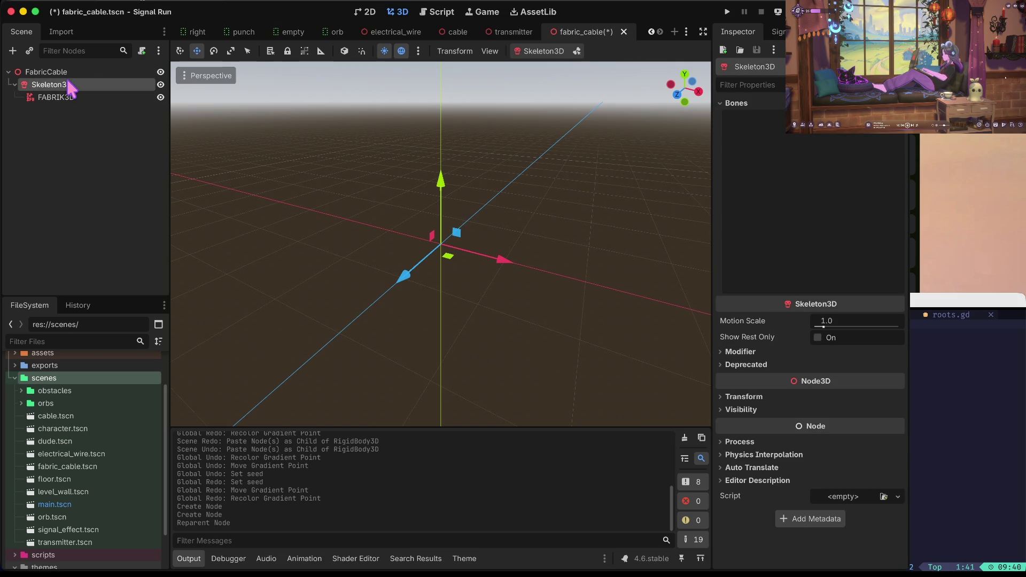
{"action": "left_click", "coordinate": [738, 352]}
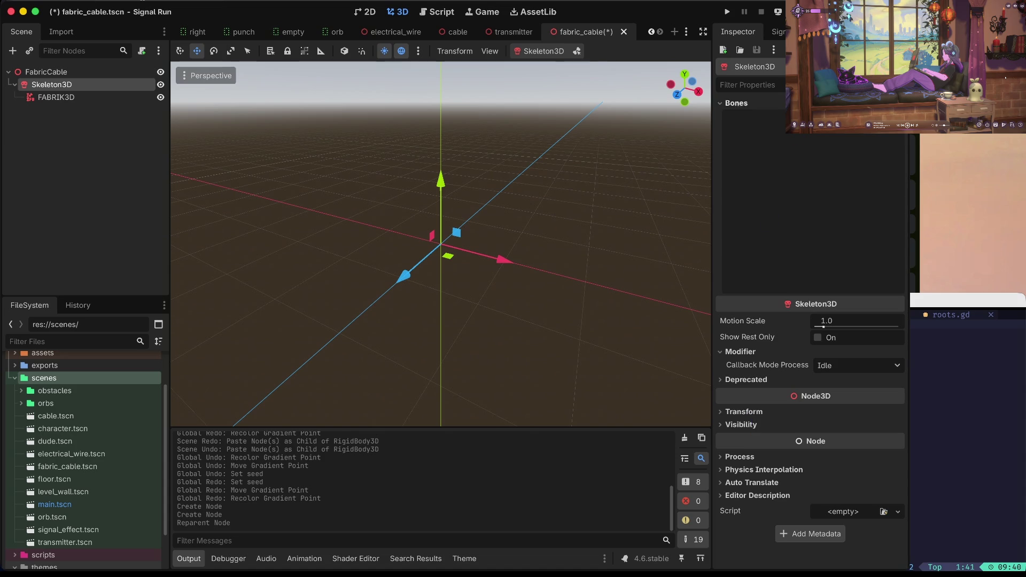
{"action": "left_click", "coordinate": [737, 103]}
{"action": "double_click", "coordinate": [736, 103]}
{"action": "left_click", "coordinate": [737, 104]}
- Review the FABRIK3D and Skeleton3D properties, then undo FABRIK3D's reparenting
{"action": "left_click", "coordinate": [78, 96]}
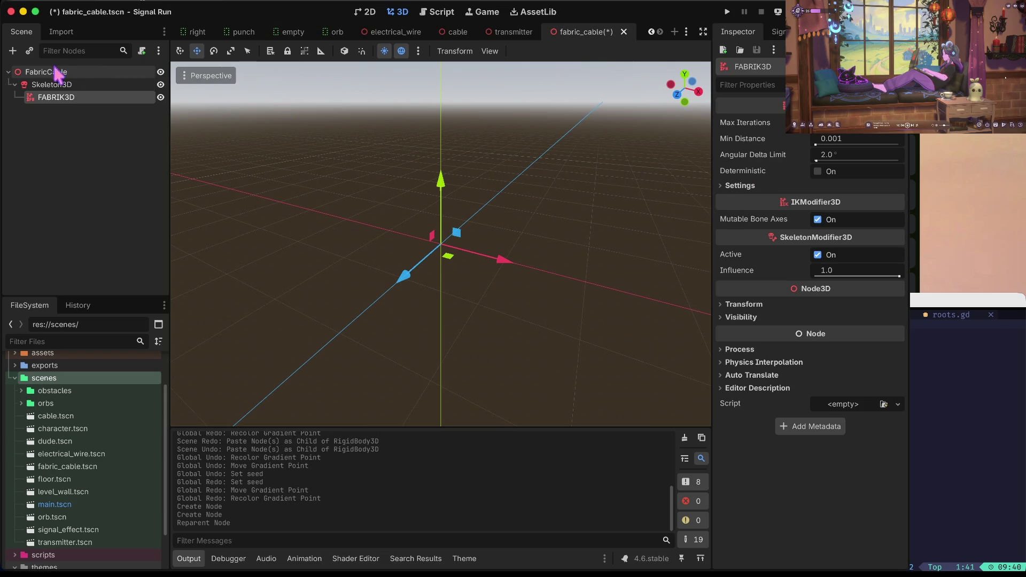
{"action": "left_click", "coordinate": [56, 84]}
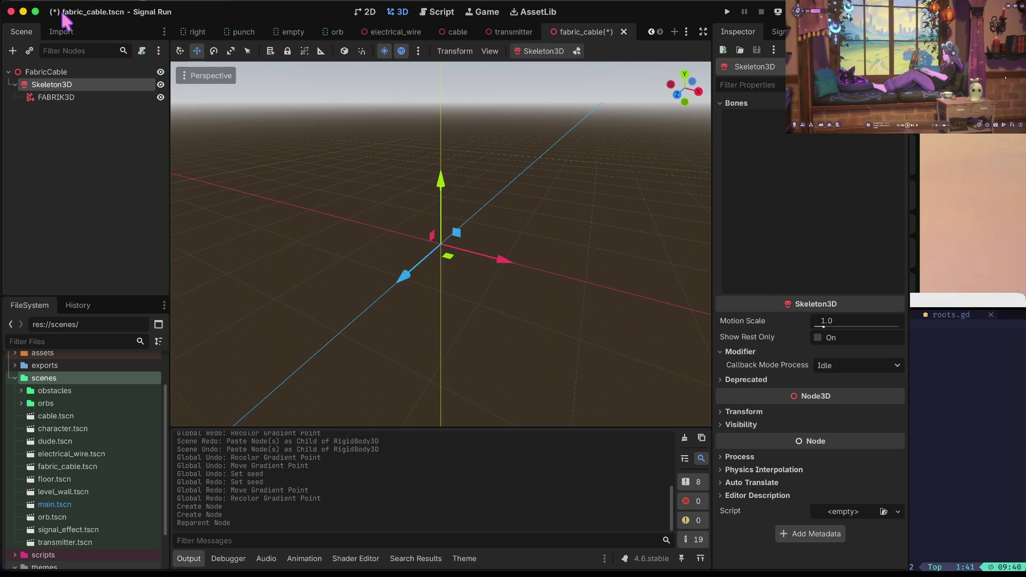
{"action": "key", "text": "super+z"}
{"action": "key", "text": "super+z"}
{"action": "key", "text": "super+z"}
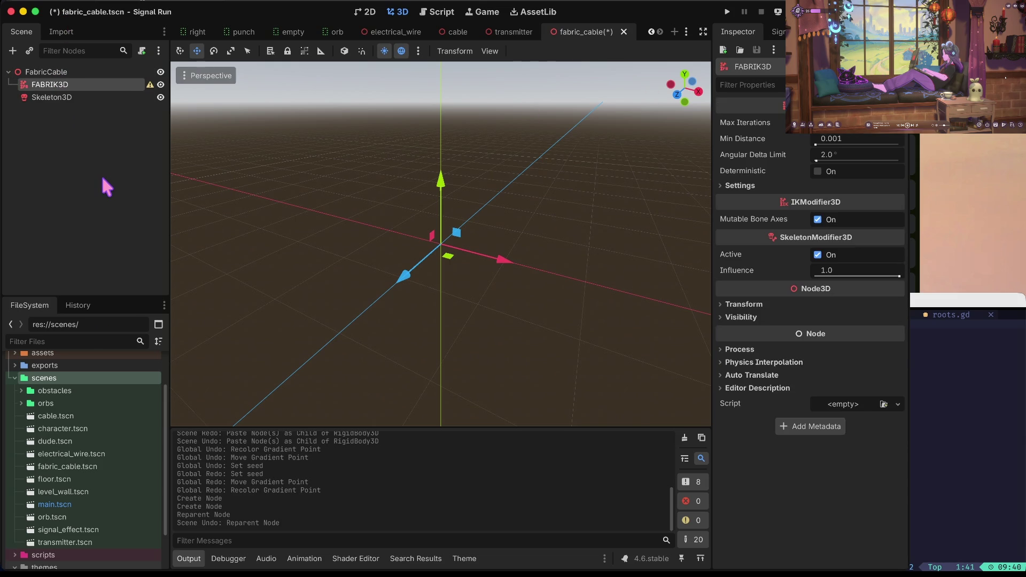
- Start adding a child to FabricCable and browse the Node3D node types
{"action": "right_click", "coordinate": [77, 71]}
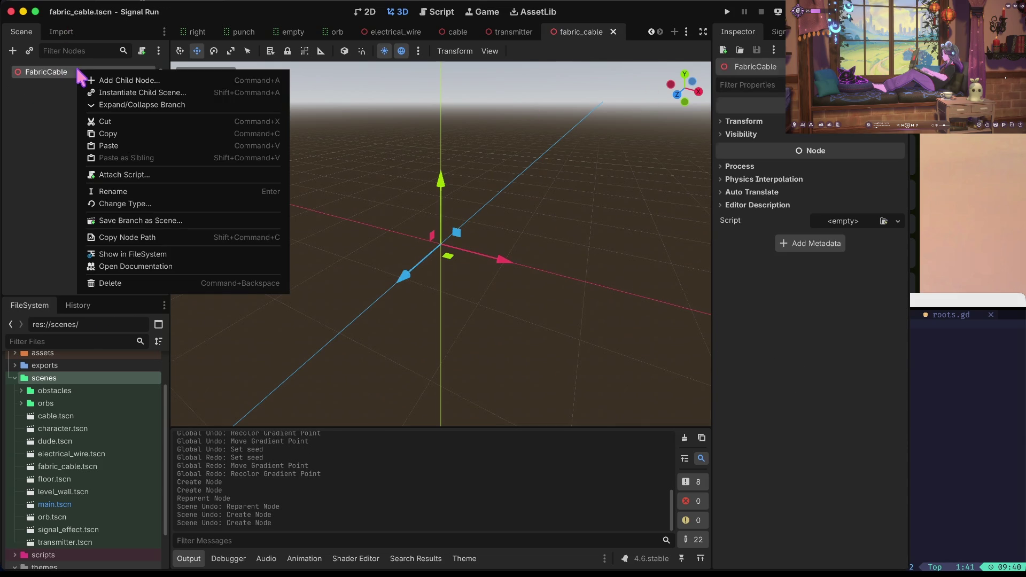
{"action": "left_click", "coordinate": [111, 81]}
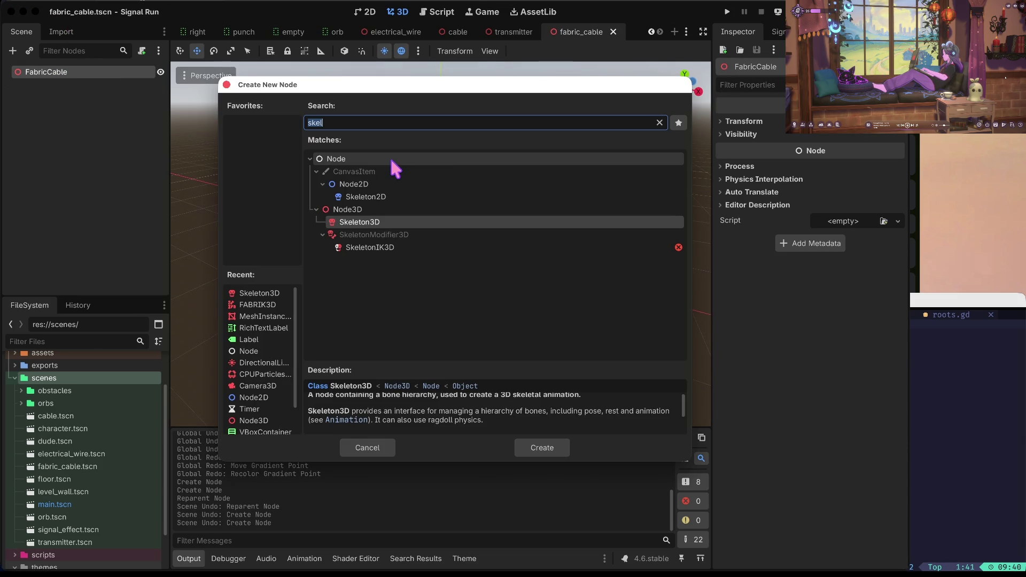
{"action": "key", "text": "BackSpace"}
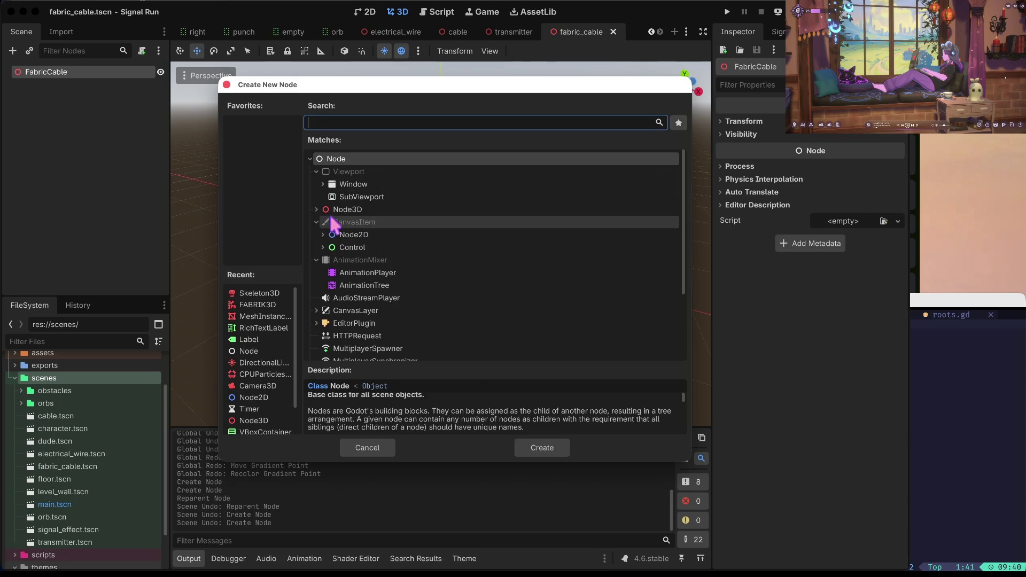
{"action": "left_click", "coordinate": [316, 209]}
{"action": "scroll", "coordinate": [448, 242], "scroll_direction": "down", "scroll_amount": 1}
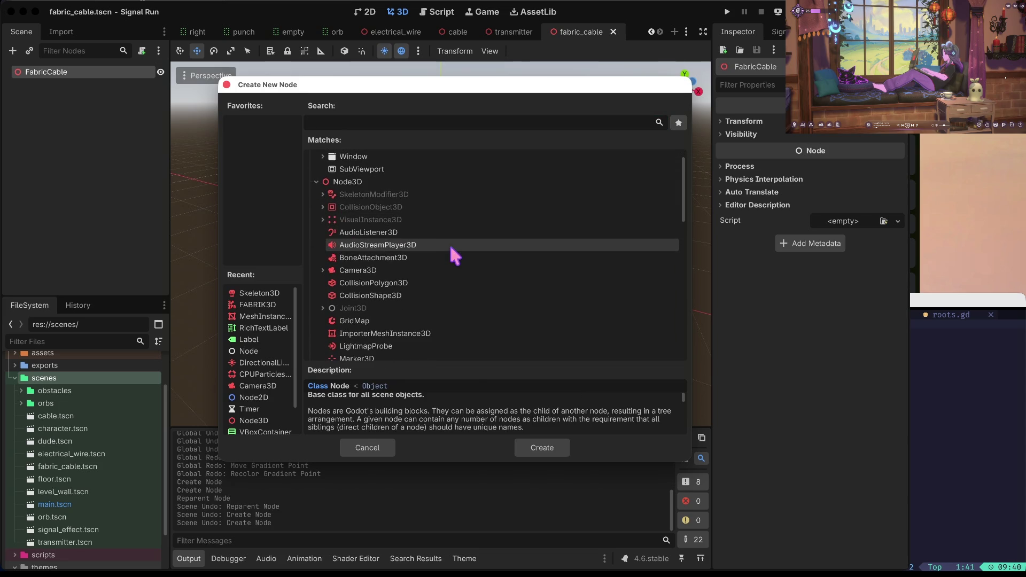
{"action": "left_click", "coordinate": [322, 194]}
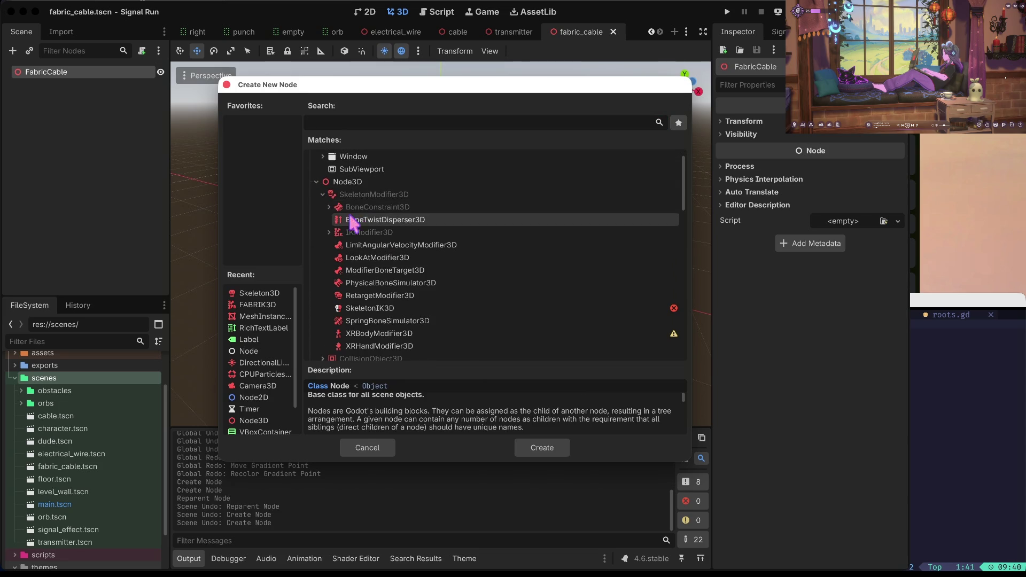
{"action": "scroll", "coordinate": [378, 298], "scroll_direction": "down", "scroll_amount": 3}
{"action": "scroll", "coordinate": [378, 308], "scroll_direction": "up", "scroll_amount": 3}
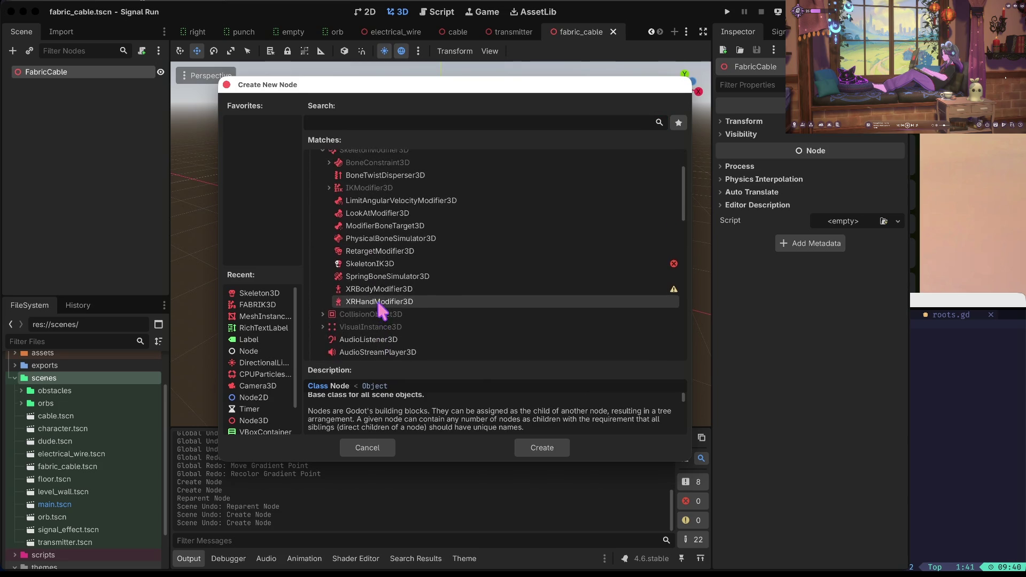
{"action": "left_click", "coordinate": [322, 180]}
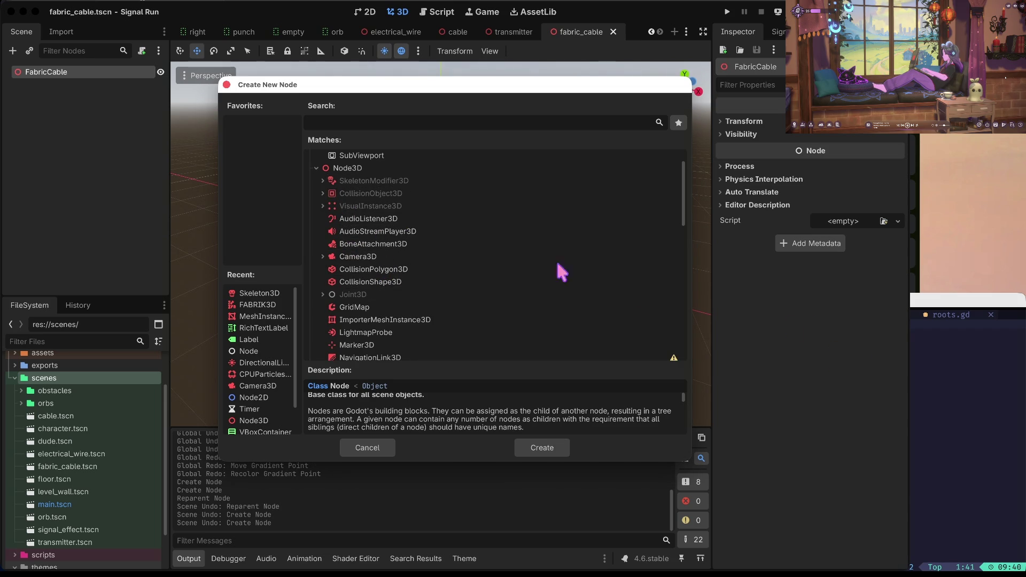
{"action": "scroll", "coordinate": [451, 236], "scroll_direction": "down", "scroll_amount": 2}
{"action": "scroll", "coordinate": [449, 221], "scroll_direction": "down", "scroll_amount": 3}
{"action": "scroll", "coordinate": [449, 223], "scroll_direction": "down", "scroll_amount": 3}
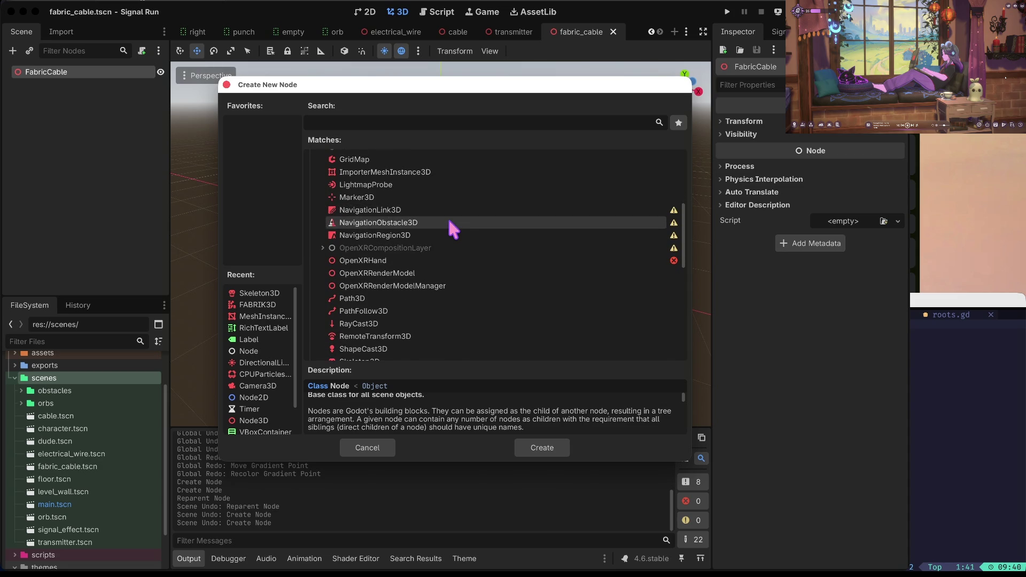
{"action": "scroll", "coordinate": [449, 221], "scroll_direction": "down", "scroll_amount": 3}
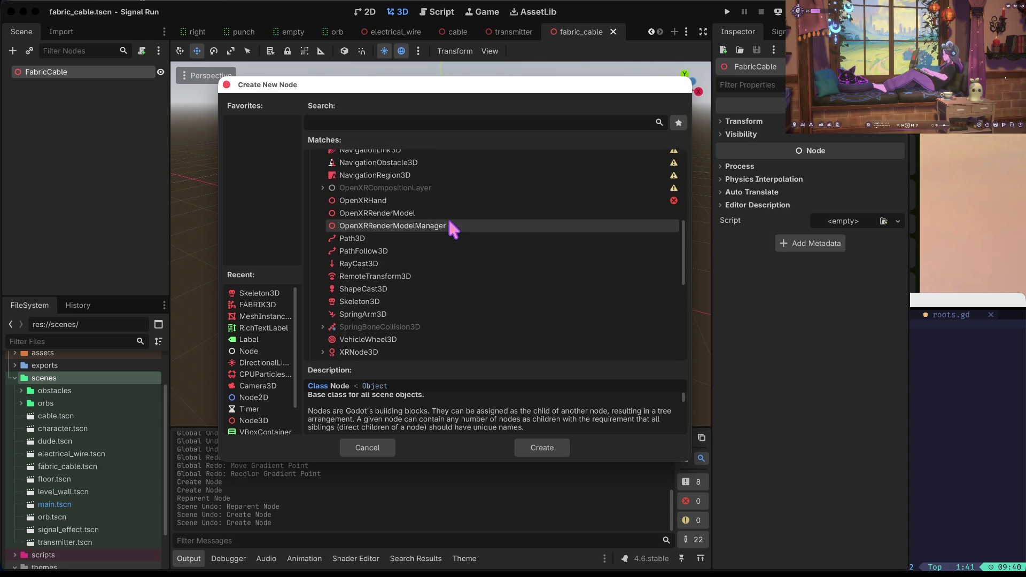
- Compare the Path3D and PathFollow3D descriptions, then create a Path3D child
{"action": "left_click", "coordinate": [449, 219]}
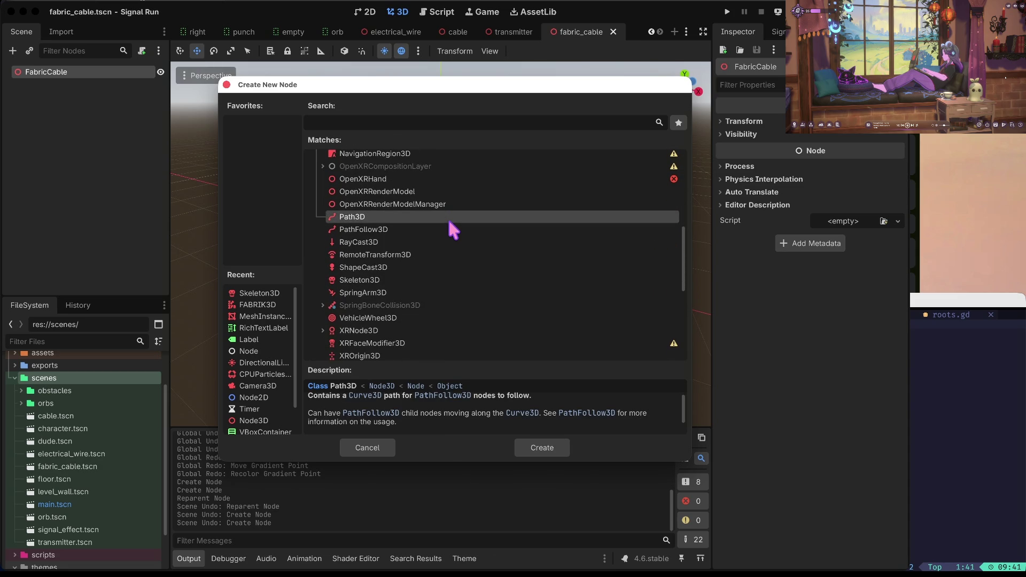
{"action": "scroll", "coordinate": [455, 425], "scroll_direction": "down", "scroll_amount": 2}
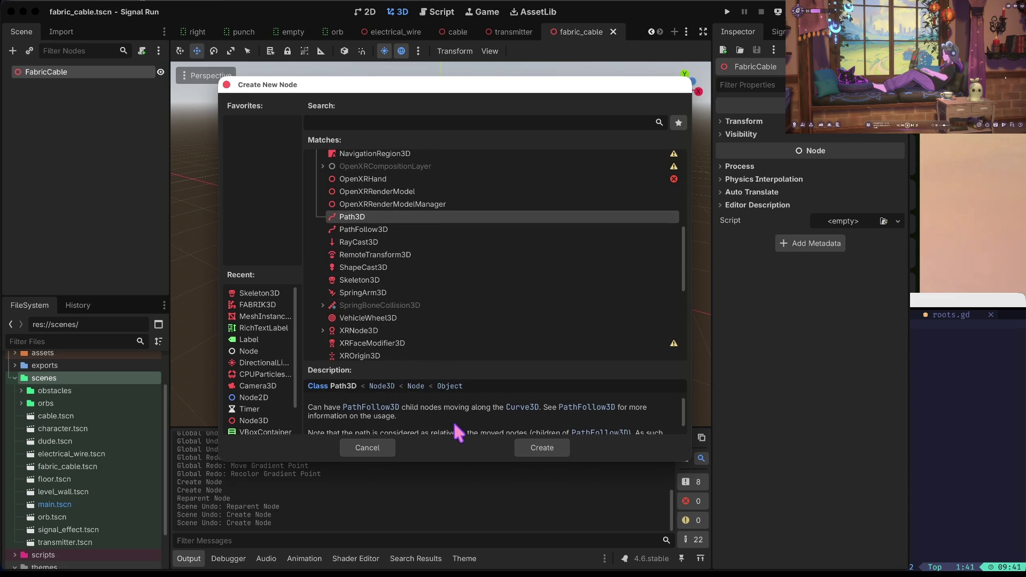
{"action": "scroll", "coordinate": [454, 424], "scroll_direction": "down", "scroll_amount": 2}
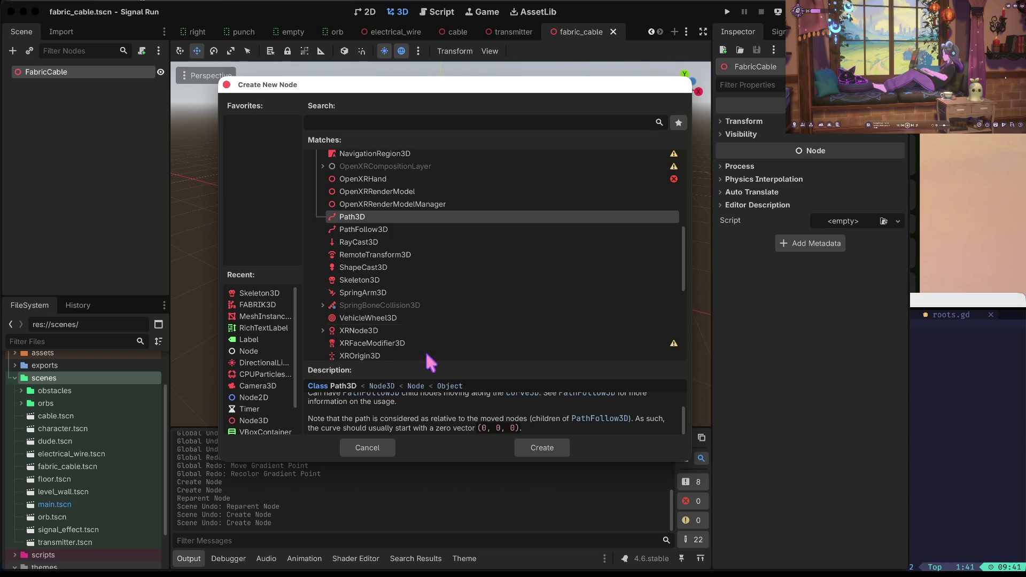
{"action": "left_click", "coordinate": [401, 230]}
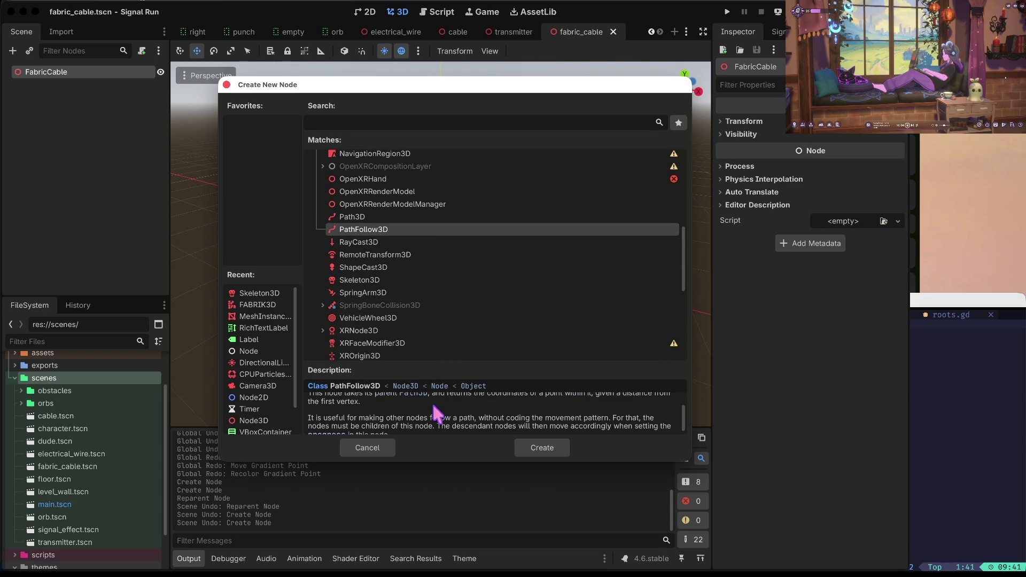
{"action": "scroll", "coordinate": [435, 422], "scroll_direction": "up", "scroll_amount": 2}
{"action": "left_click", "coordinate": [394, 218]}
{"action": "left_click", "coordinate": [392, 229]}
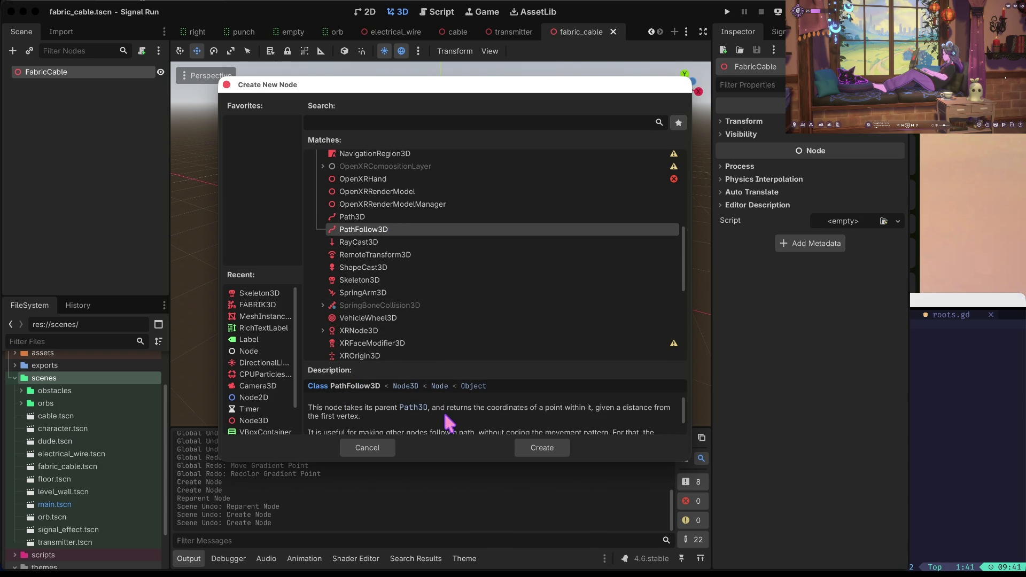
{"action": "scroll", "coordinate": [489, 421], "scroll_direction": "down", "scroll_amount": 1}
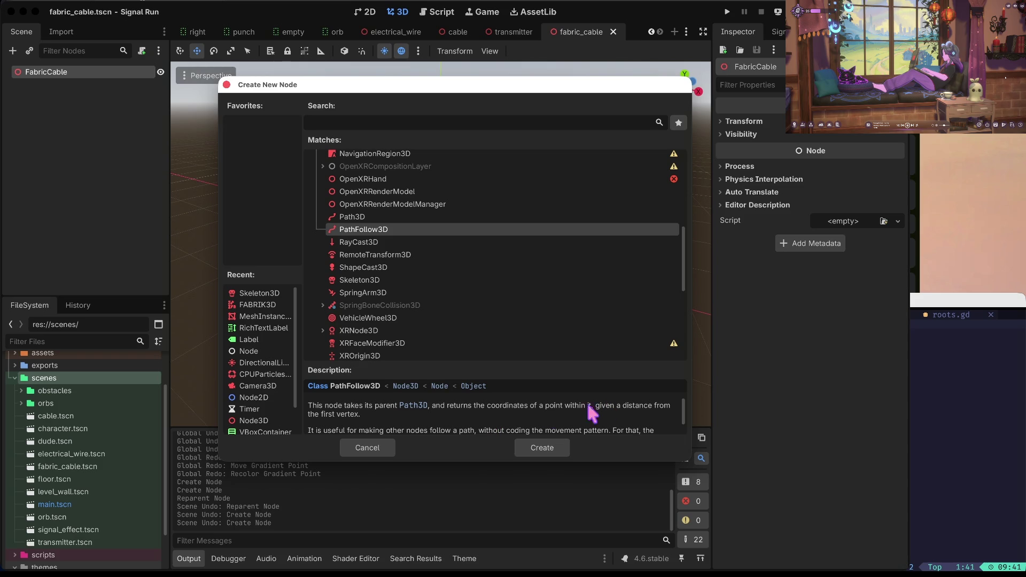
{"action": "scroll", "coordinate": [471, 414], "scroll_direction": "down", "scroll_amount": 1}
{"action": "scroll", "coordinate": [472, 422], "scroll_direction": "down", "scroll_amount": 1}
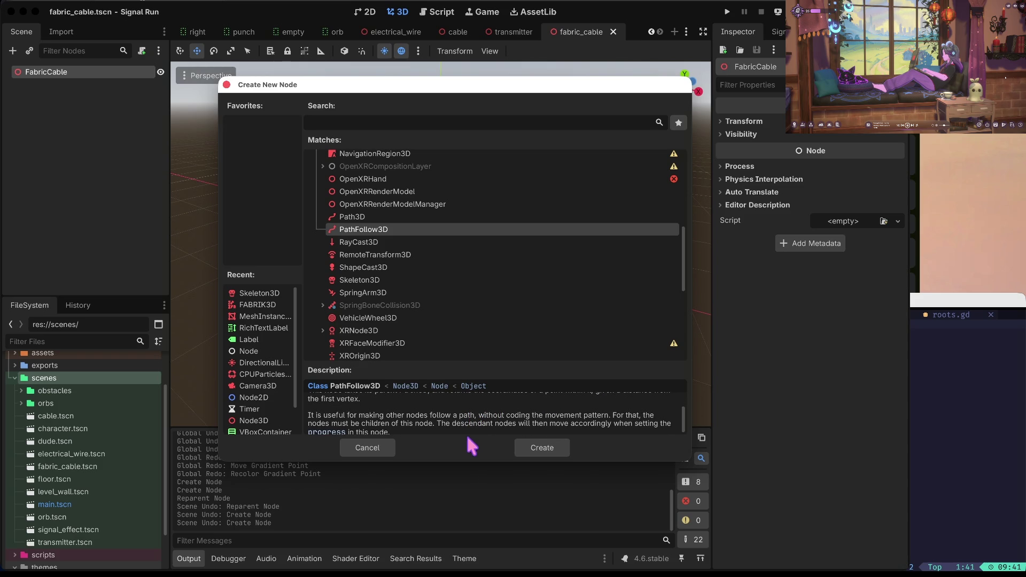
{"action": "scroll", "coordinate": [486, 425], "scroll_direction": "down", "scroll_amount": 1}
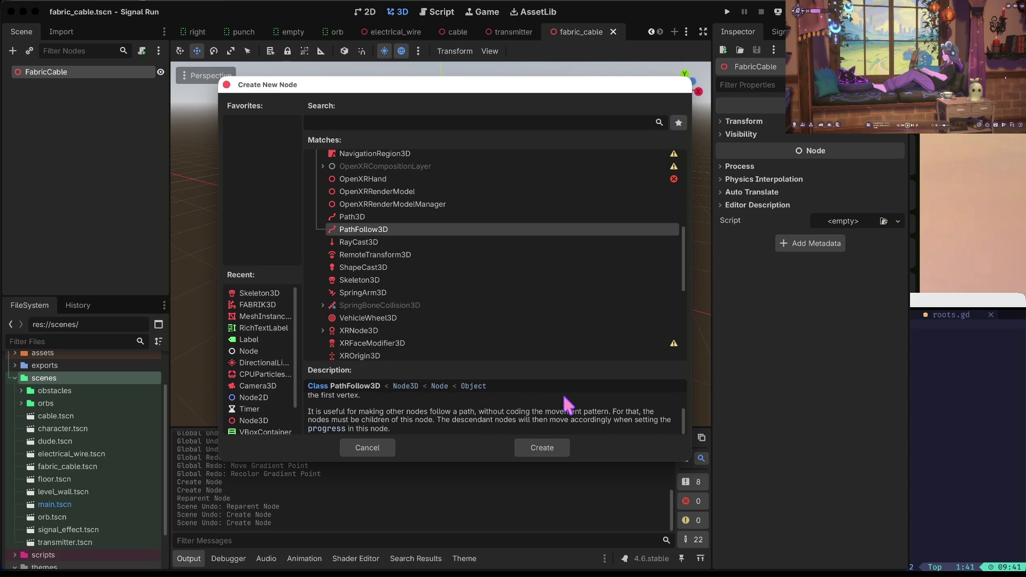
{"action": "scroll", "coordinate": [419, 415], "scroll_direction": "down", "scroll_amount": 1}
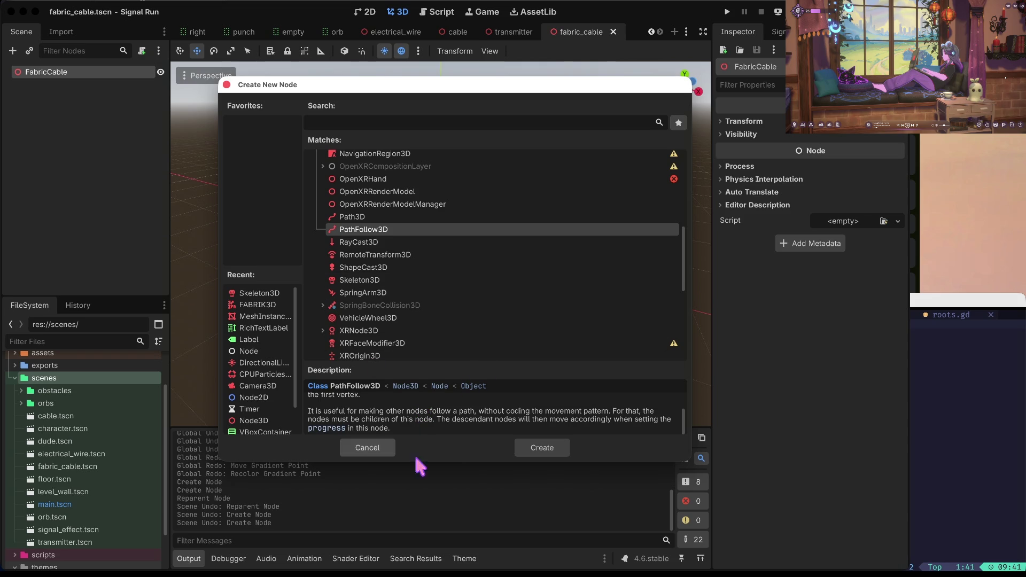
{"action": "left_click", "coordinate": [382, 218]}
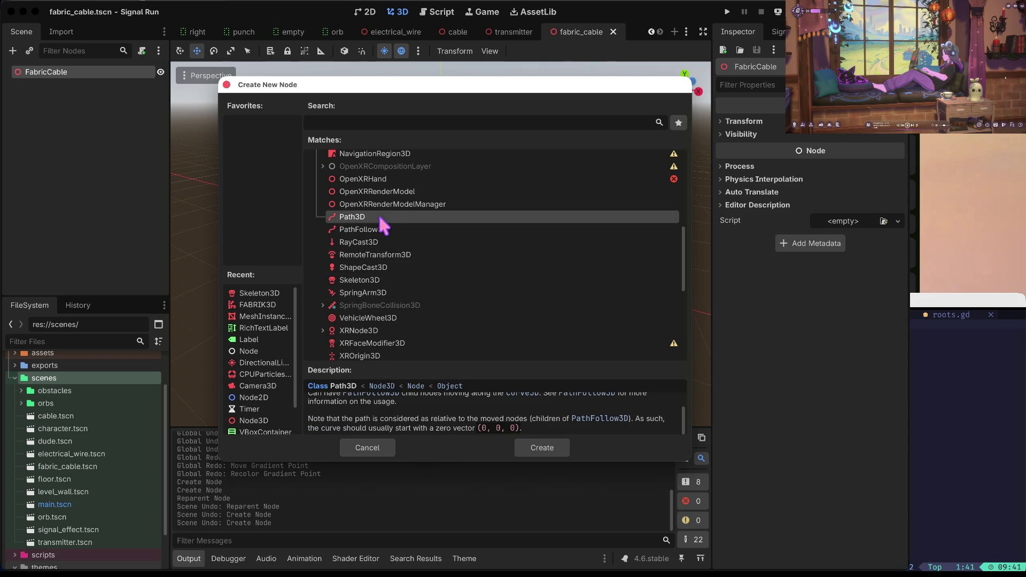
{"action": "left_click", "coordinate": [528, 445]}
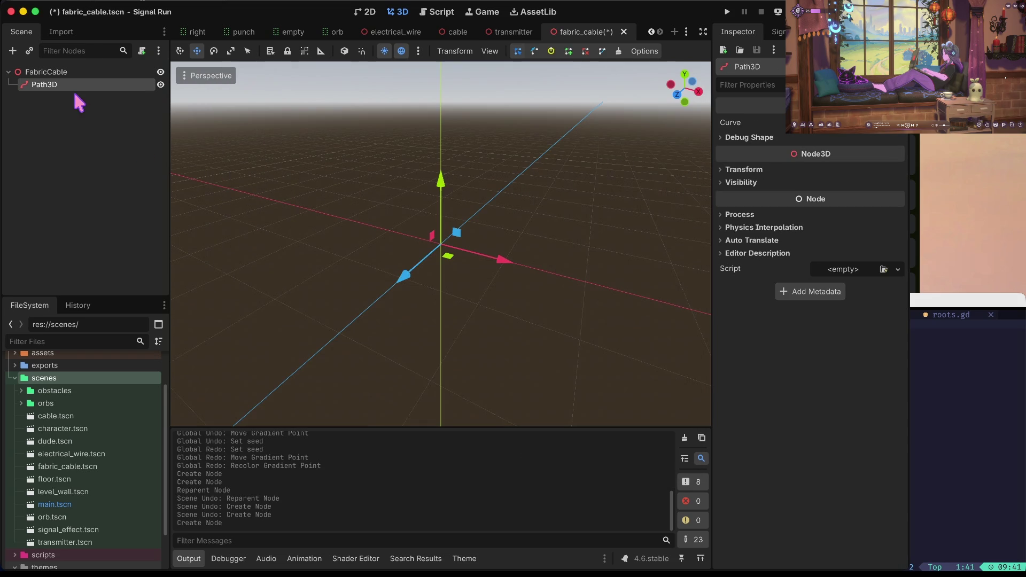
- Bring up the Create New Node dialog for a child under the Path3D node
{"action": "right_click", "coordinate": [49, 84]}
{"action": "left_click", "coordinate": [39, 85]}
{"action": "right_click", "coordinate": [40, 84]}
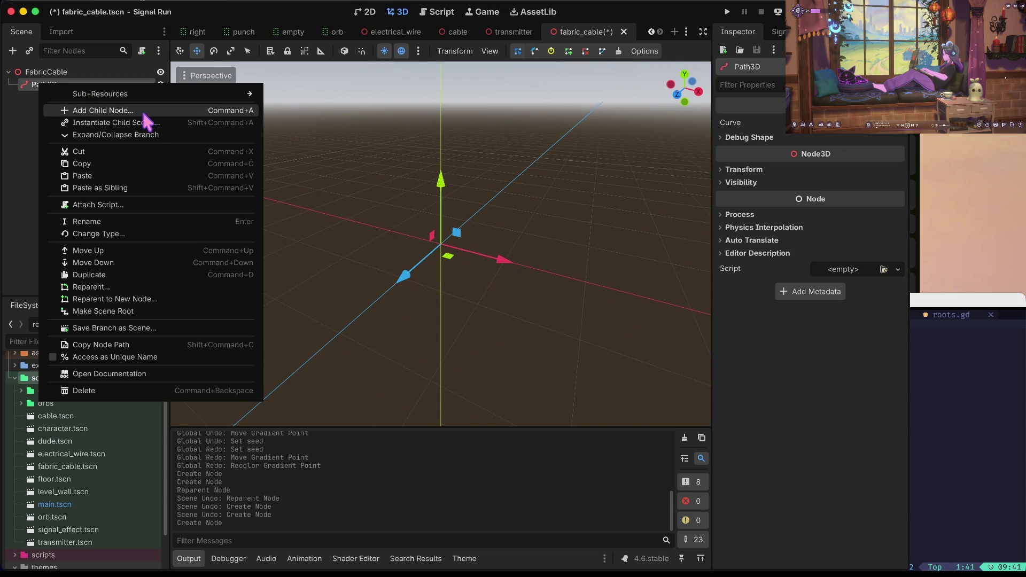
{"action": "left_click", "coordinate": [143, 111]}
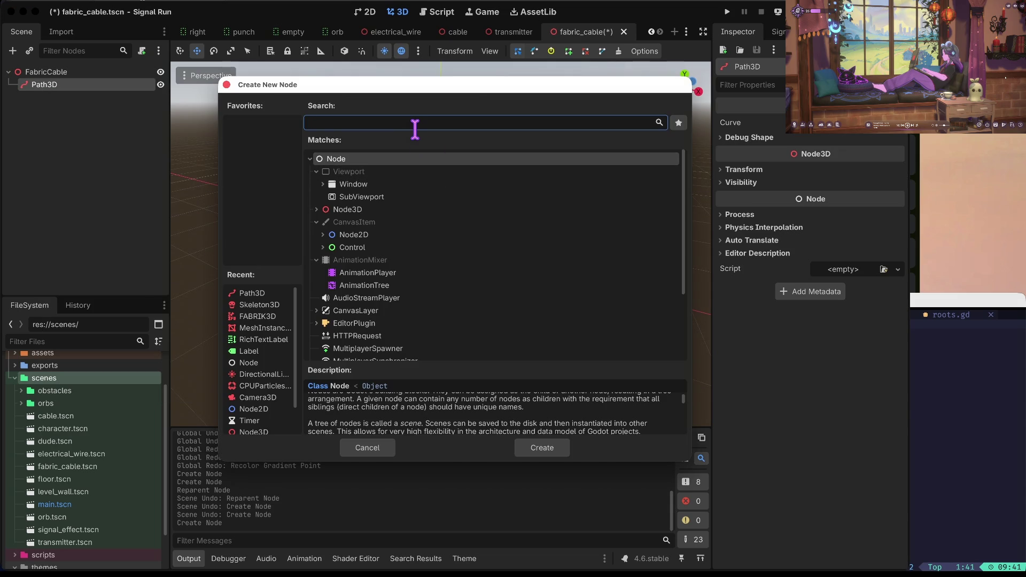
- Add a PathFollow3D node as a child of Path3D
{"action": "type", "text": "path3"}
{"action": "key", "text": "Down"}
{"action": "key", "text": "Return"}
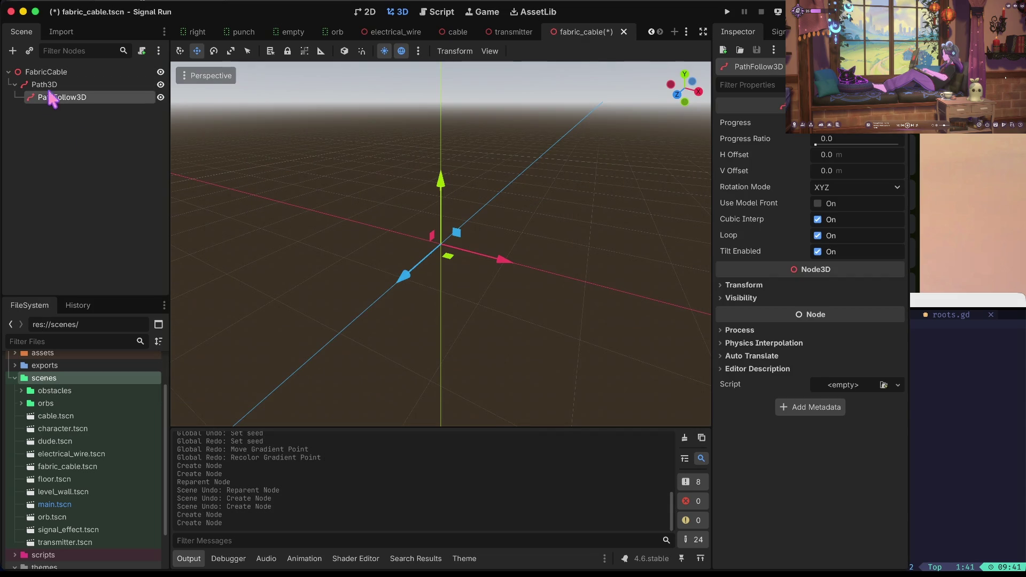
- Give the Path3D curve two points, both left at the origin
{"action": "left_click", "coordinate": [44, 85]}
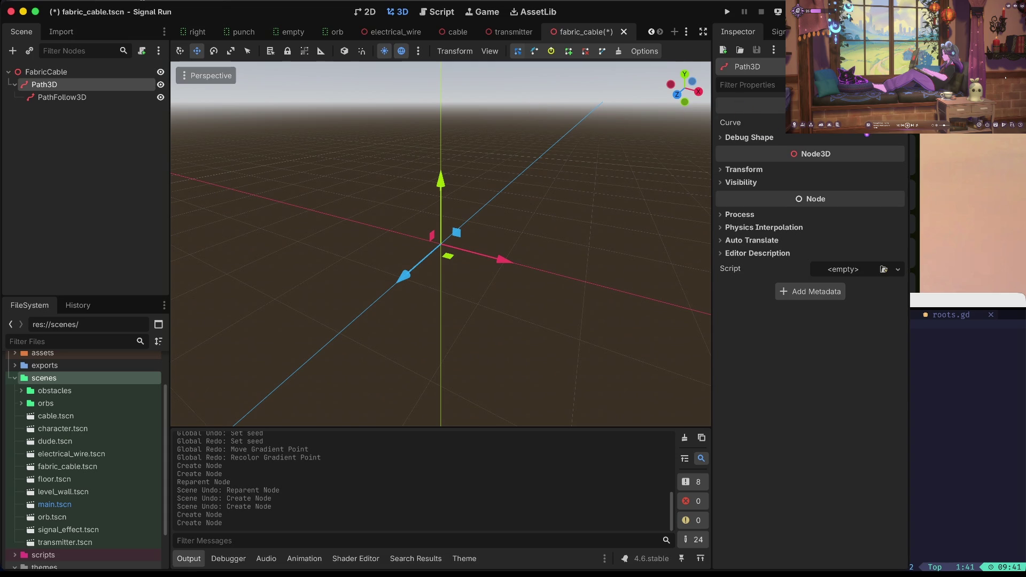
{"action": "left_click", "coordinate": [855, 122]}
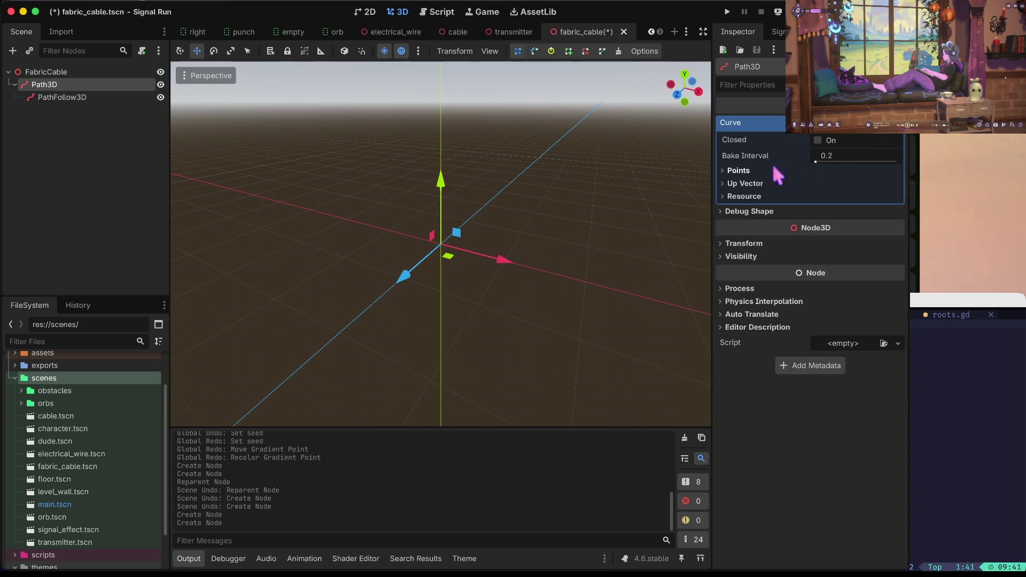
{"action": "left_click", "coordinate": [738, 169]}
{"action": "left_click", "coordinate": [811, 186]}
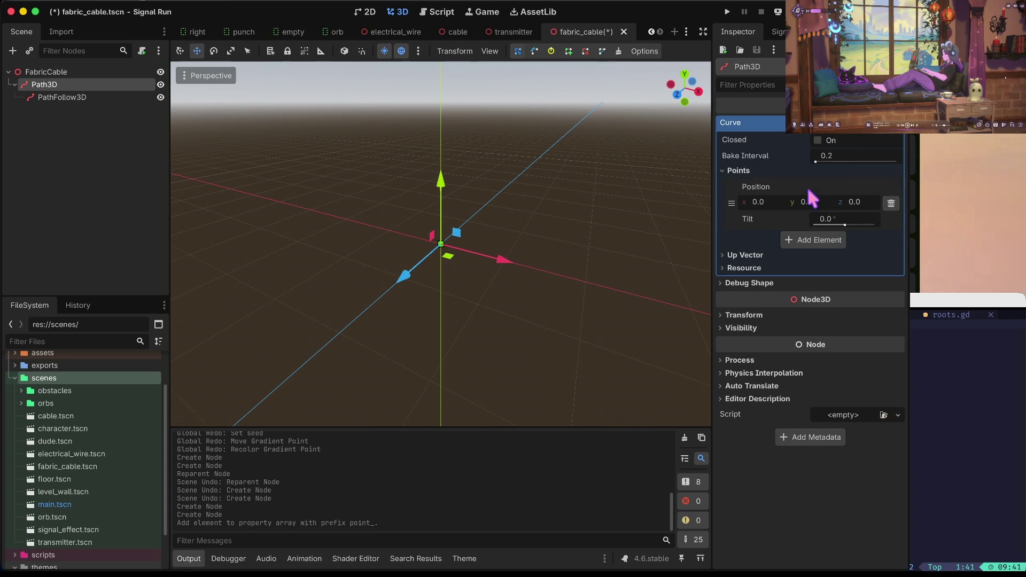
{"action": "left_click", "coordinate": [818, 239]}
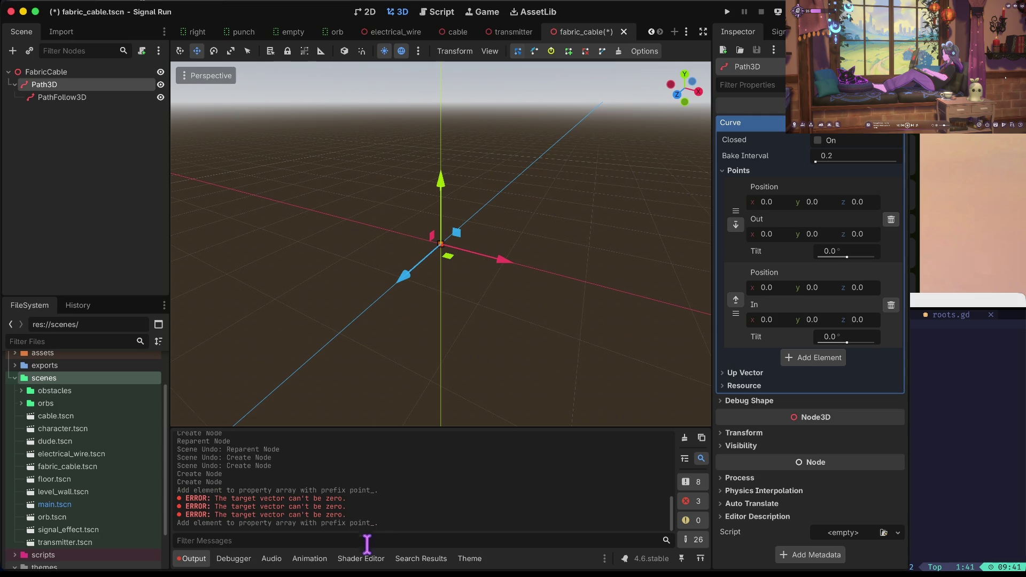
- Show the Animation editor in the bottom panel and return to the Path3D curve points
{"action": "left_click", "coordinate": [320, 557]}
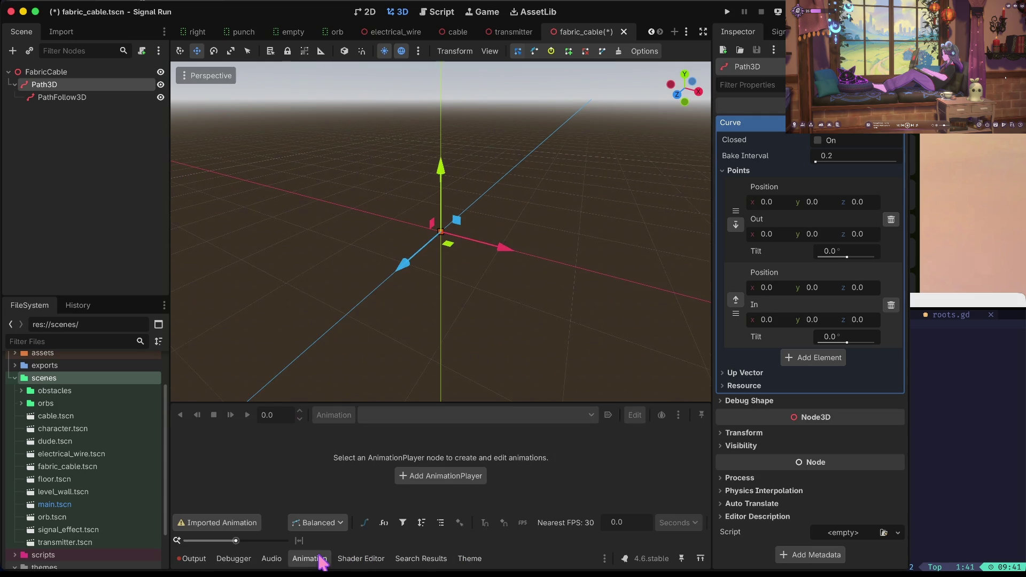
{"action": "left_click", "coordinate": [359, 559]}
{"action": "left_click", "coordinate": [320, 559]}
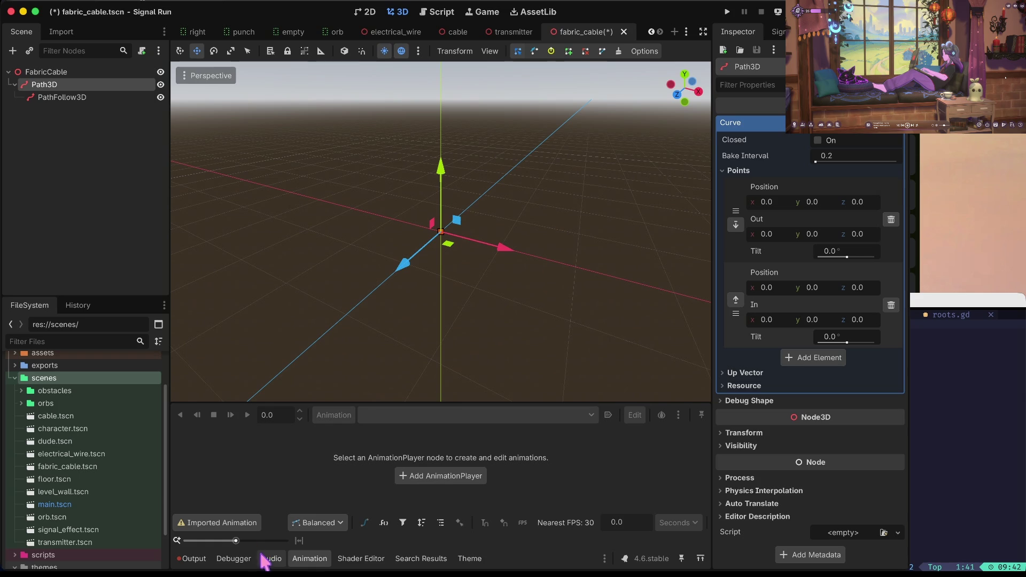
{"action": "left_click", "coordinate": [605, 558]}
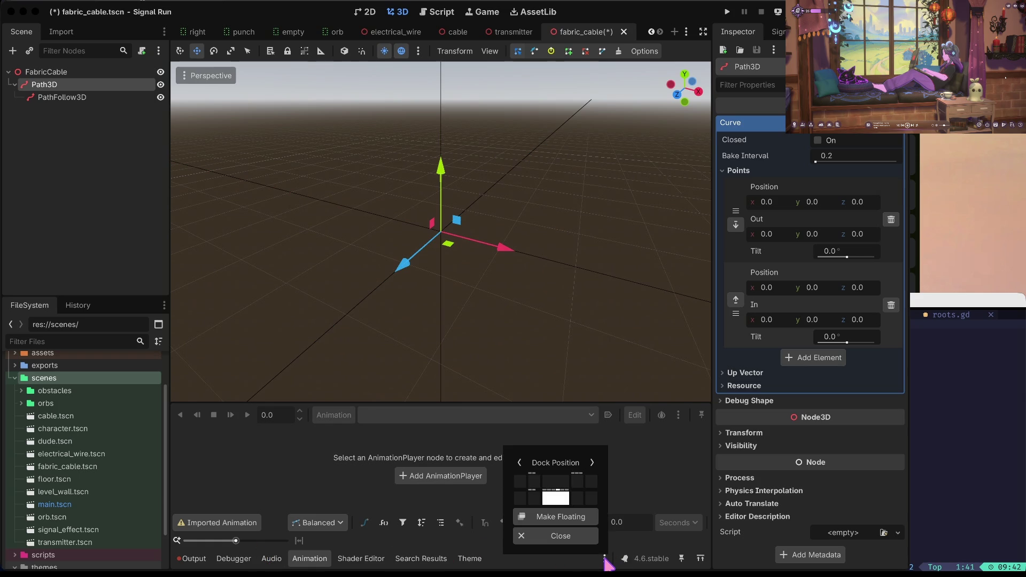
{"action": "left_click", "coordinate": [605, 558]}
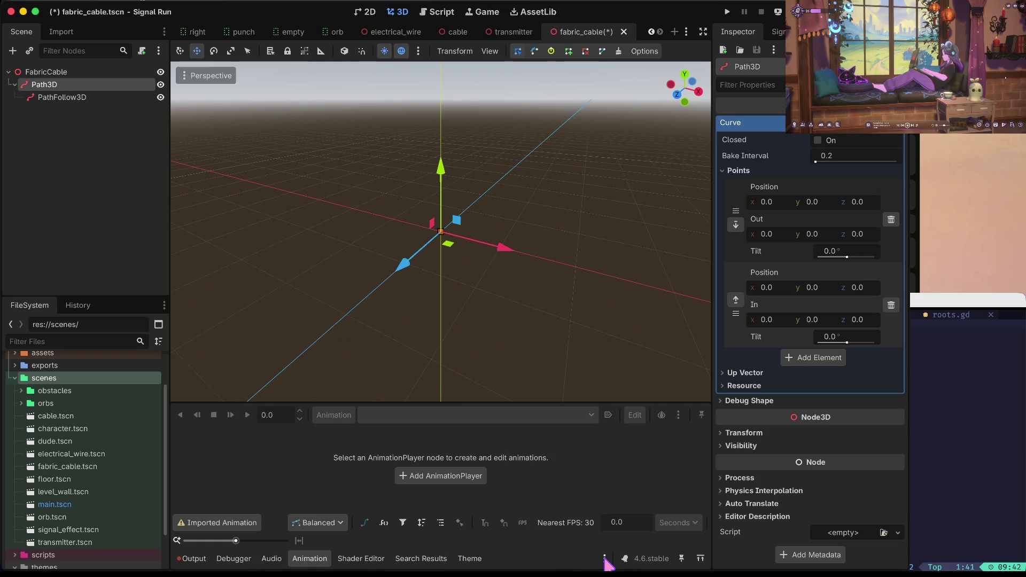
{"action": "left_click", "coordinate": [55, 96]}
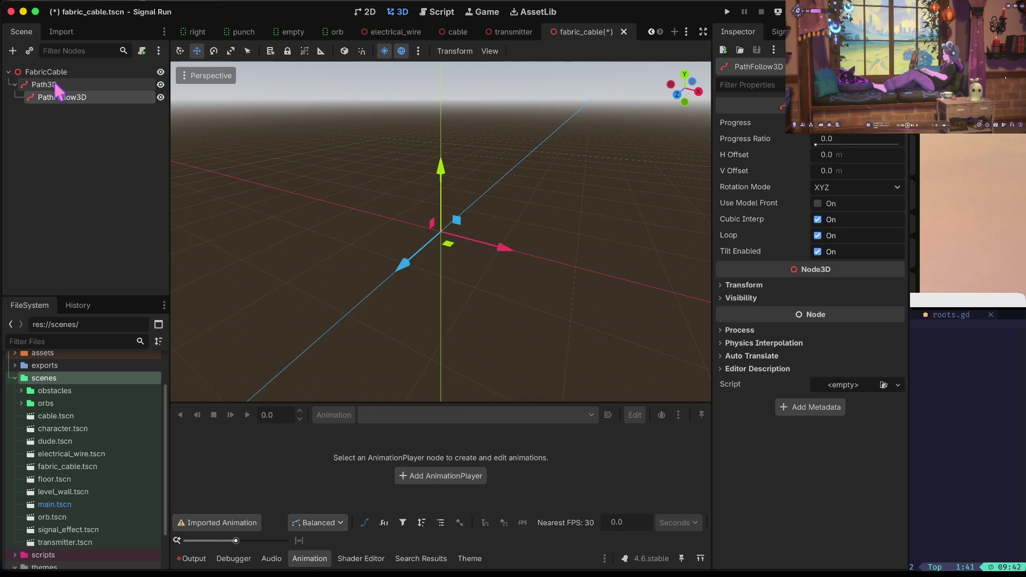
{"action": "left_click", "coordinate": [58, 87]}
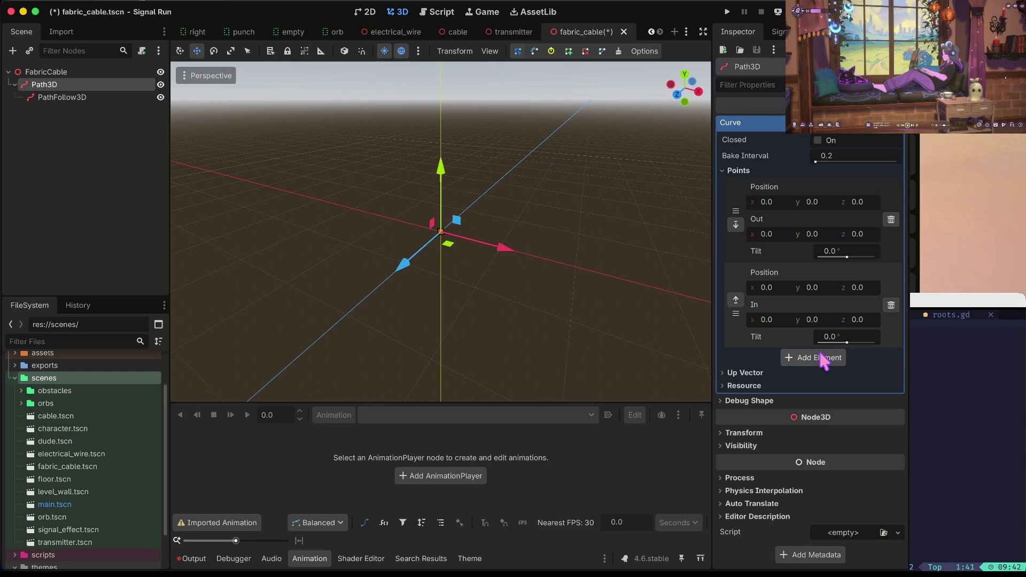
- Set the second curve point's position to (-0.5, 0.5, 0)
{"action": "left_click", "coordinate": [768, 288]}
{"action": "type", "text": "-2"}
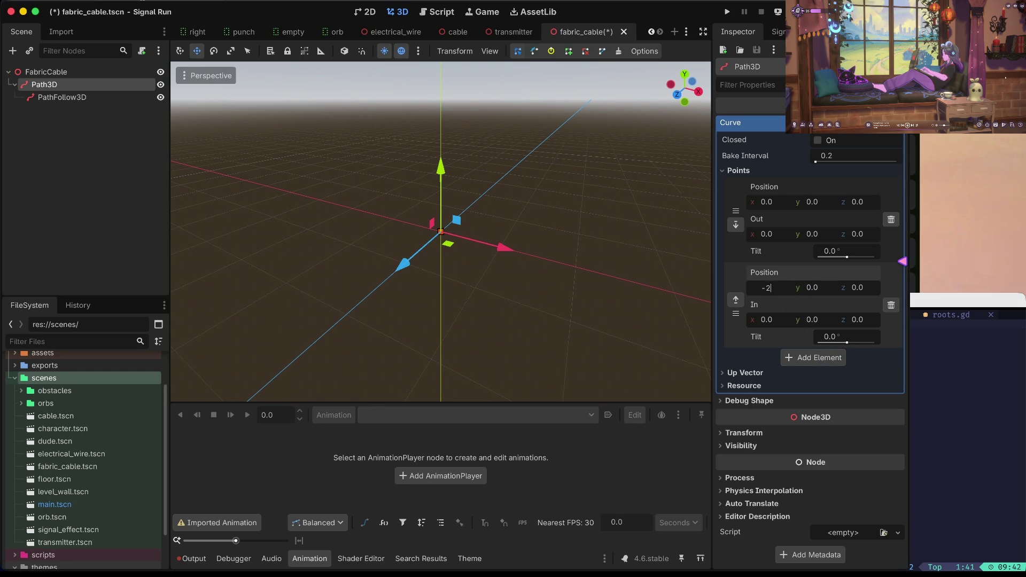
{"action": "key", "text": "Tab"}
{"action": "key", "text": "Tab"}
{"action": "key", "text": "shift+Tab"}
{"action": "type", "text": "1"}
{"action": "key", "text": "Tab"}
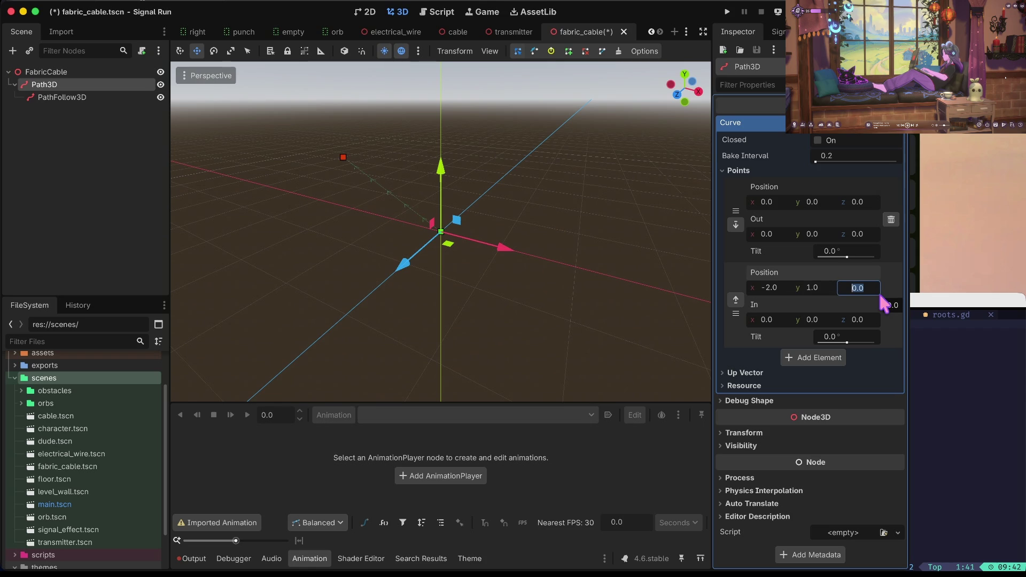
{"action": "key", "text": "shift+Tab"}
{"action": "key", "text": "shift+Tab"}
{"action": "type", "text": "-"}
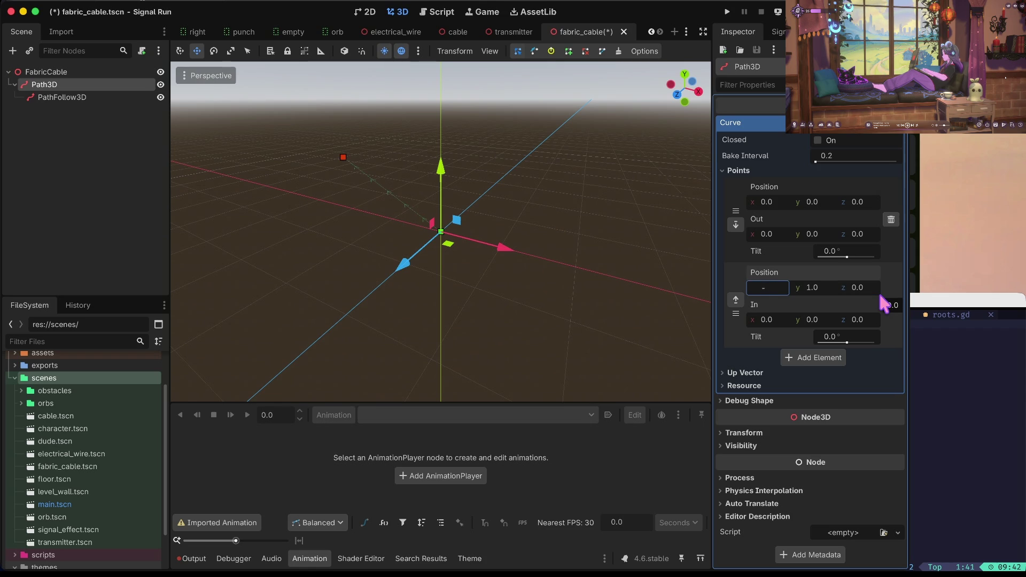
{"action": "type", "text": "0.5"}
{"action": "key", "text": "Tab"}
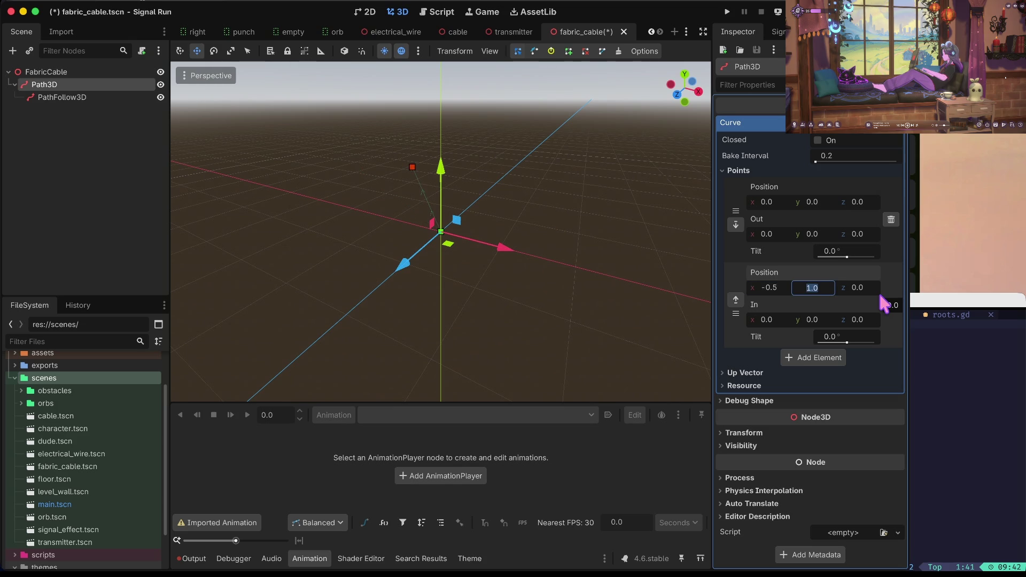
{"action": "type", "text": "0"}
{"action": "type", "text": ".5"}
{"action": "key", "text": "Tab"}
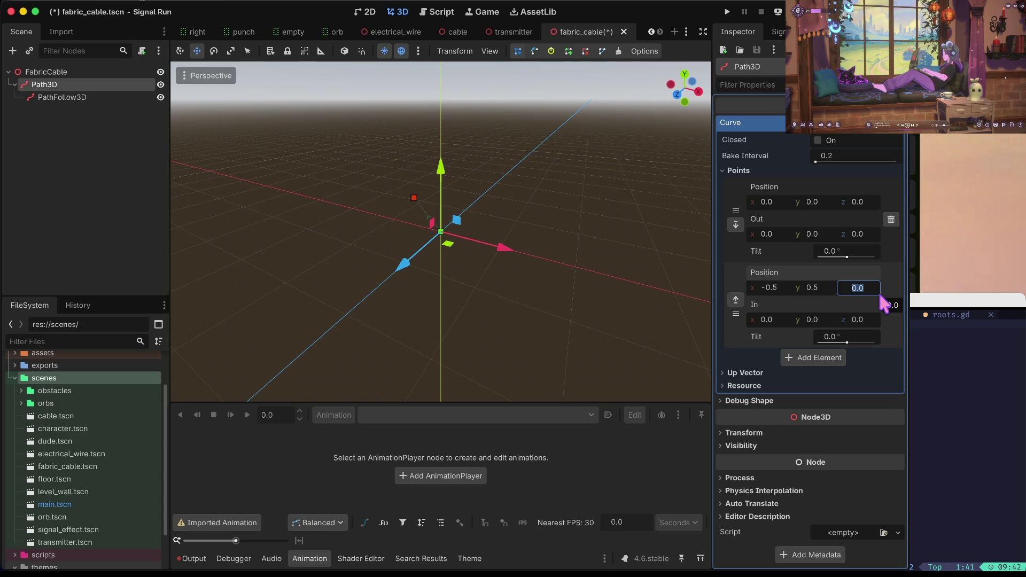
- Add a third curve point and set its x to -1.0
{"action": "left_click", "coordinate": [807, 359]}
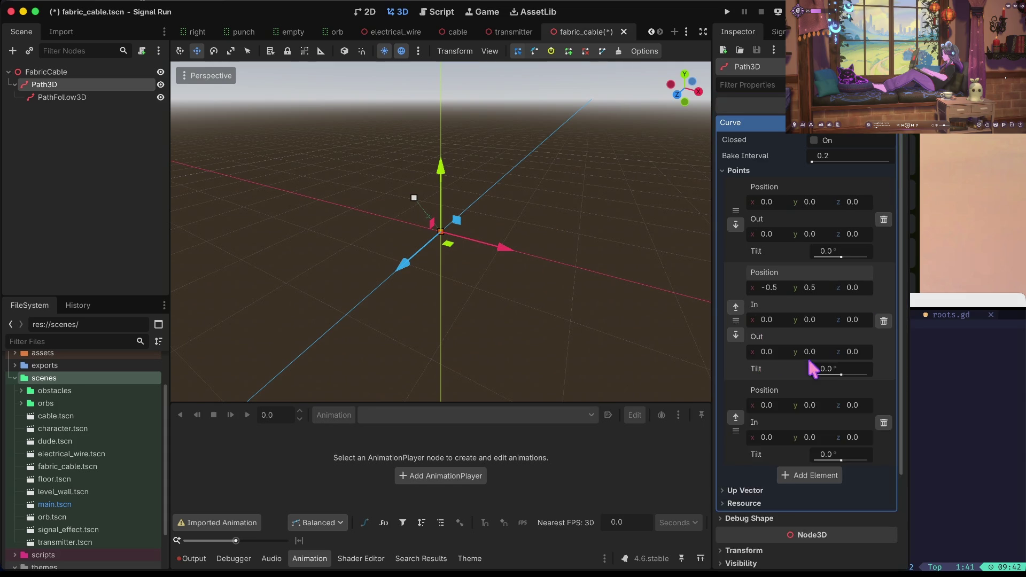
{"action": "scroll", "coordinate": [808, 361], "scroll_direction": "down", "scroll_amount": 2}
{"action": "left_click", "coordinate": [783, 292]}
{"action": "type", "text": "-1"}
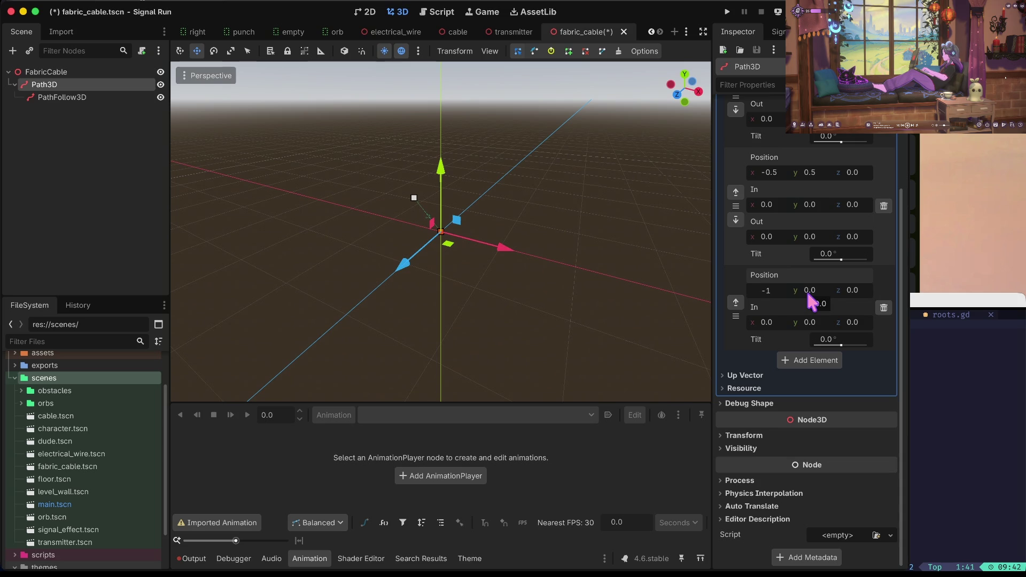
{"action": "left_click", "coordinate": [808, 293]}
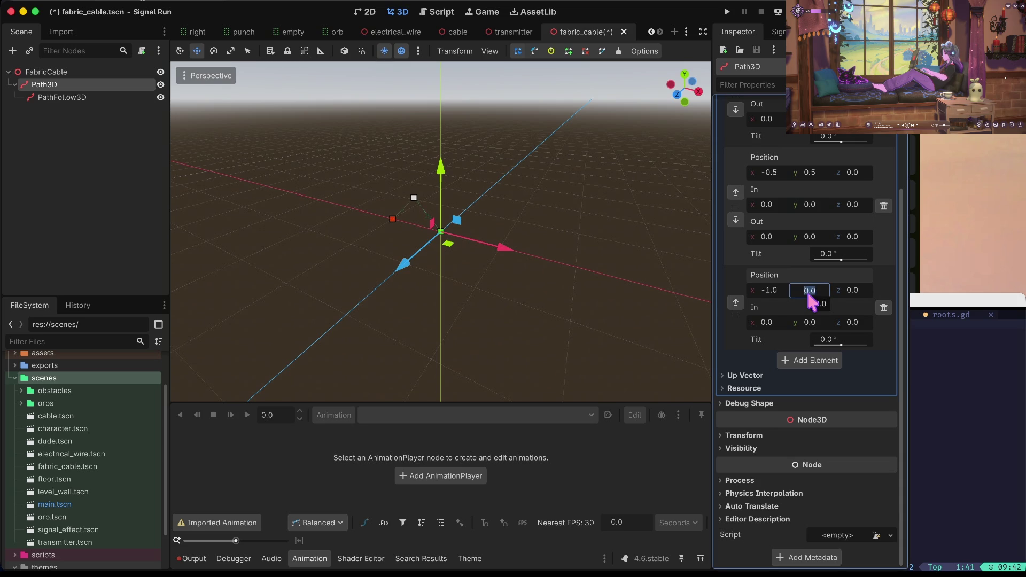
- Set the third point's y to 1.0, then test-drag the middle point and undo
{"action": "type", "text": "1"}
{"action": "key", "text": "Tab"}
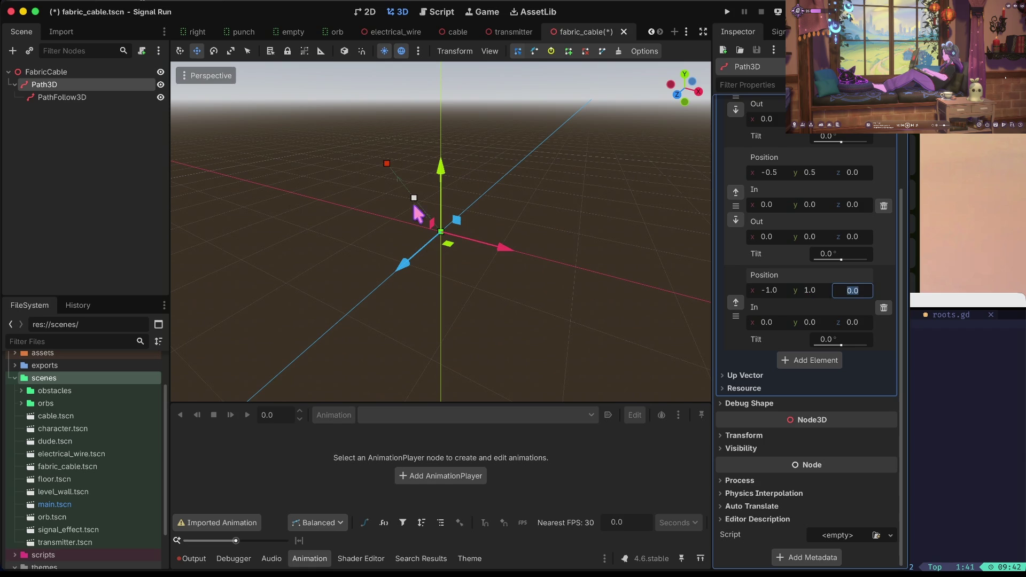
{"action": "left_click", "coordinate": [414, 198]}
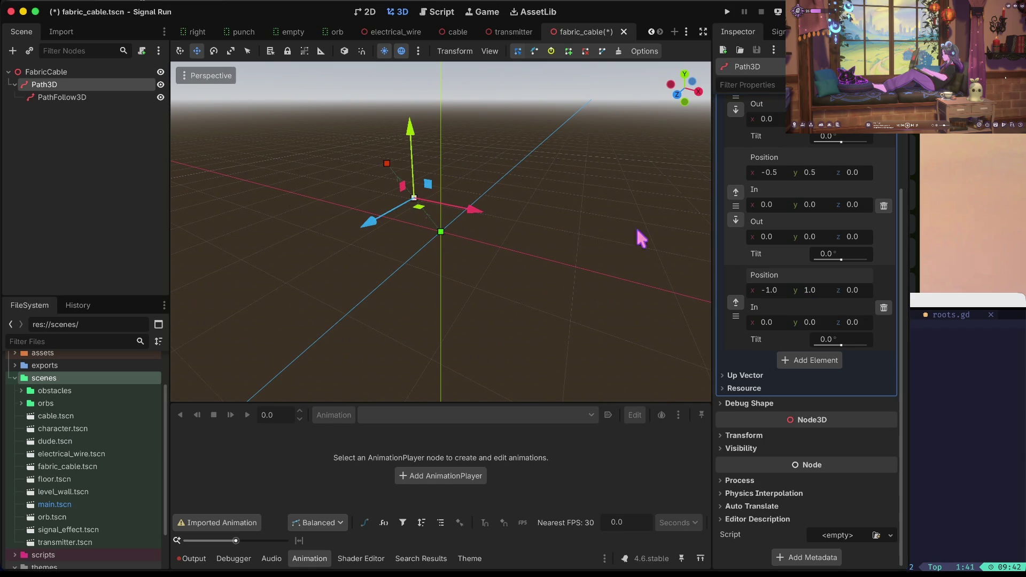
{"action": "mouse_move", "coordinate": [415, 131]}
{"action": "left_mouse_down"}
{"action": "mouse_move", "coordinate": [411, 107]}
{"action": "mouse_move", "coordinate": [422, 105]}
{"action": "mouse_move", "coordinate": [413, 155]}
{"action": "mouse_move", "coordinate": [407, 134]}
{"action": "mouse_move", "coordinate": [404, 153]}
{"action": "left_mouse_up"}
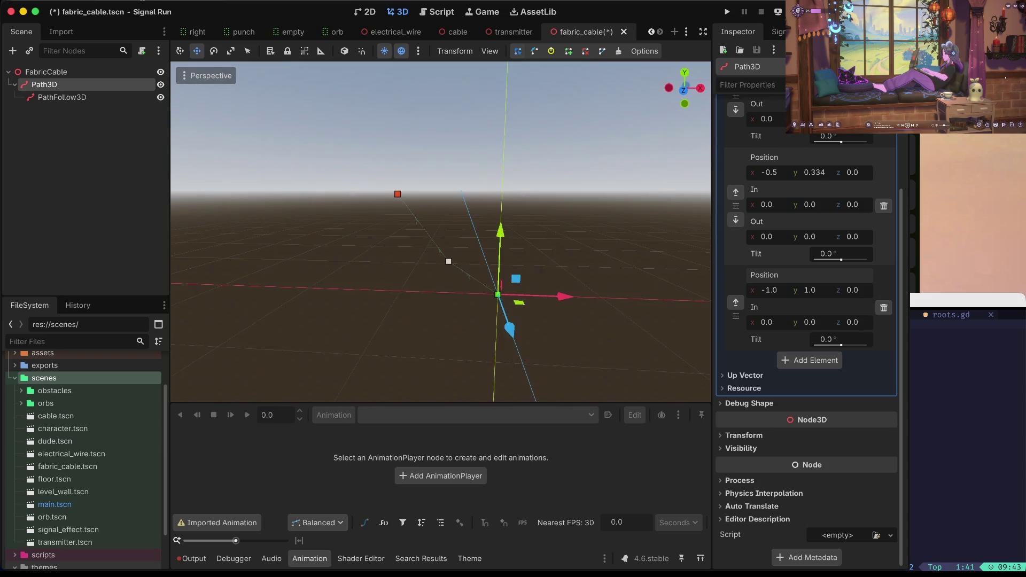
{"action": "key", "text": "ctrl+z"}
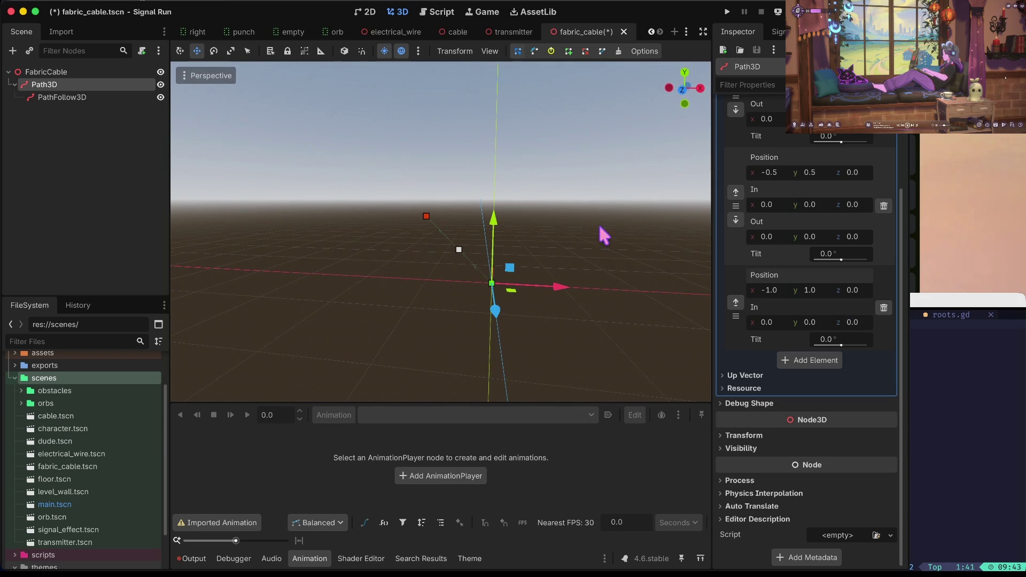
- Undo an accidental Path3D paste and bring up the PathFollow3D node's actions
{"action": "left_click", "coordinate": [426, 217]}
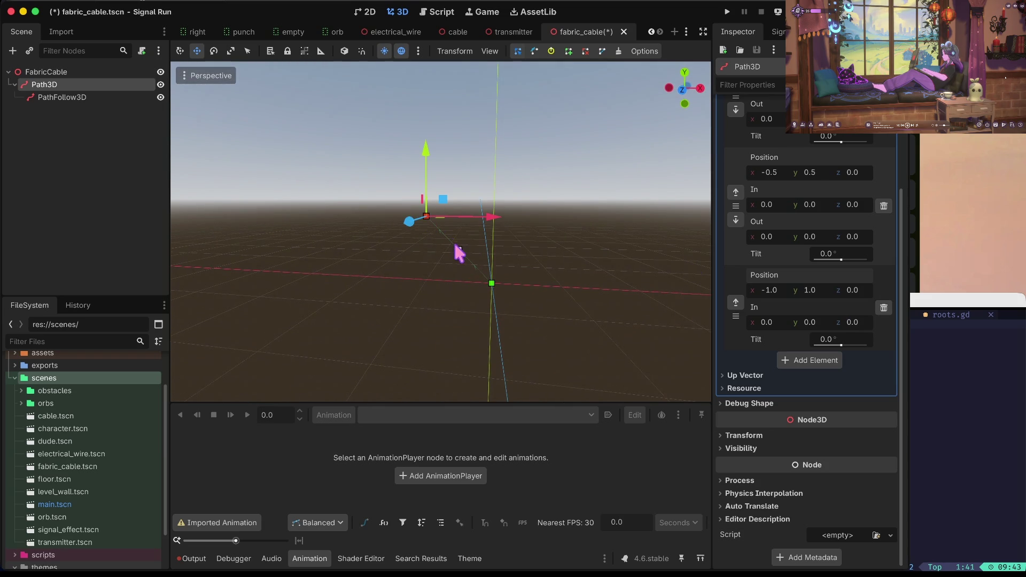
{"action": "key", "text": "ctrl+v"}
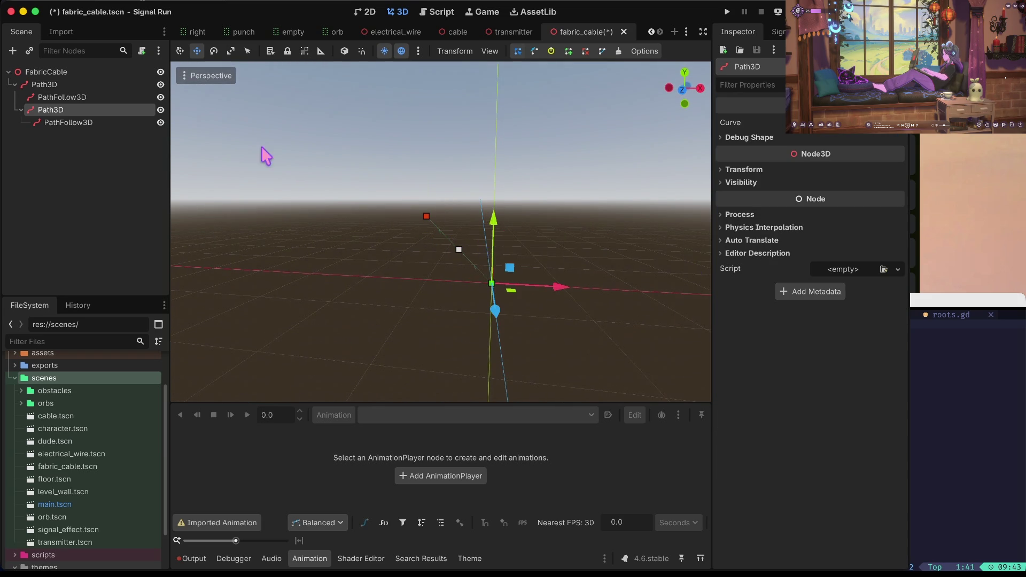
{"action": "key", "text": "ctrl+z"}
{"action": "left_click", "coordinate": [115, 98]}
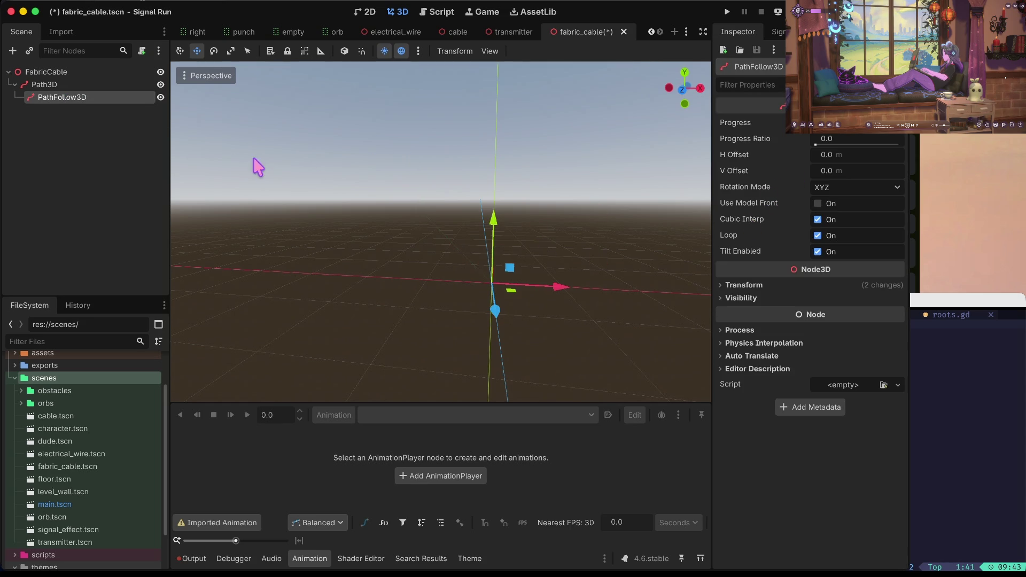
{"action": "right_click", "coordinate": [131, 100]}
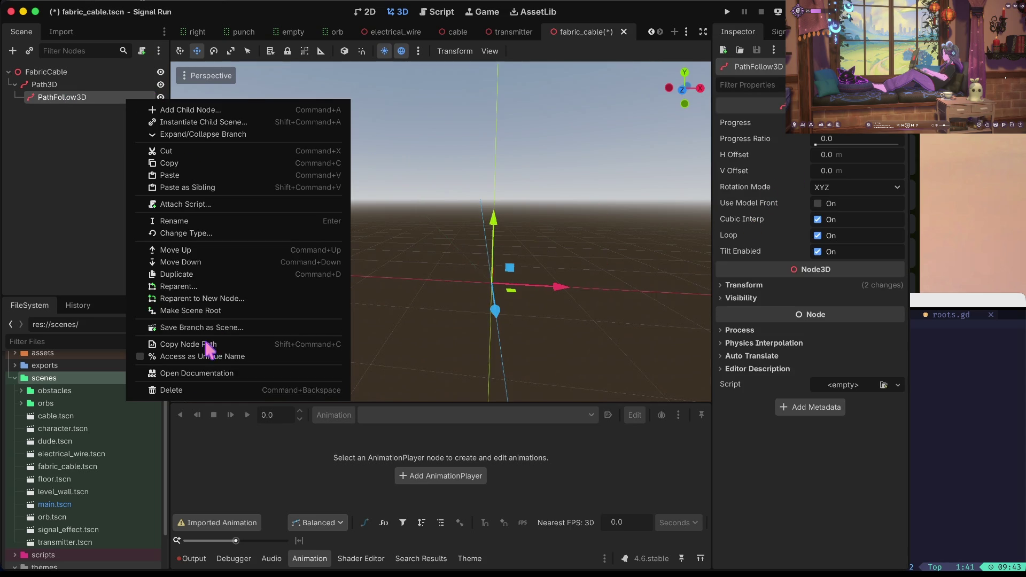
- Delete the PathFollow3D node and reselect Path3D
{"action": "left_click", "coordinate": [166, 393]}
{"action": "left_click", "coordinate": [474, 286]}
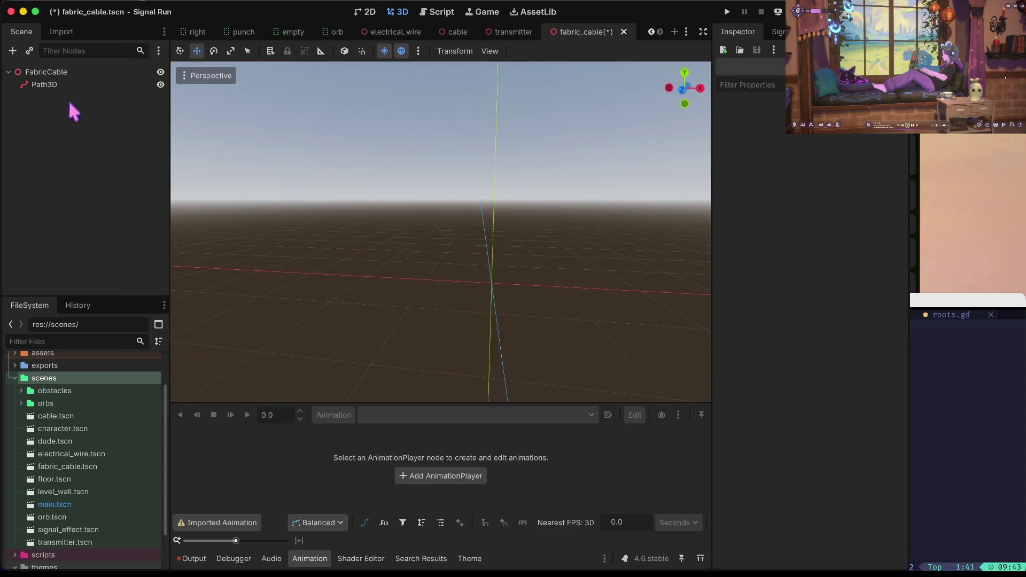
{"action": "left_click", "coordinate": [64, 87]}
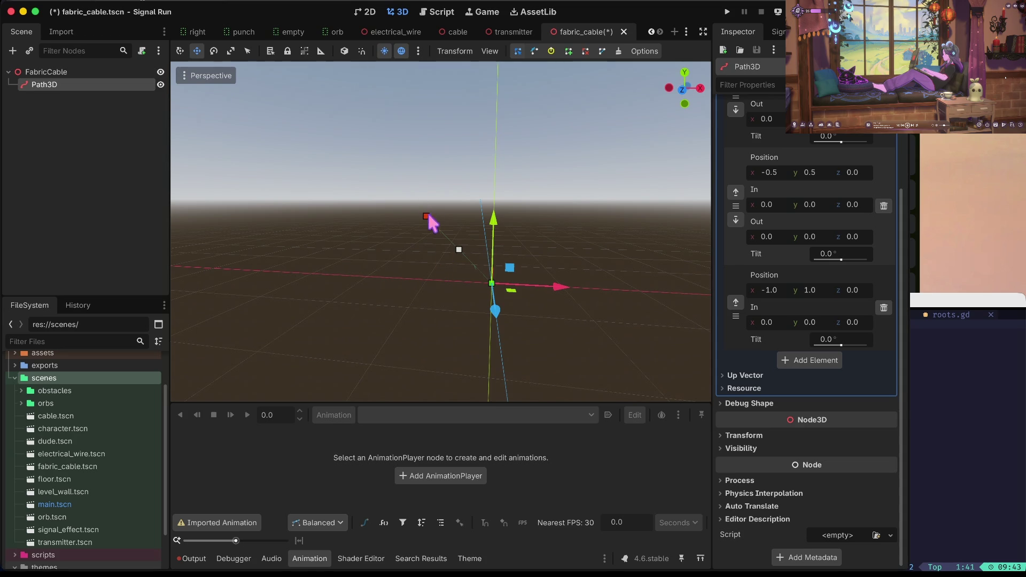
- Add a fourth curve point at (-2, 2, 0)
{"action": "left_click", "coordinate": [809, 361]}
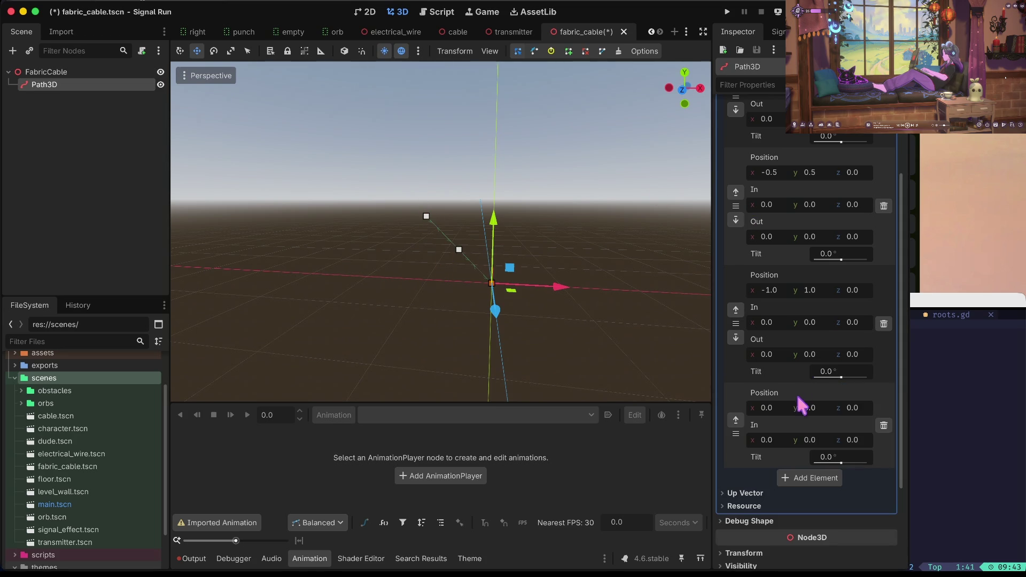
{"action": "left_click", "coordinate": [780, 411]}
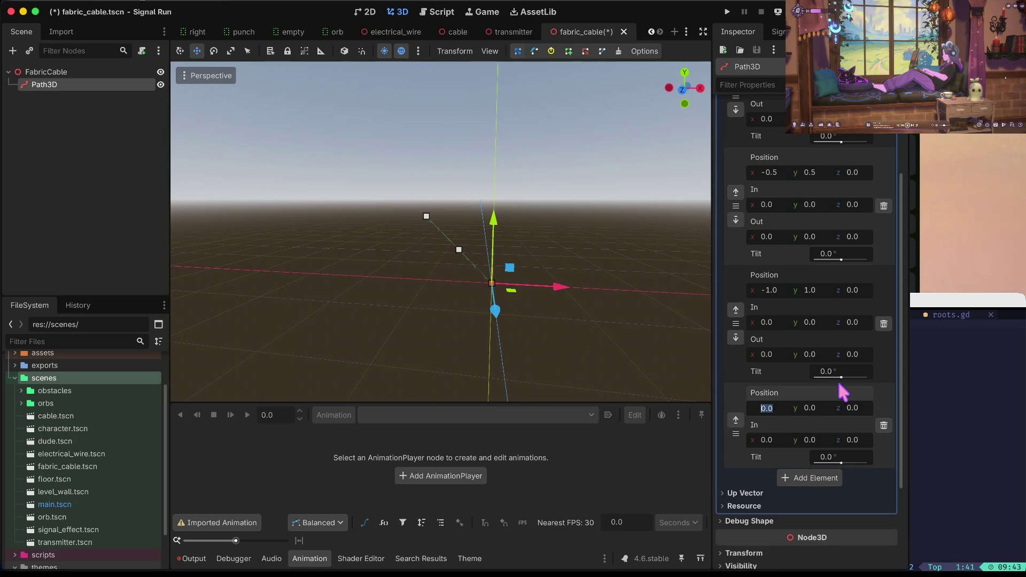
{"action": "type", "text": "-2"}
{"action": "key", "text": "Tab"}
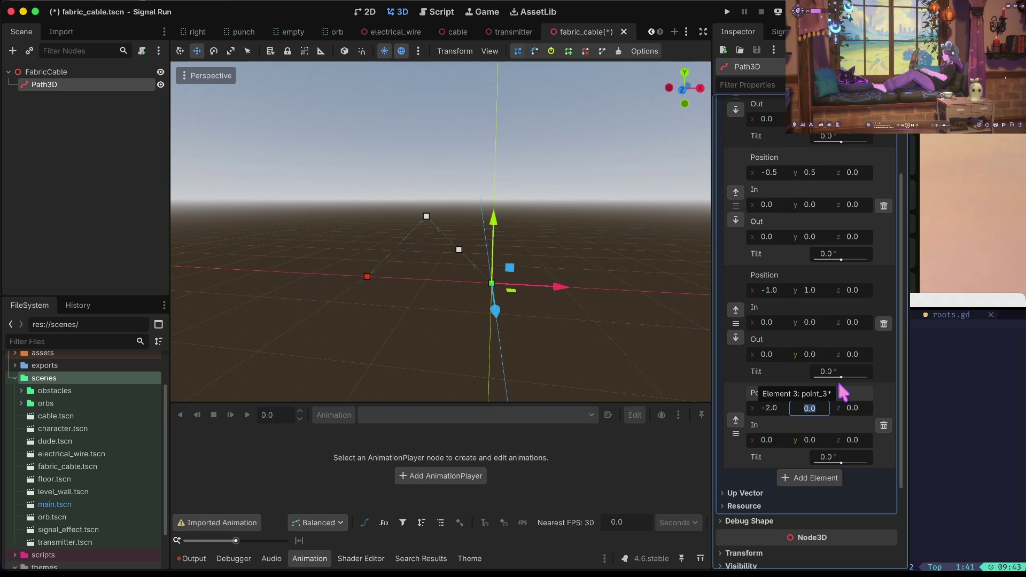
{"action": "type", "text": "2"}
{"action": "key", "text": "Tab"}
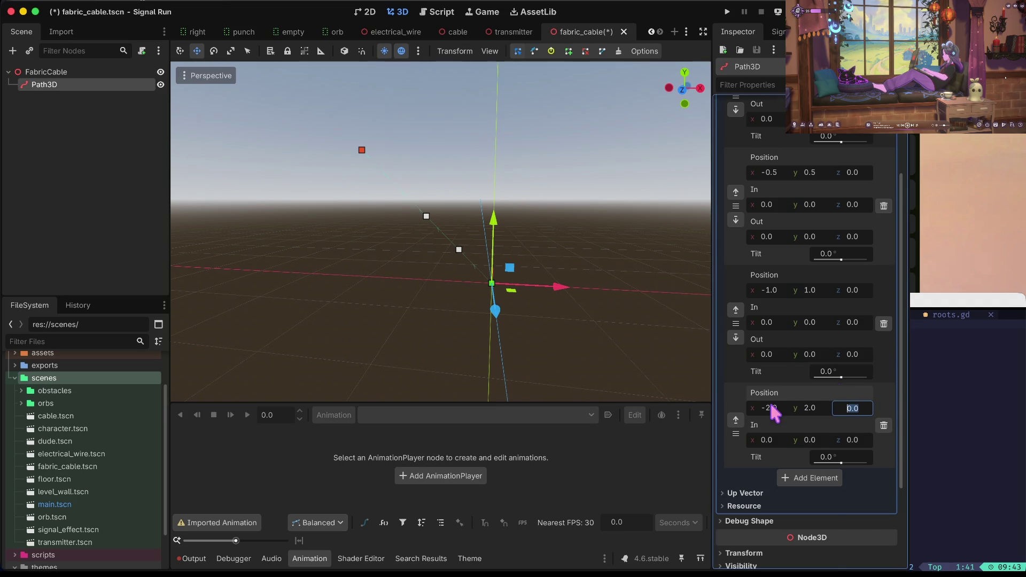
{"action": "key", "text": "Return"}
- Add a point at (-3, 3, 0), then append one more point
{"action": "left_click", "coordinate": [803, 364]}
{"action": "left_click", "coordinate": [774, 406]}
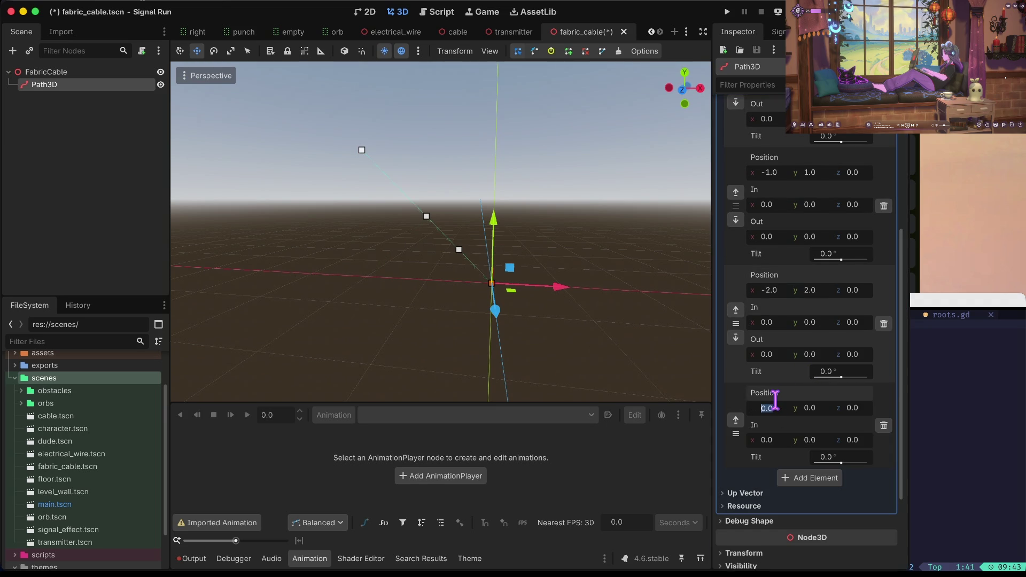
{"action": "key", "text": "Tab"}
{"action": "type", "text": "3"}
{"action": "key", "text": "Tab"}
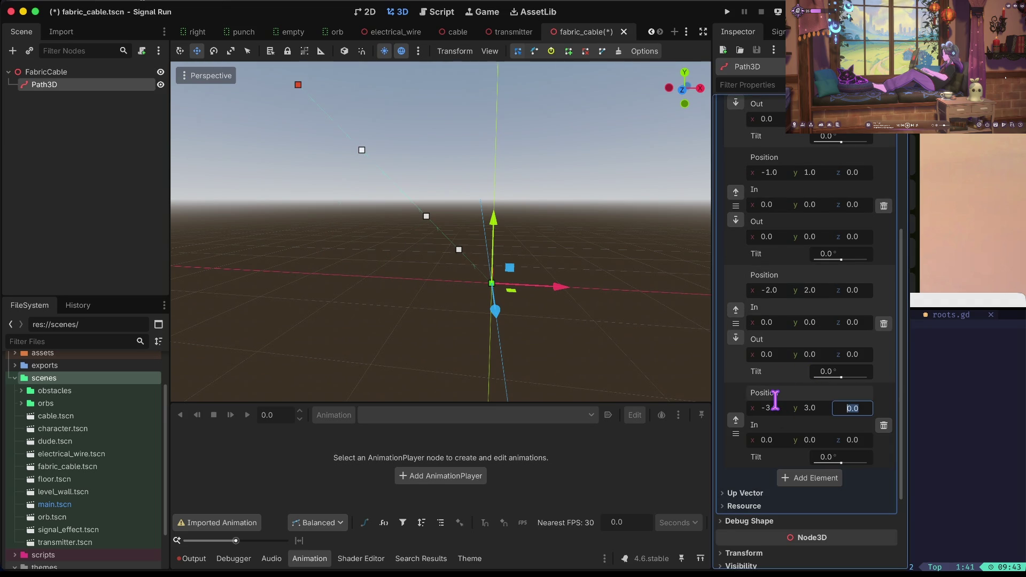
{"action": "left_click", "coordinate": [791, 478]}
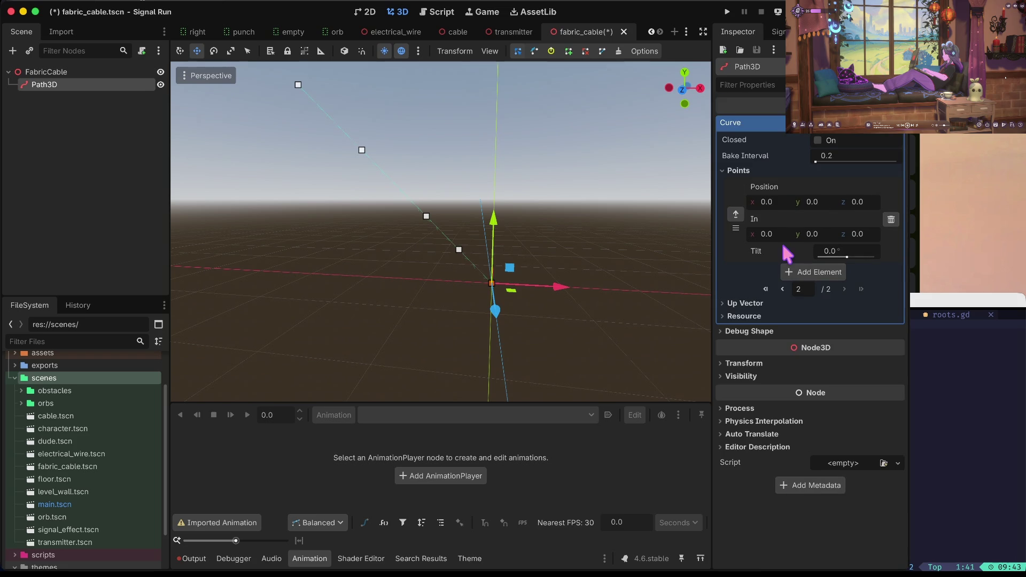
- Set the last curve point's position to (-4, 4, 0)
{"action": "left_click", "coordinate": [778, 201]}
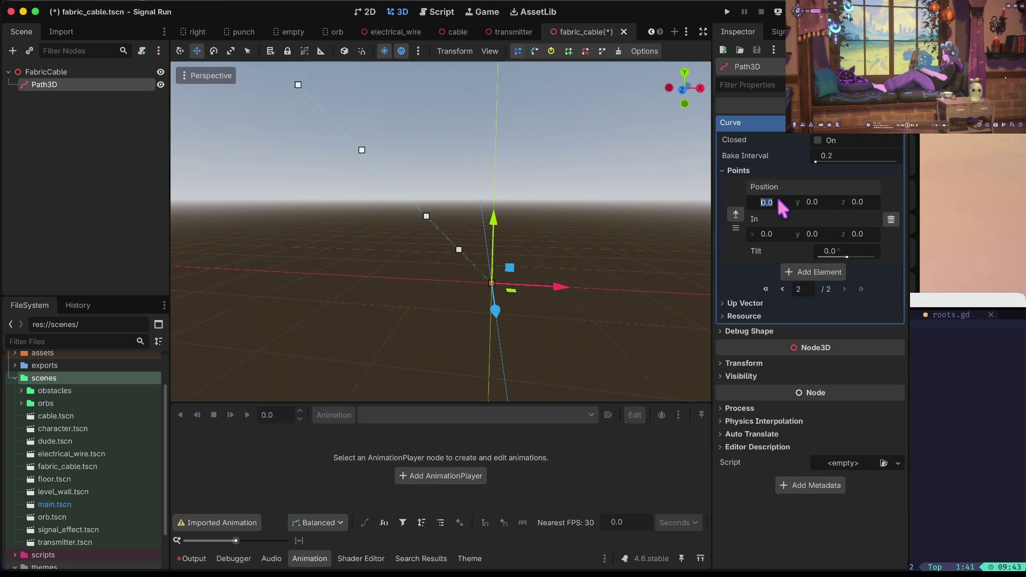
{"action": "type", "text": "-4"}
{"action": "key", "text": "Tab"}
{"action": "type", "text": "4"}
{"action": "key", "text": "Tab"}
- Drag the middle path points in the viewport so the curve bends
{"action": "mouse_move", "coordinate": [426, 213]}
{"action": "left_mouse_down"}
{"action": "mouse_move", "coordinate": [426, 251]}
{"action": "mouse_move", "coordinate": [420, 214]}
{"action": "left_mouse_up"}
{"action": "left_click", "coordinate": [372, 207]}
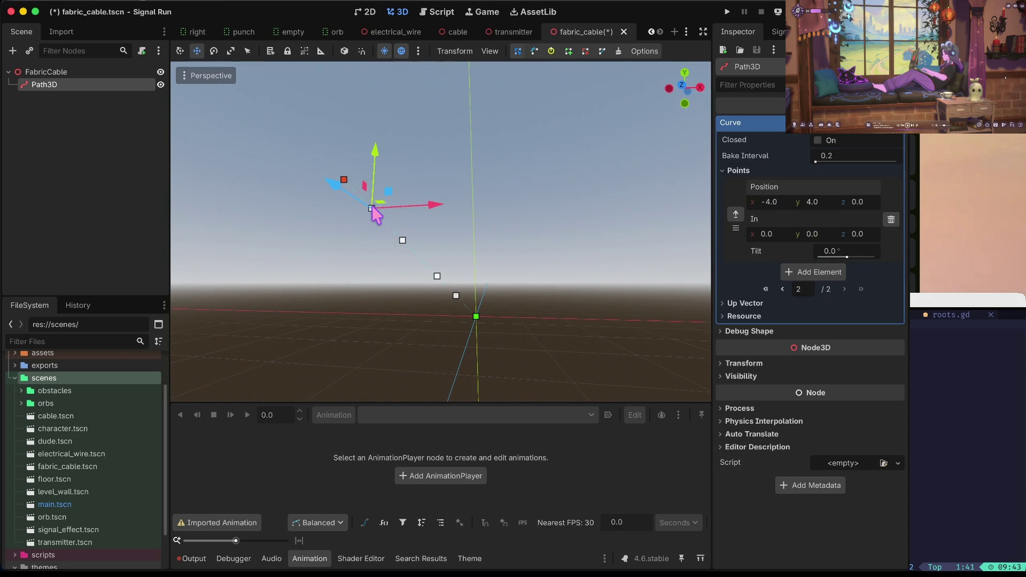
{"action": "mouse_move", "coordinate": [381, 153]}
{"action": "left_mouse_down"}
{"action": "mouse_move", "coordinate": [382, 170]}
{"action": "mouse_move", "coordinate": [405, 186]}
{"action": "left_mouse_up"}
{"action": "left_click", "coordinate": [402, 240]}
{"action": "left_click", "coordinate": [435, 280]}
{"action": "left_click", "coordinate": [437, 275]}
{"action": "left_click_drag", "start_coordinate": [447, 229], "coordinate": [456, 238]}
{"action": "left_click", "coordinate": [456, 296]}
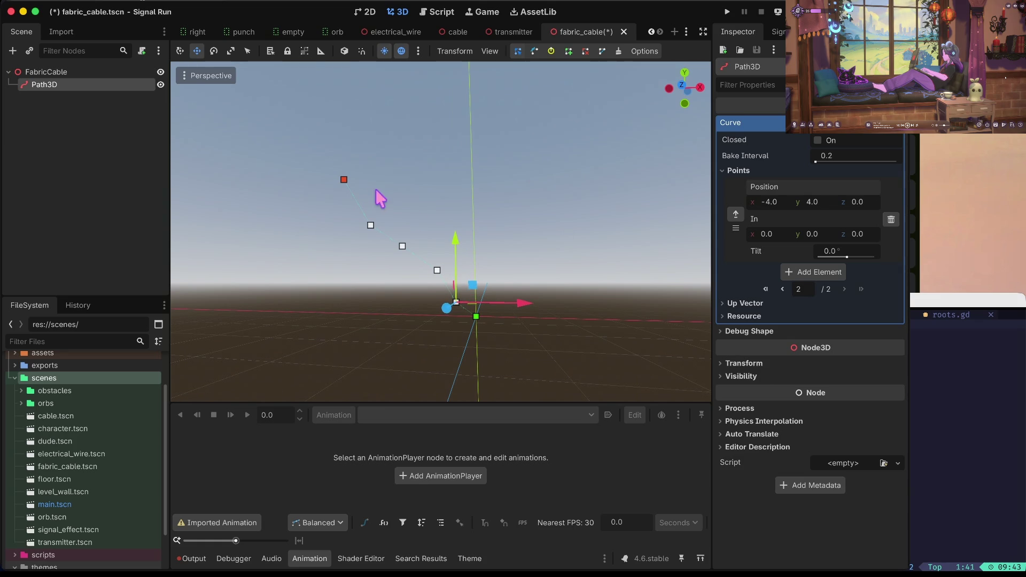
- Collapse the curve points list and save fabric_cable.tscn
{"action": "left_click", "coordinate": [70, 72]}
{"action": "left_click", "coordinate": [70, 83]}
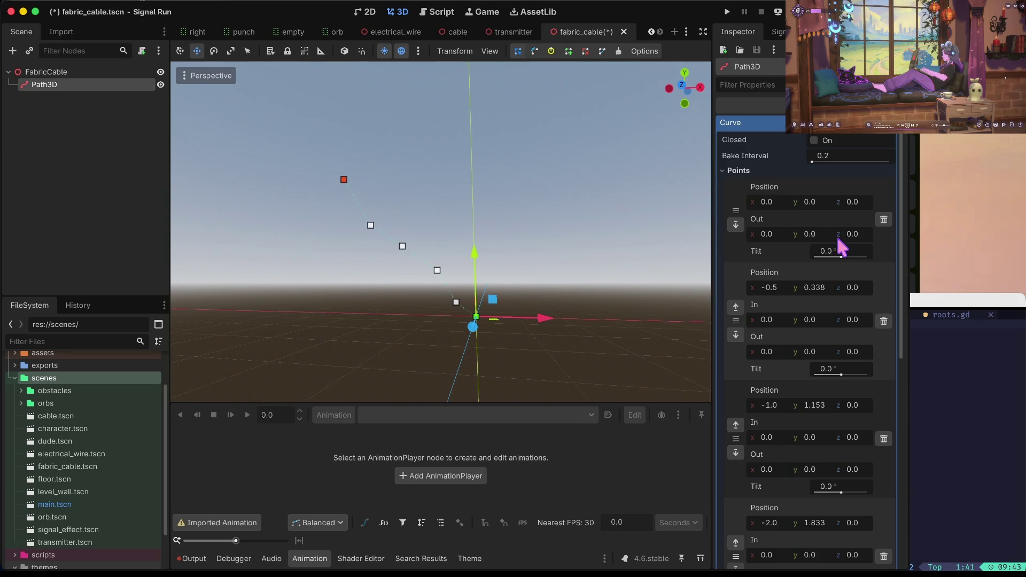
{"action": "left_click", "coordinate": [775, 172]}
{"action": "key", "text": "ctrl+s"}
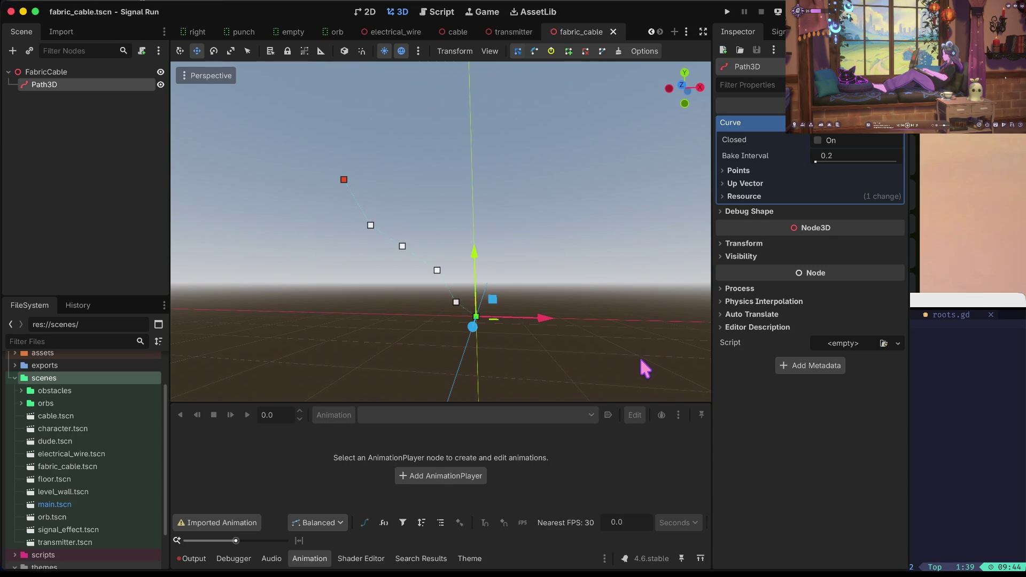
- Check Path3D's Debug Shape settings, then start and cancel adding a child node
{"action": "left_click", "coordinate": [747, 211]}
{"action": "scroll", "coordinate": [516, 229], "scroll_direction": "up", "scroll_amount": 5}
{"action": "scroll", "coordinate": [522, 236], "scroll_direction": "down", "scroll_amount": 3}
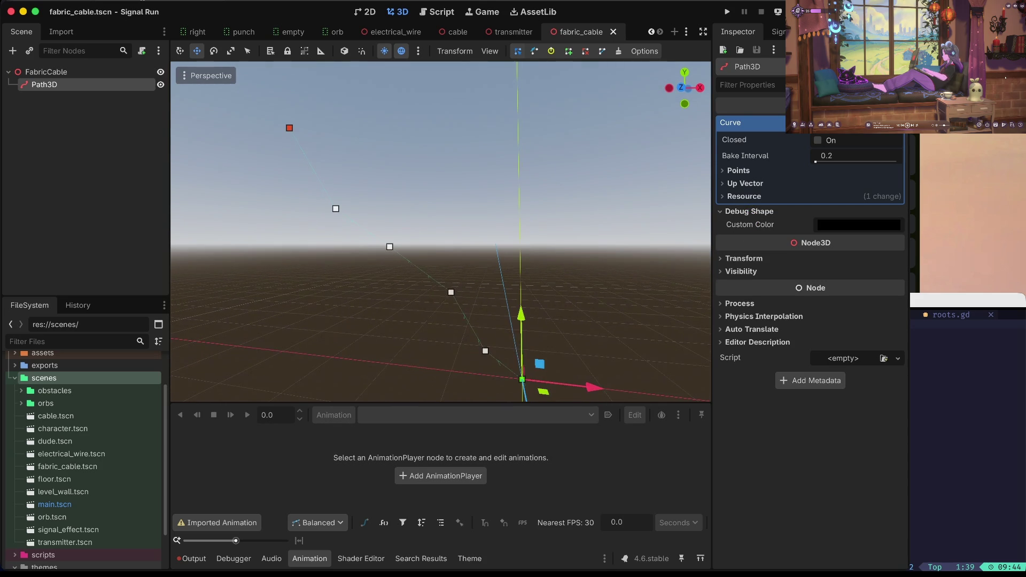
{"action": "right_click", "coordinate": [69, 86]}
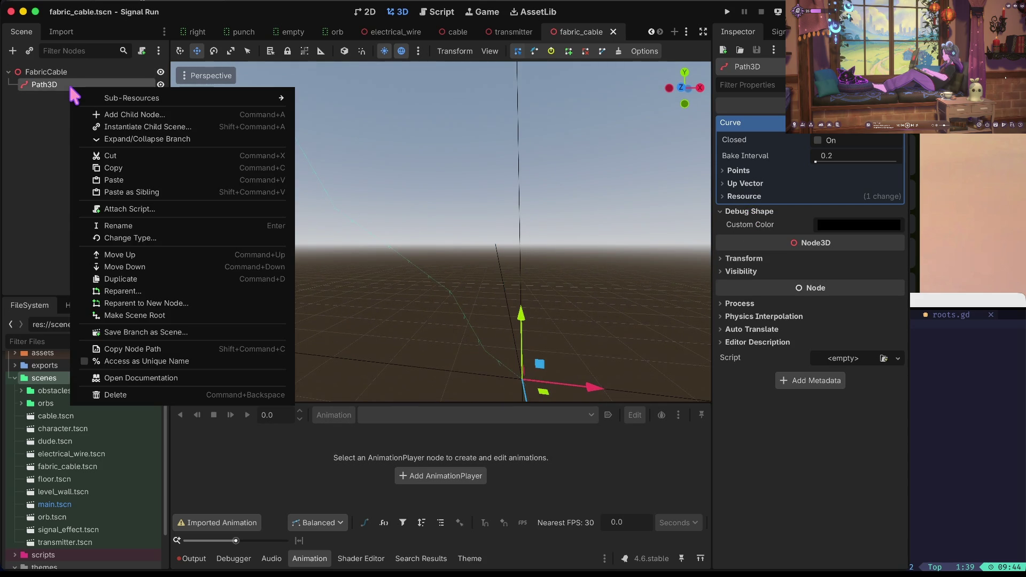
{"action": "left_click", "coordinate": [44, 113]}
{"action": "right_click", "coordinate": [55, 84]}
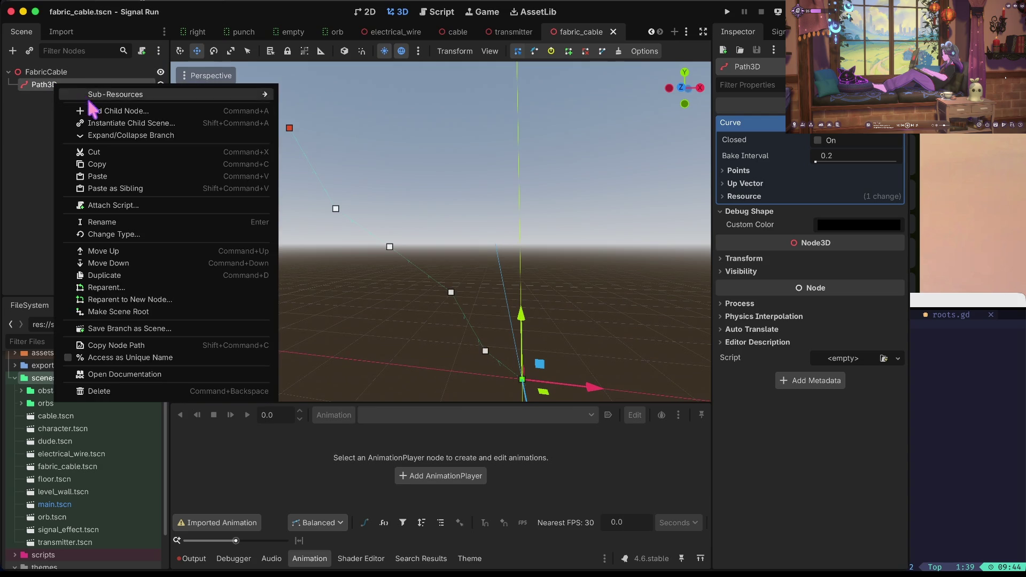
{"action": "left_click", "coordinate": [93, 111]}
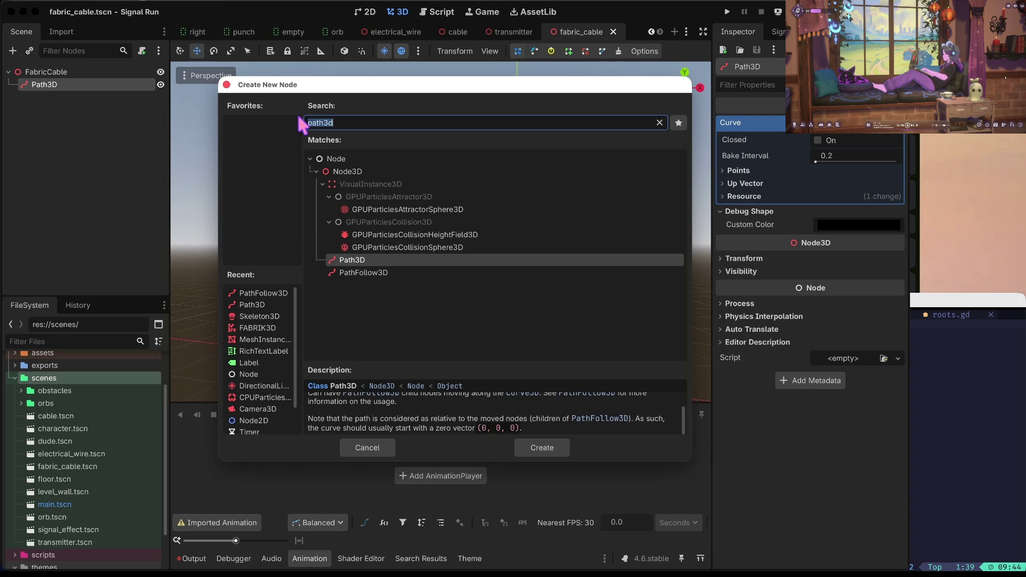
{"action": "key", "text": "Escape"}
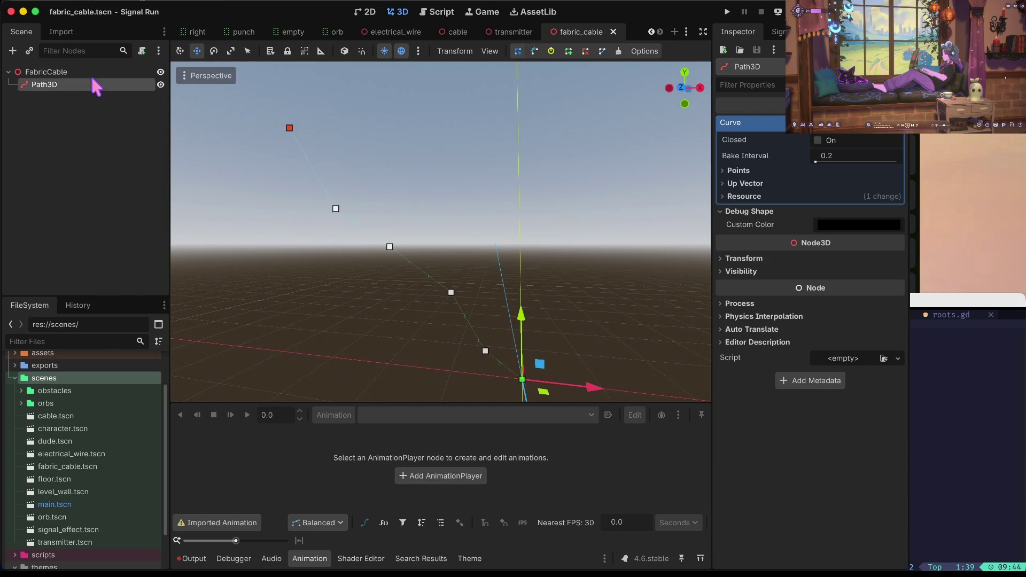
- Instance a scene under Path3D, then undo the wrong cable instance
{"action": "right_click", "coordinate": [95, 86]}
{"action": "left_click", "coordinate": [148, 126]}
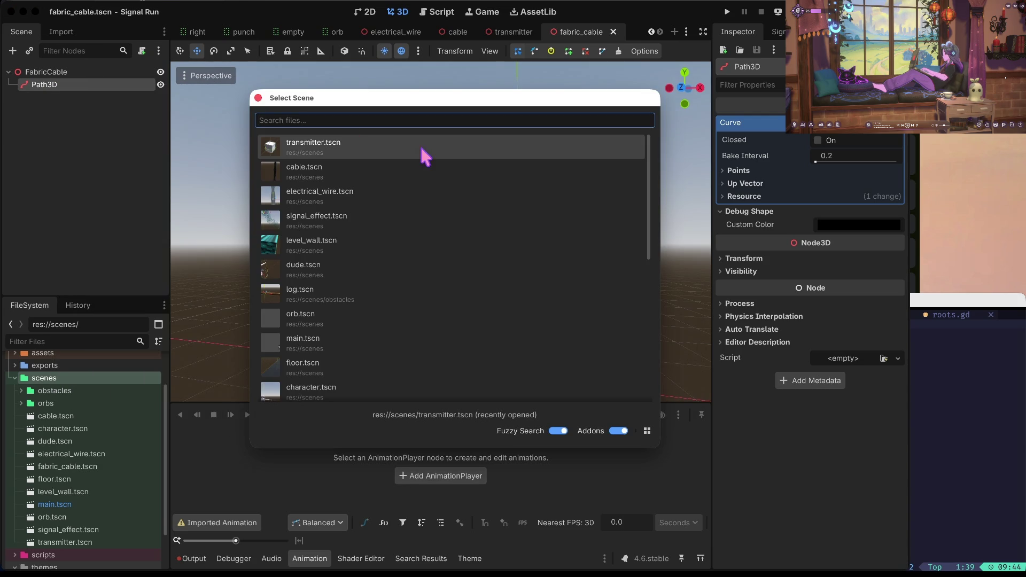
{"action": "key", "text": "r"}
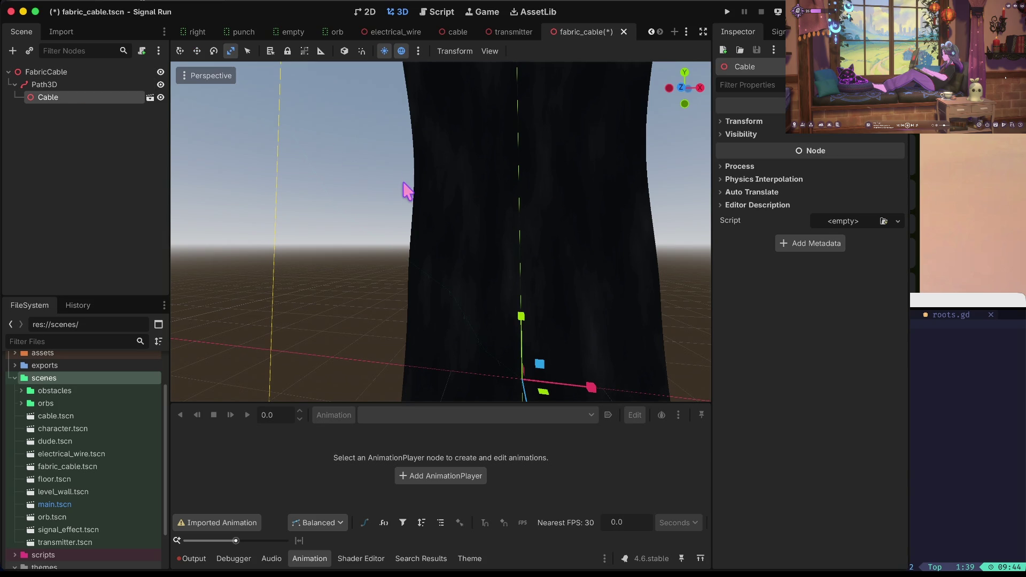
{"action": "left_click", "coordinate": [44, 84]}
{"action": "key", "text": "ctrl+z"}
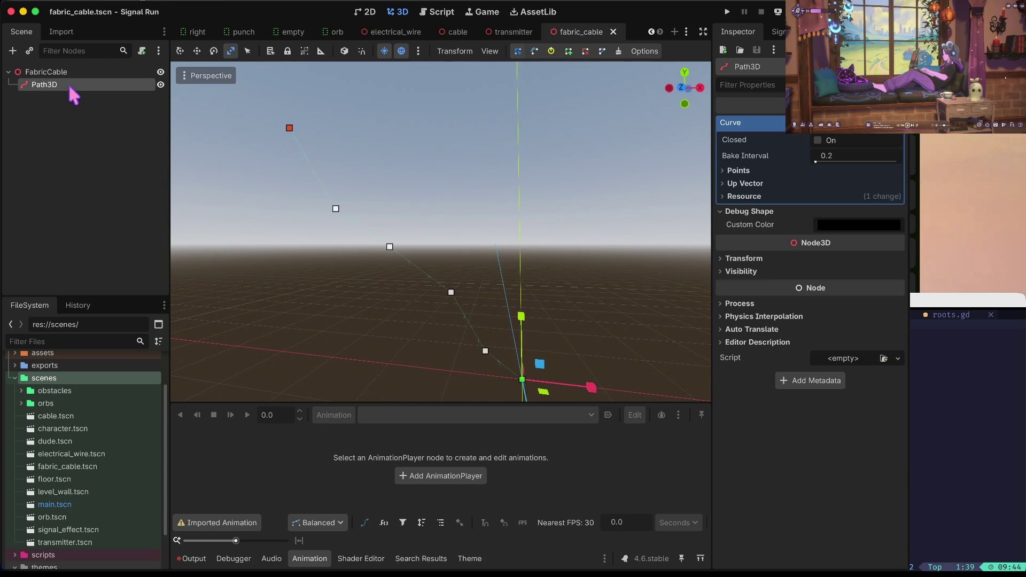
- Instantiate electrical_wire.tscn as a child of Path3D
{"action": "right_click", "coordinate": [68, 85]}
{"action": "left_click", "coordinate": [143, 126]}
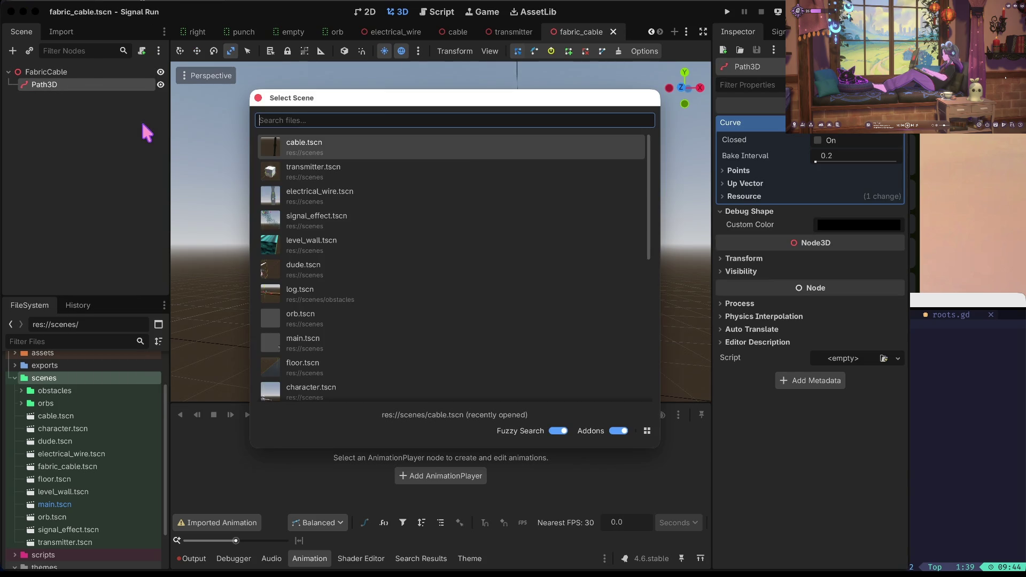
{"action": "left_click", "coordinate": [338, 192]}
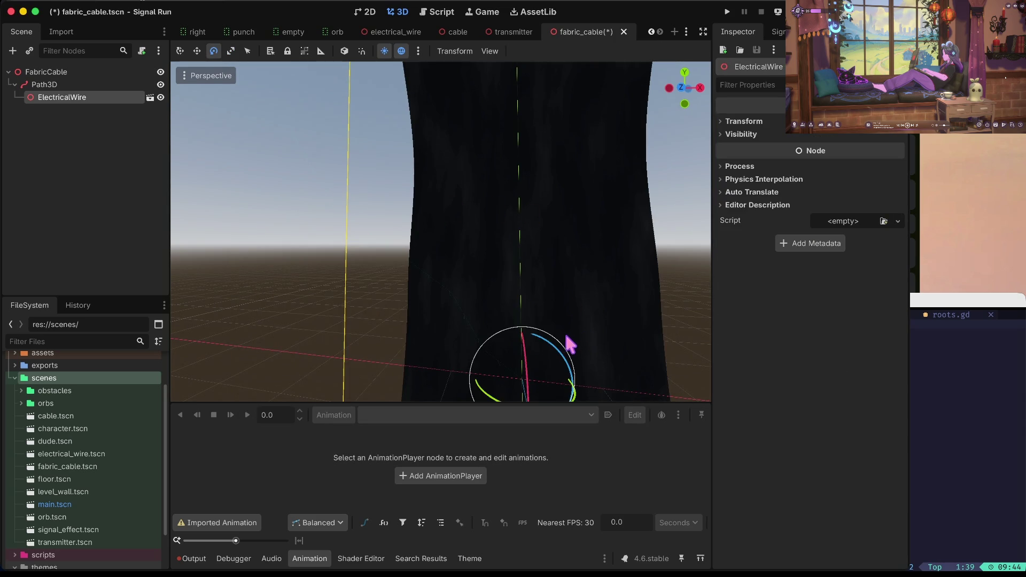
{"action": "scroll", "coordinate": [565, 336], "scroll_direction": "down", "scroll_amount": 5}
- Scale the ElectricalWire down in X and Y into a thin, short strip
{"action": "left_click_drag", "start_coordinate": [535, 286], "coordinate": [481, 297]}
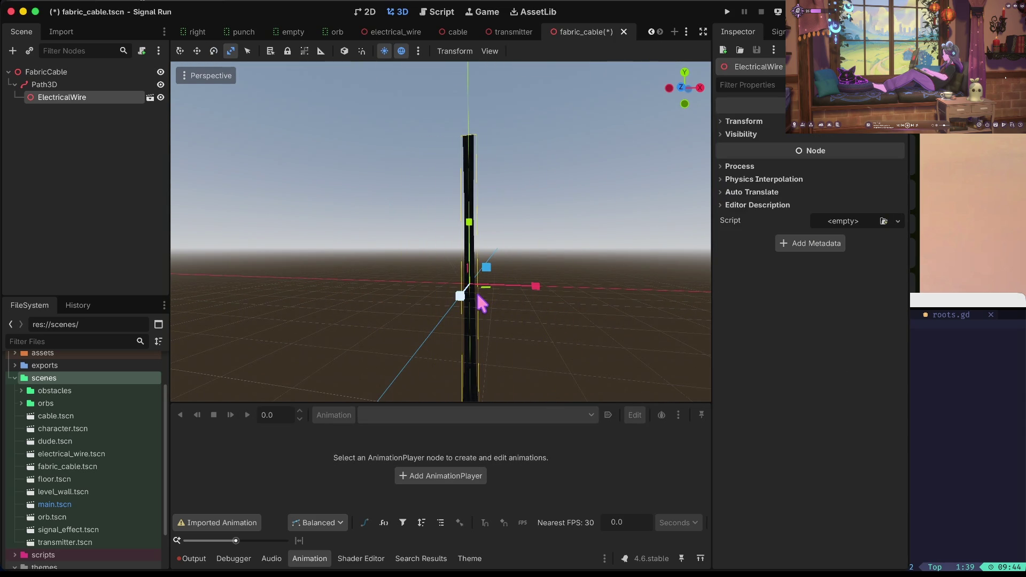
{"action": "left_click_drag", "start_coordinate": [473, 227], "coordinate": [474, 276]}
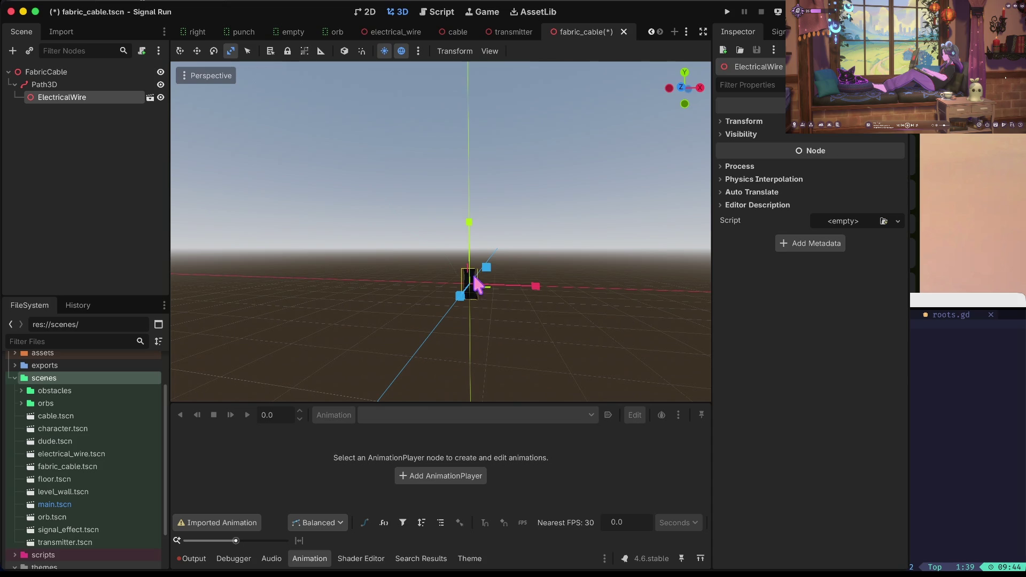
{"action": "left_click_drag", "start_coordinate": [534, 287], "coordinate": [499, 286]}
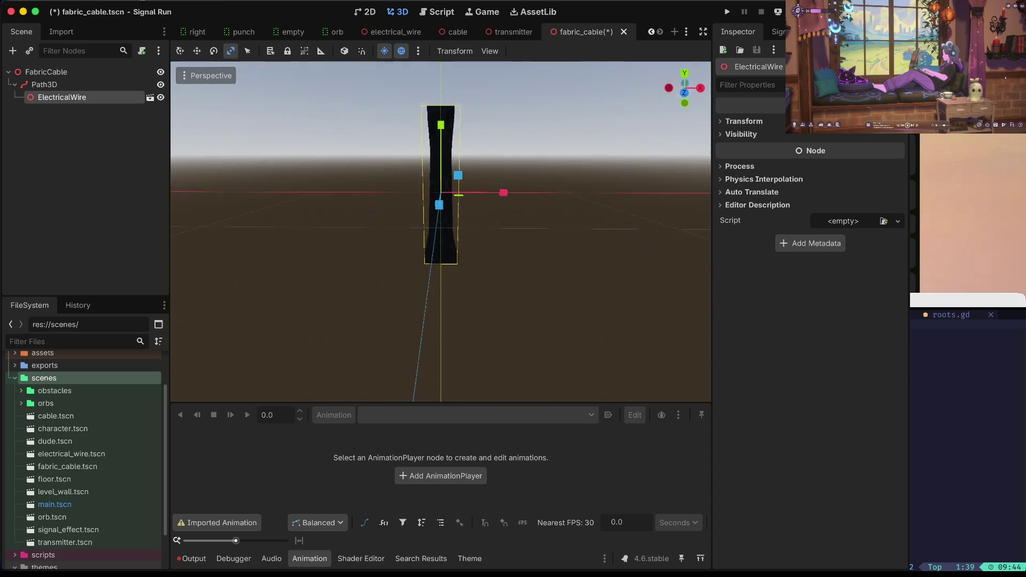
{"action": "left_click_drag", "start_coordinate": [512, 250], "coordinate": [478, 261]}
{"action": "left_click_drag", "start_coordinate": [450, 191], "coordinate": [450, 240]}
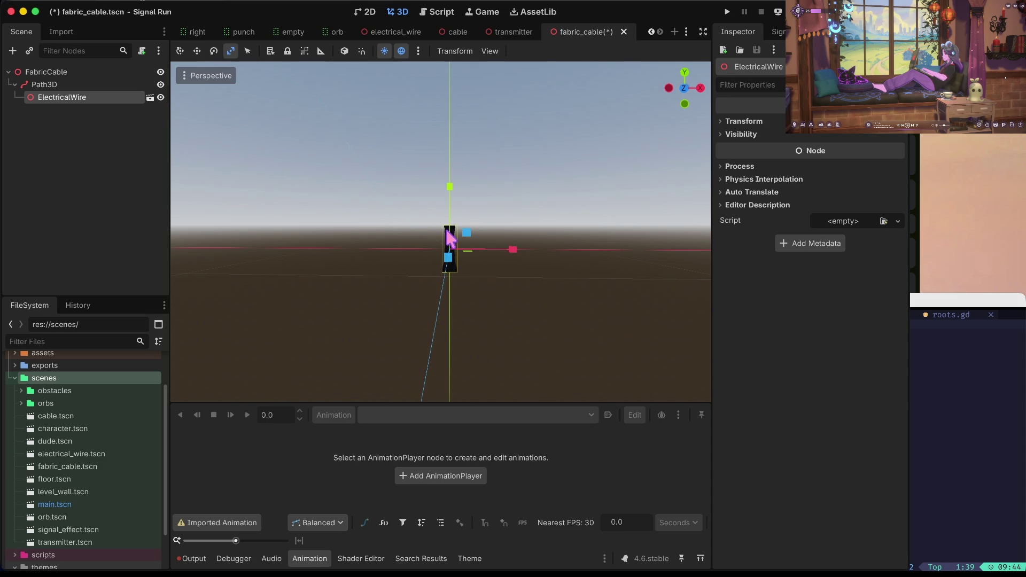
{"action": "left_click_drag", "start_coordinate": [511, 250], "coordinate": [489, 257]}
{"action": "left_click", "coordinate": [490, 254]}
{"action": "scroll", "coordinate": [493, 262], "scroll_direction": "up", "scroll_amount": 5}
{"action": "scroll", "coordinate": [493, 262], "scroll_direction": "down", "scroll_amount": 5}
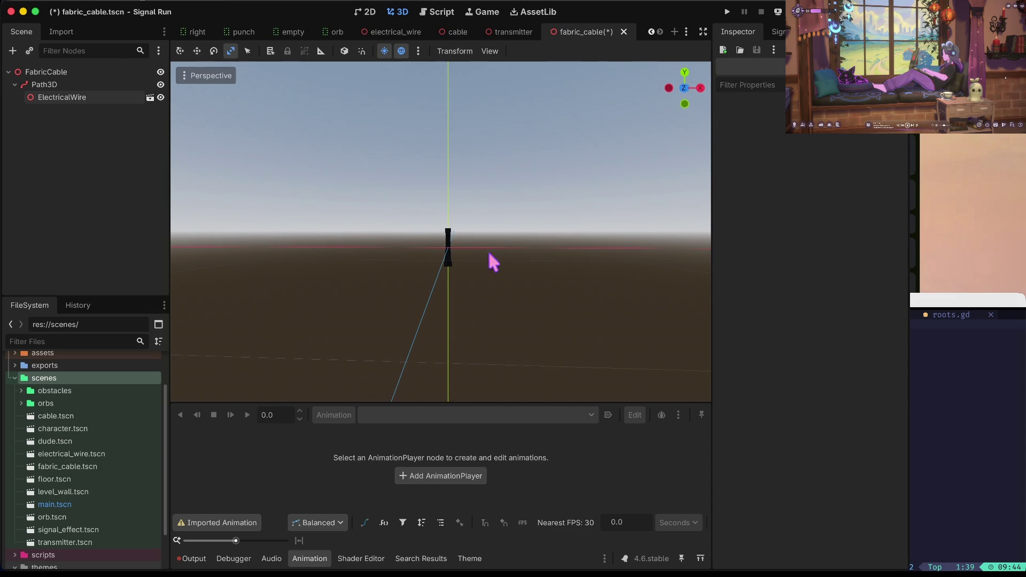
- Stretch the wire slightly taller and narrower, then save fabric_cable.tscn
{"action": "left_click", "coordinate": [143, 86]}
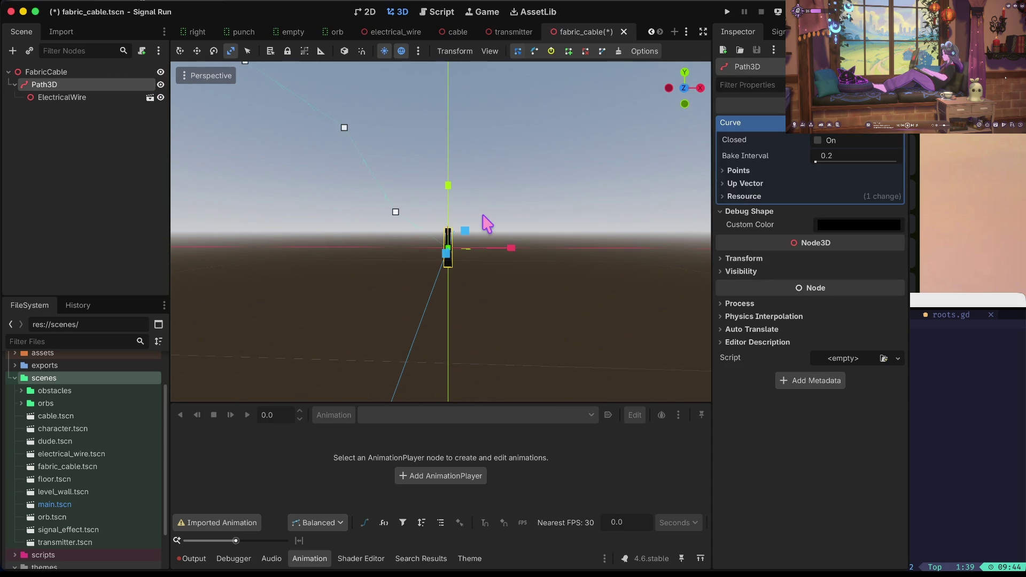
{"action": "left_click_drag", "start_coordinate": [449, 186], "coordinate": [450, 152]}
{"action": "left_click", "coordinate": [101, 98]}
{"action": "left_click_drag", "start_coordinate": [448, 186], "coordinate": [453, 169]}
{"action": "left_click_drag", "start_coordinate": [510, 248], "coordinate": [490, 244]}
{"action": "left_click", "coordinate": [508, 283]}
{"action": "key", "text": "ctrl+s"}
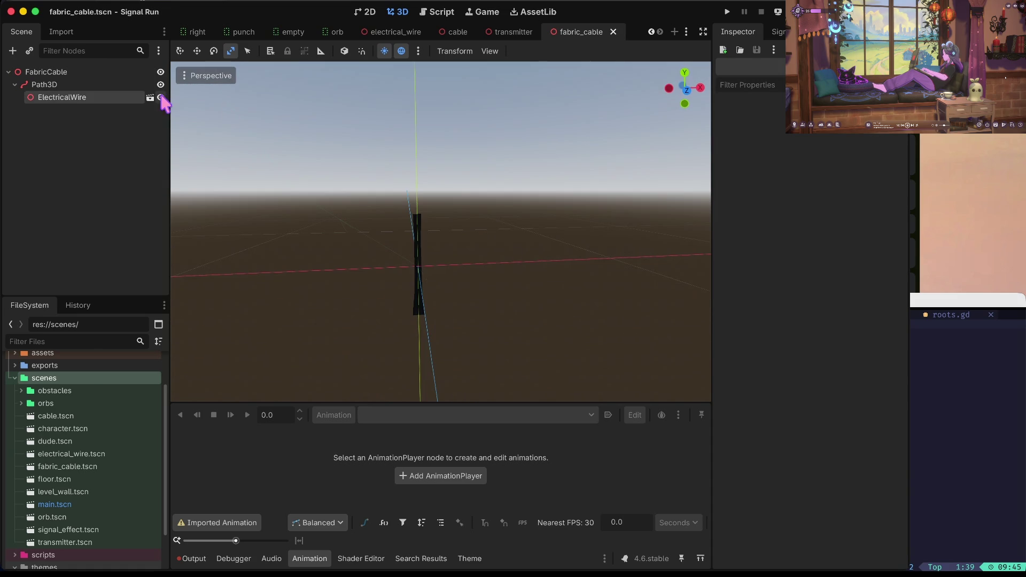
- Select the Path3D node and inspect its curve's up vector and resource settings
{"action": "left_click", "coordinate": [81, 85]}
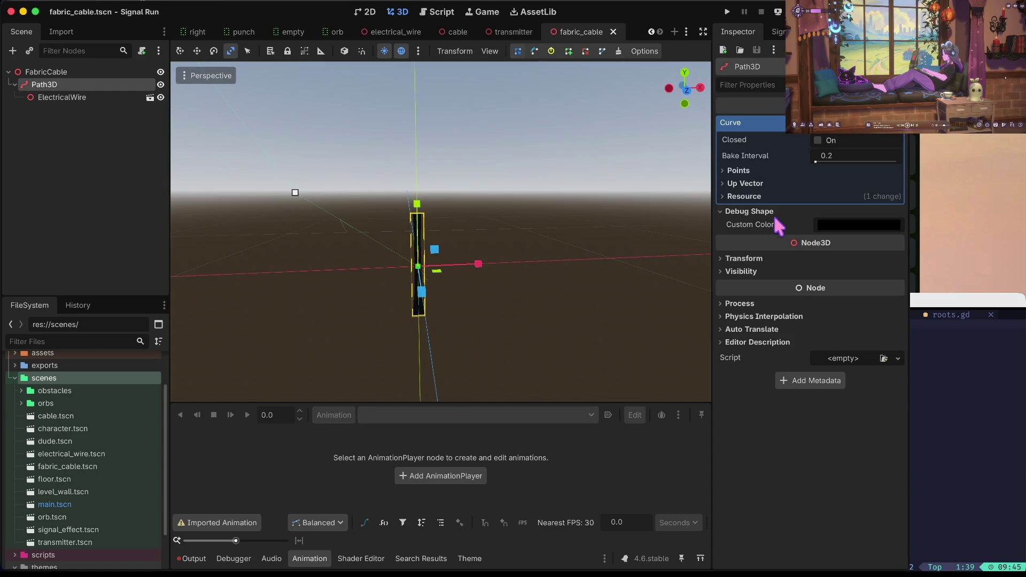
{"action": "left_click", "coordinate": [753, 184]}
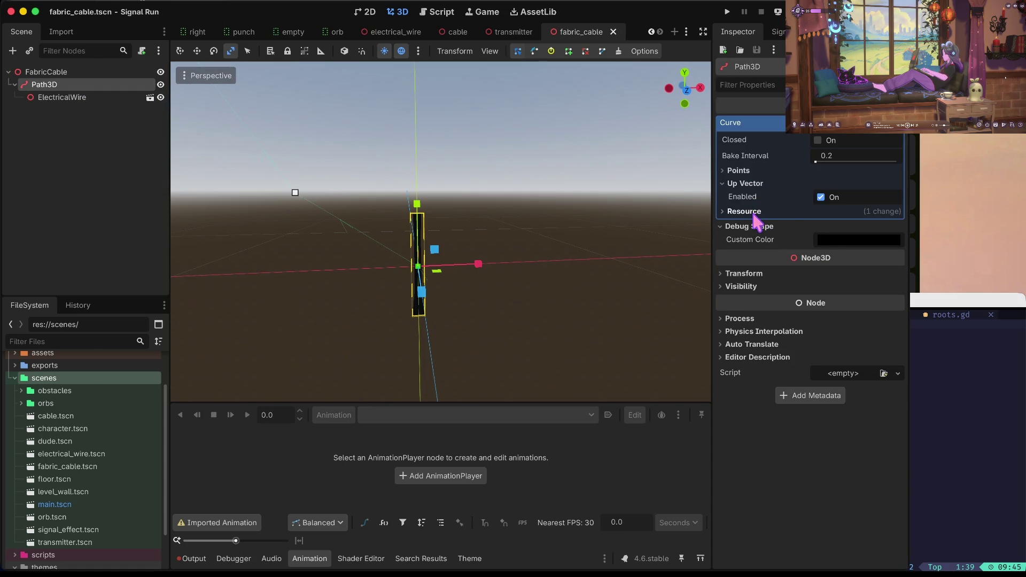
{"action": "left_click", "coordinate": [753, 212]}
{"action": "left_click", "coordinate": [754, 214]}
- Review the curve's diagonal point positions, then switch to the Trello board in Firefox
{"action": "left_click", "coordinate": [737, 170]}
{"action": "scroll", "coordinate": [782, 321], "scroll_direction": "down", "scroll_amount": 5}
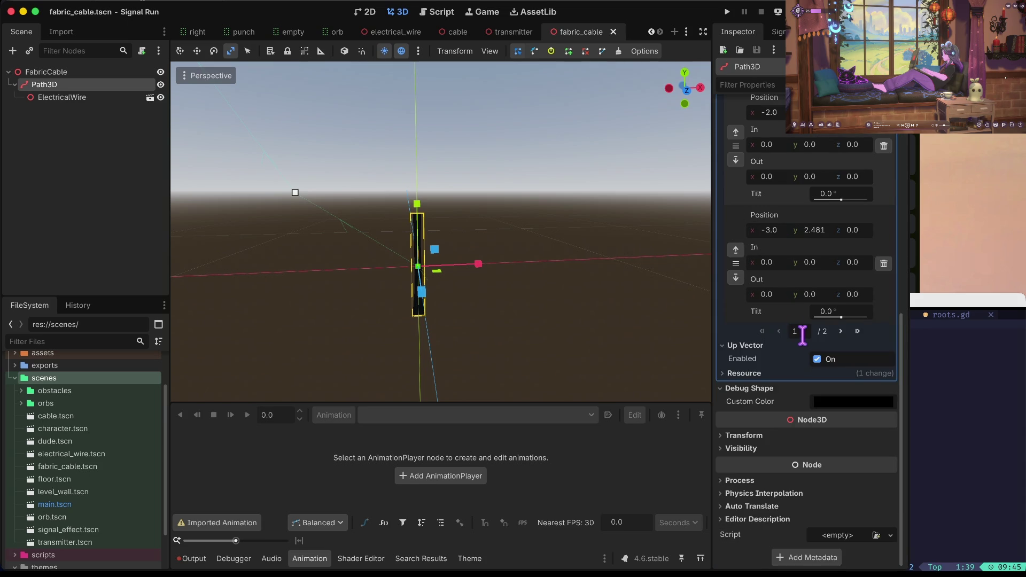
{"action": "scroll", "coordinate": [791, 327], "scroll_direction": "up", "scroll_amount": 5}
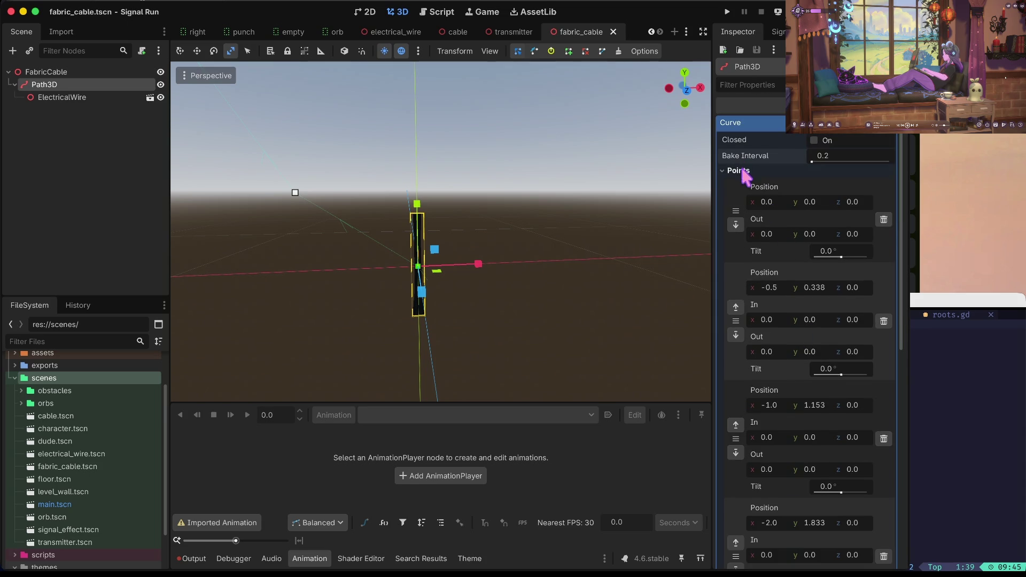
{"action": "left_click", "coordinate": [745, 170]}
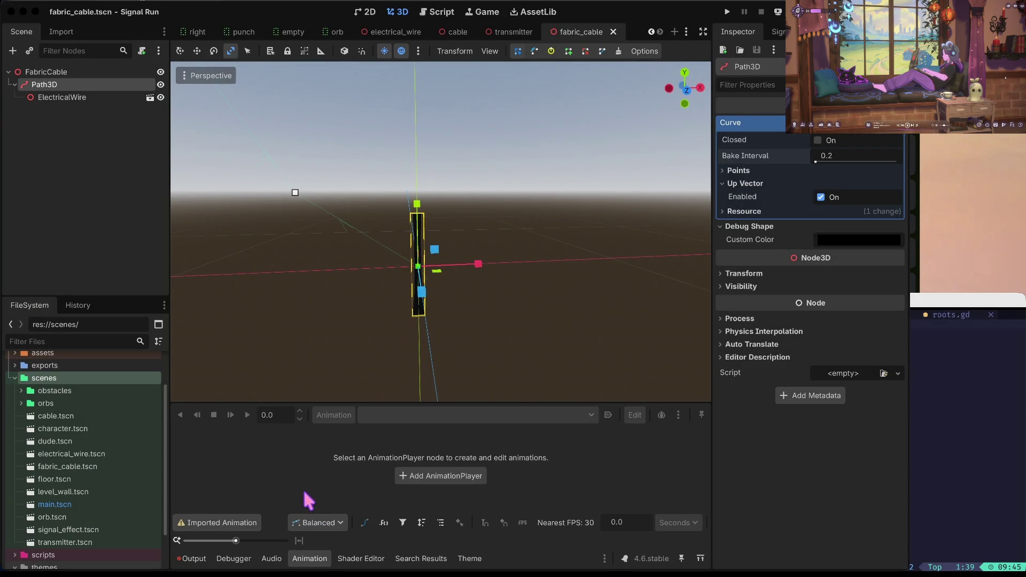
{"action": "key", "text": "super+Tab"}
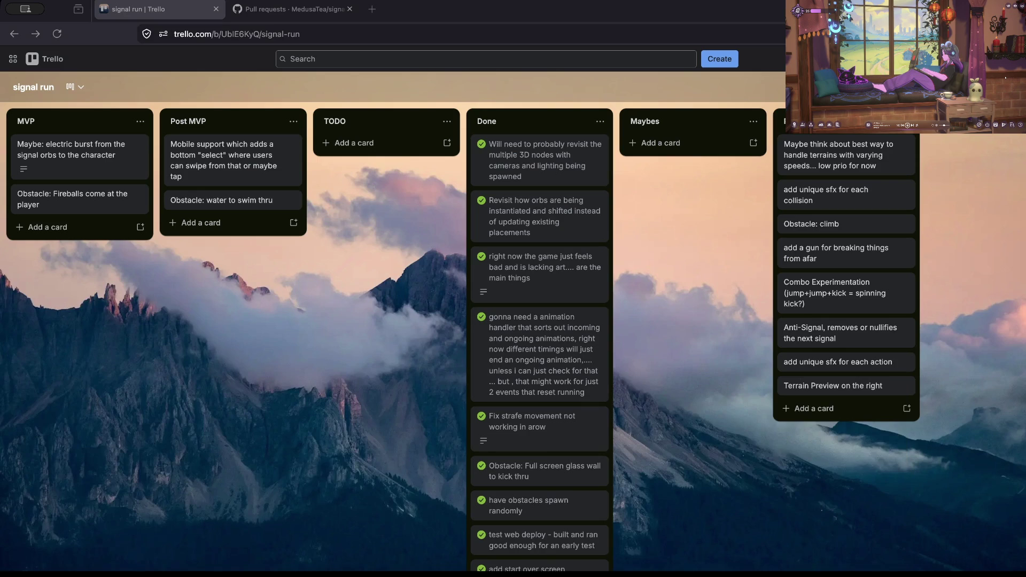
- Search 'godot path3d' in a new tab and open the Path3D documentation result
{"action": "key", "text": "ctrl+t"}
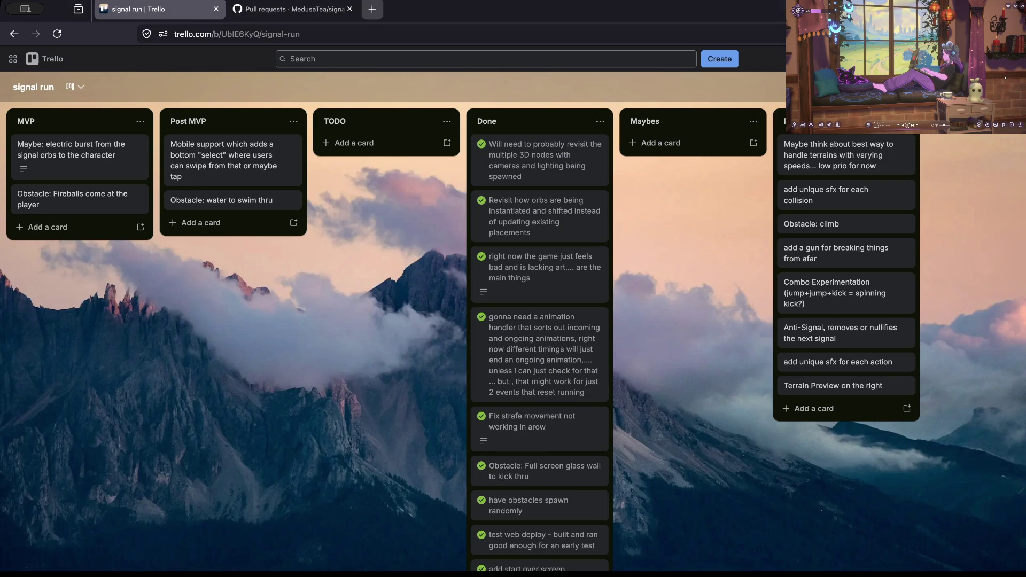
{"action": "type", "text": "godot "}
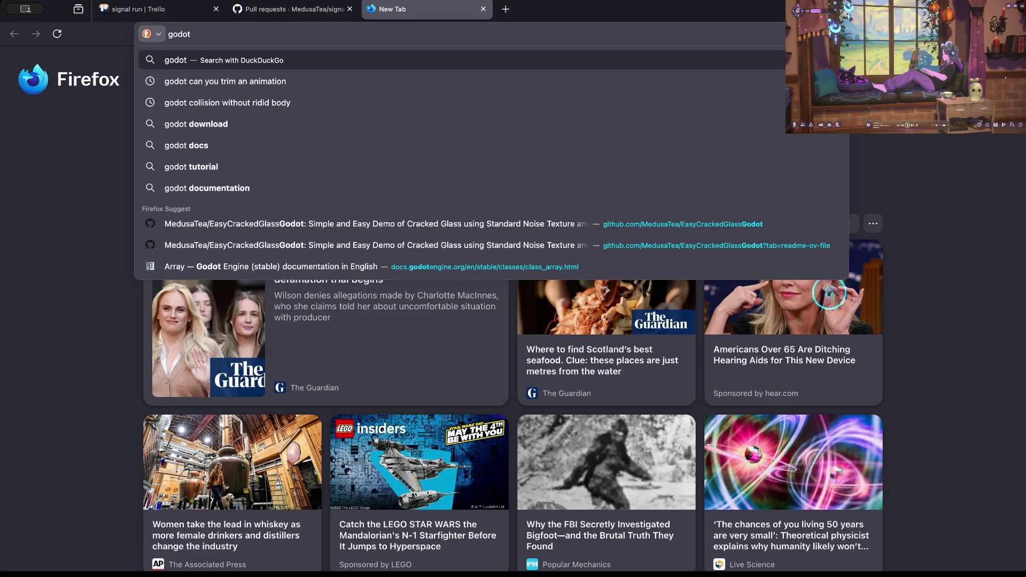
{"action": "type", "text": "path3d"}
{"action": "key", "text": "Return"}
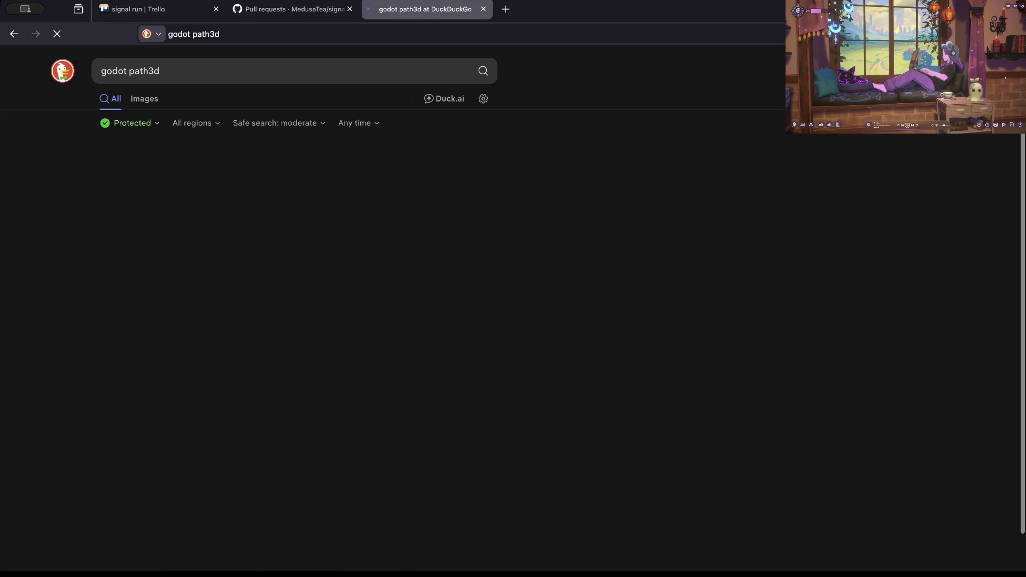
{"action": "key", "text": "Return"}
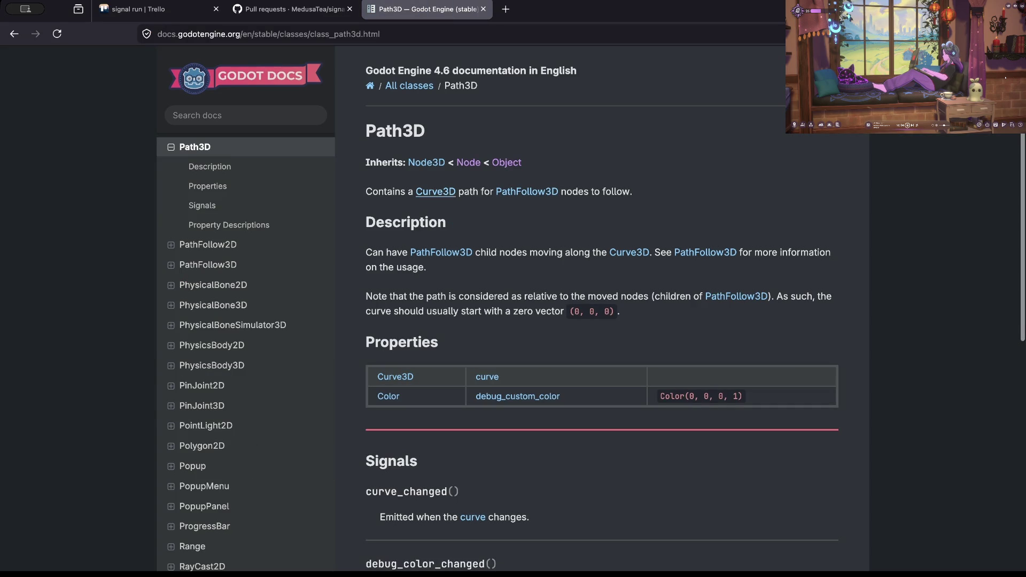
- Read the Path3D summary sentence and the start of its Description paragraph
{"action": "left_click_drag", "start_coordinate": [631, 191], "coordinate": [383, 191]}
{"action": "left_click", "coordinate": [383, 192]}
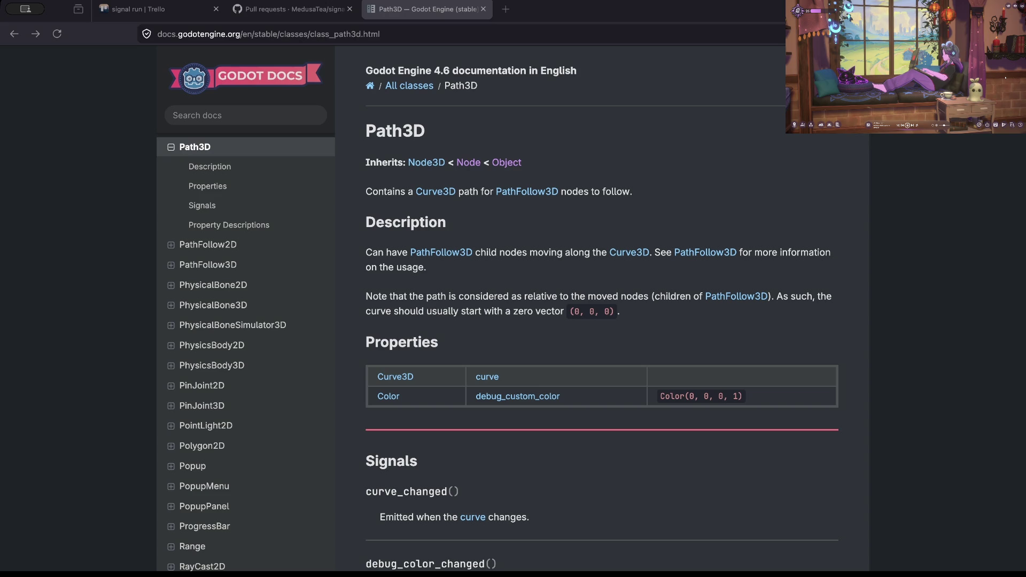
{"action": "key", "text": "alt+Tab"}
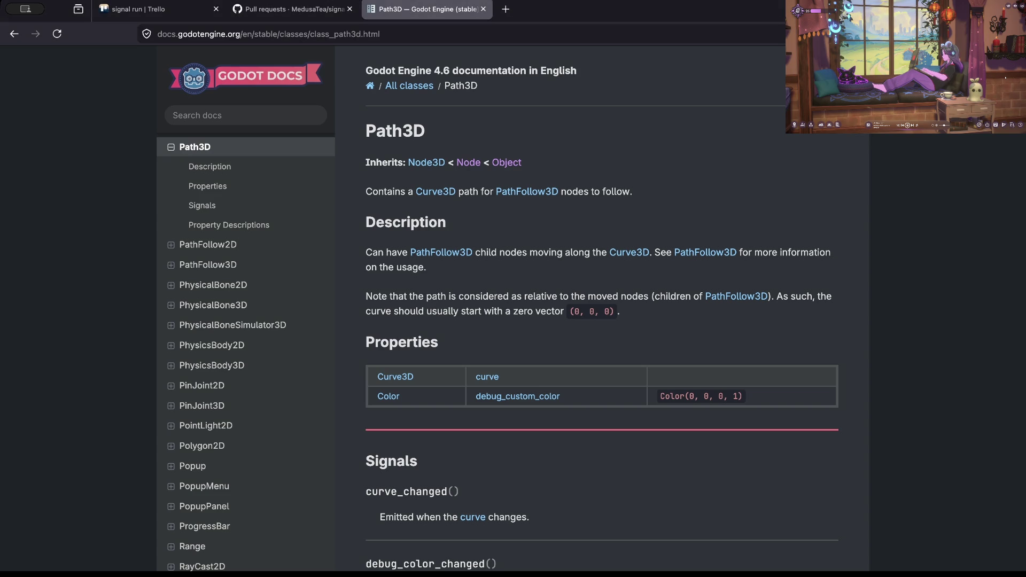
{"action": "left_click_drag", "start_coordinate": [365, 253], "coordinate": [601, 252]}
{"action": "left_click", "coordinate": [601, 252]}
- Scroll to the bottom of the Path3D page and go on to PathFollow2D
{"action": "scroll", "coordinate": [601, 299], "scroll_direction": "down", "scroll_amount": 2}
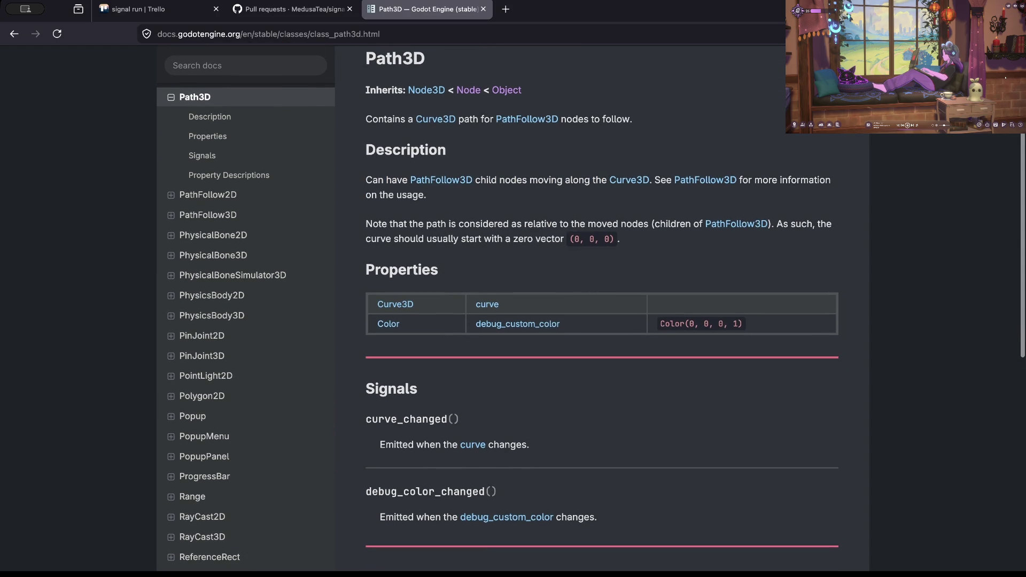
{"action": "scroll", "coordinate": [602, 305], "scroll_direction": "down", "scroll_amount": 1}
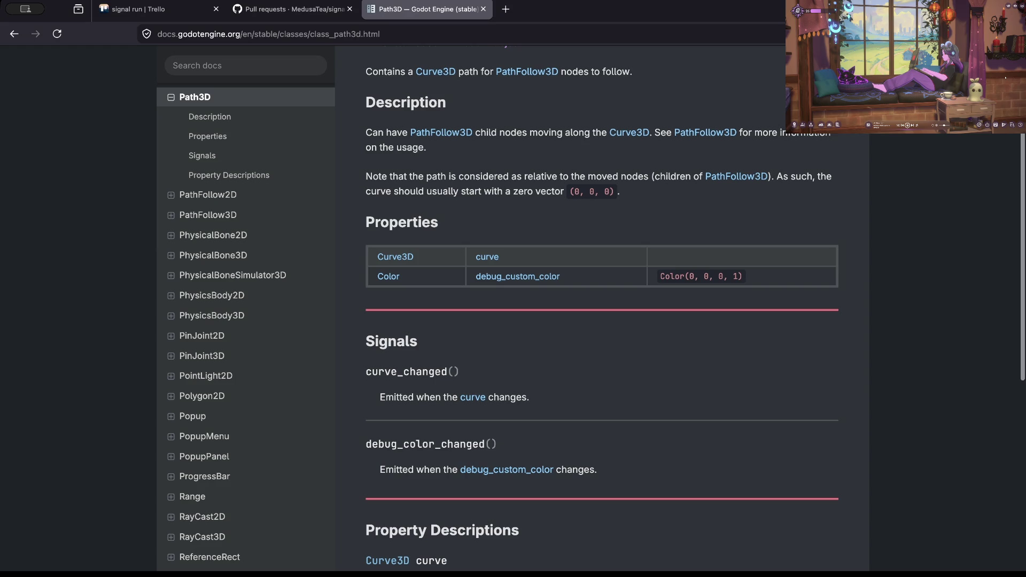
{"action": "scroll", "coordinate": [601, 305], "scroll_direction": "down", "scroll_amount": 3}
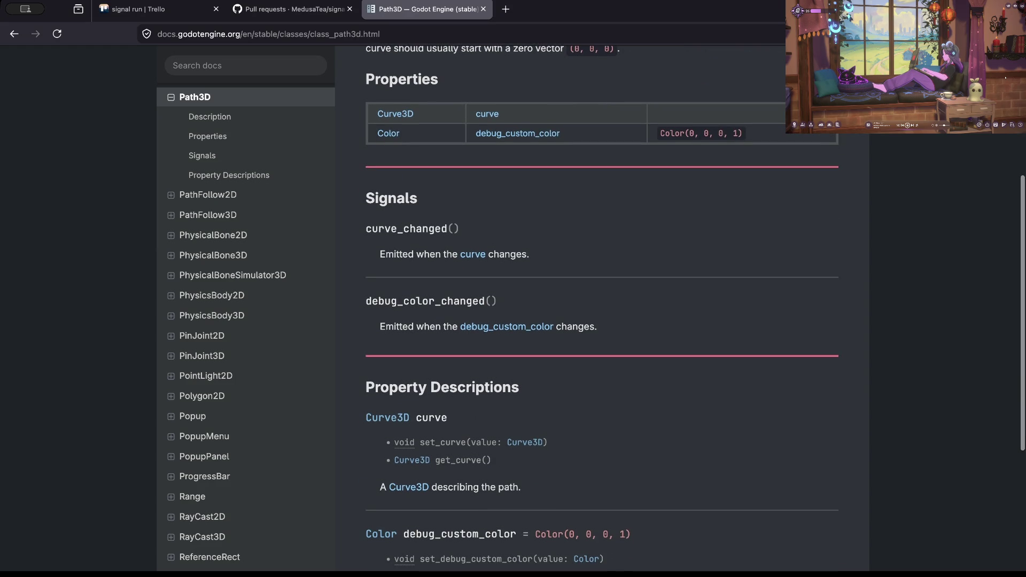
{"action": "scroll", "coordinate": [521, 301], "scroll_direction": "down", "scroll_amount": 1}
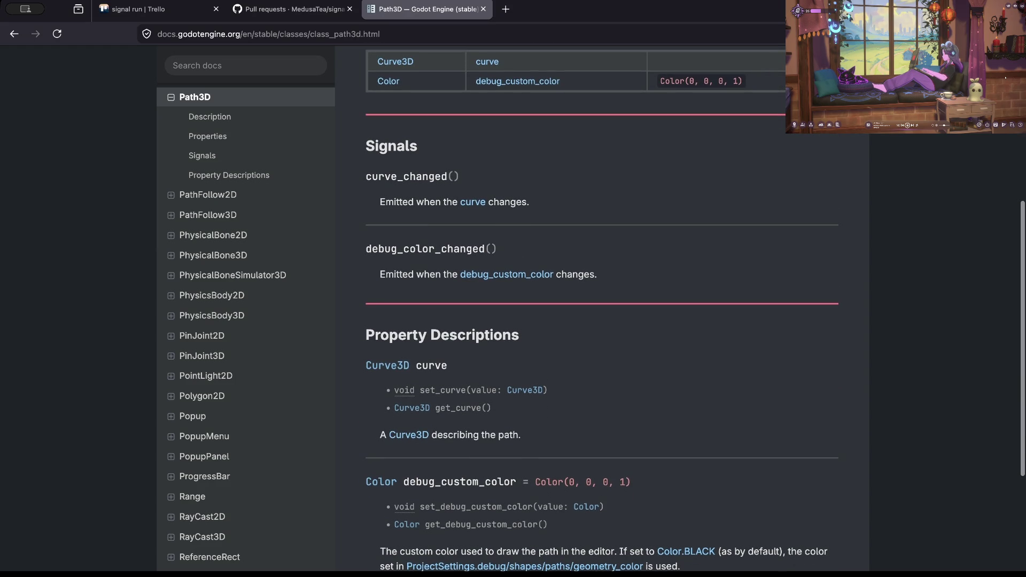
{"action": "scroll", "coordinate": [524, 224], "scroll_direction": "down", "scroll_amount": 2}
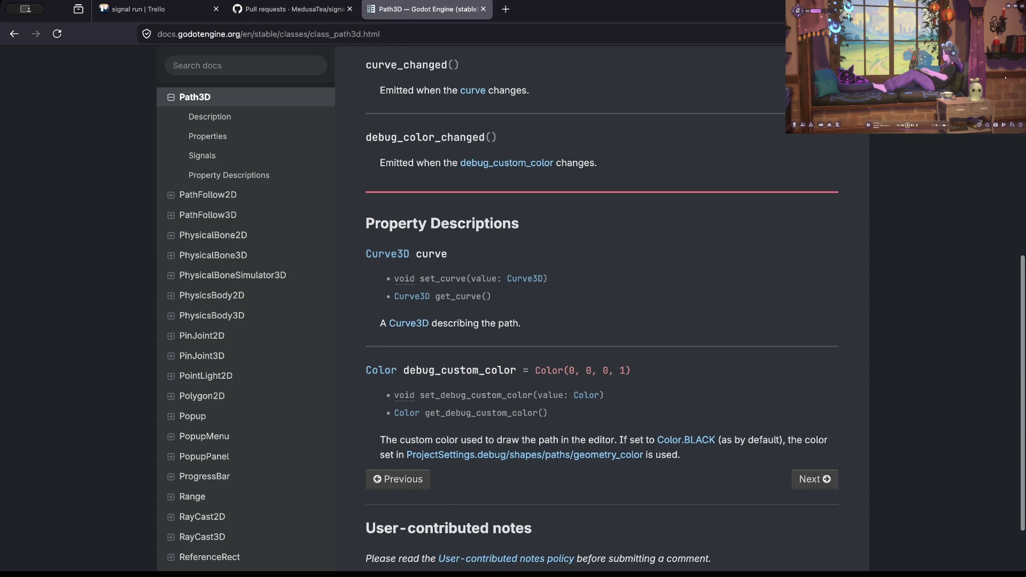
{"action": "scroll", "coordinate": [470, 254], "scroll_direction": "down", "scroll_amount": 2}
{"action": "scroll", "coordinate": [588, 305], "scroll_direction": "down", "scroll_amount": 2}
{"action": "left_click", "coordinate": [814, 550]}
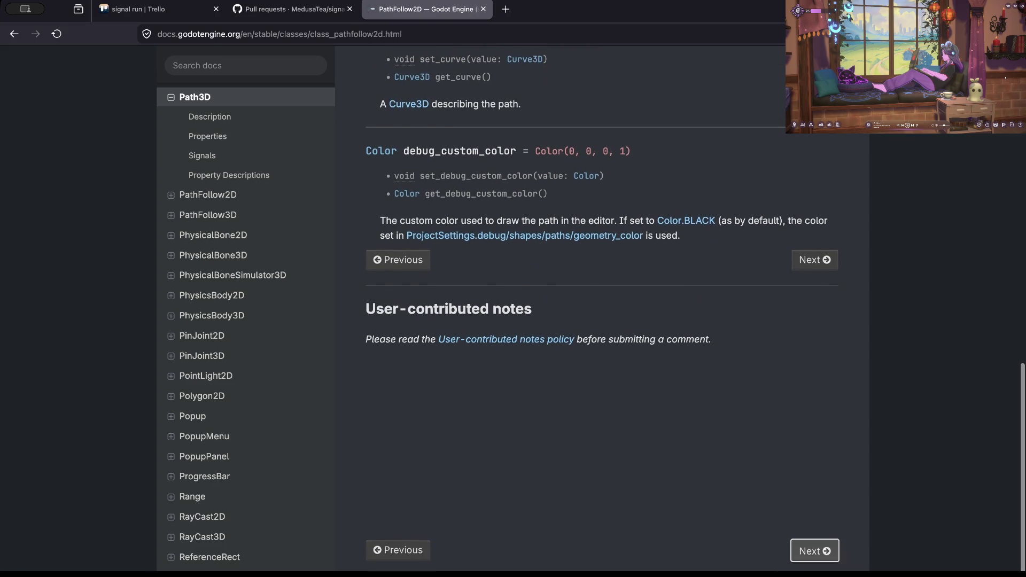
- Scroll down to the PathFollow2D description and read the phrase about following a path
{"action": "scroll", "coordinate": [602, 310], "scroll_direction": "down", "scroll_amount": 1}
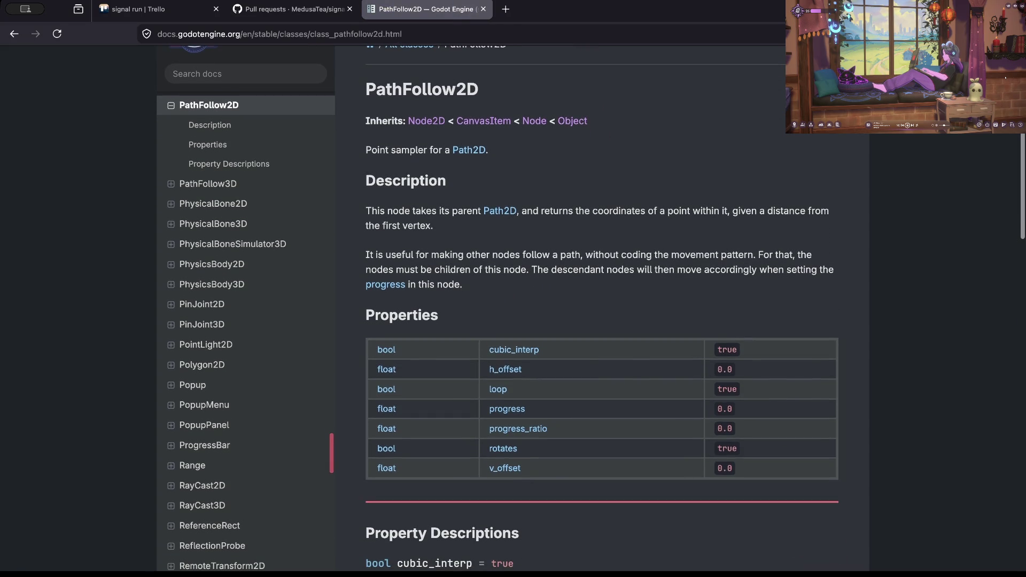
{"action": "scroll", "coordinate": [601, 310], "scroll_direction": "down", "scroll_amount": 1}
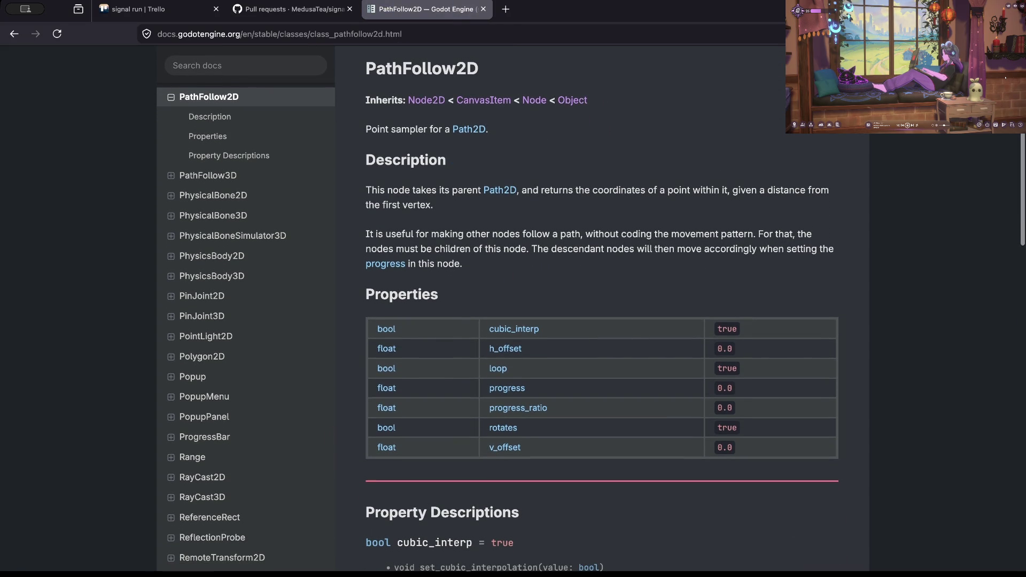
{"action": "scroll", "coordinate": [602, 310], "scroll_direction": "down", "scroll_amount": 1}
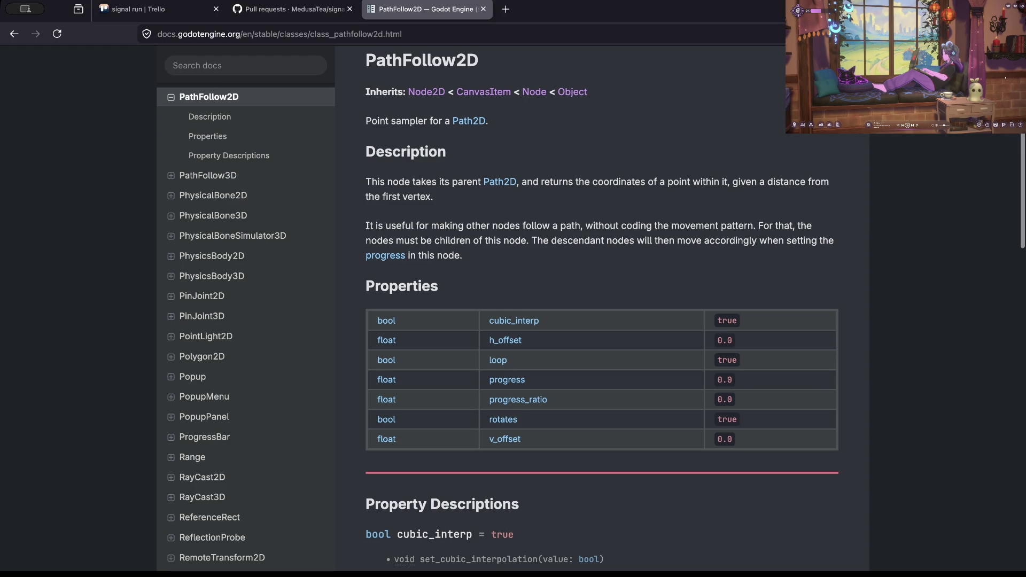
{"action": "scroll", "coordinate": [601, 310], "scroll_direction": "down", "scroll_amount": 2}
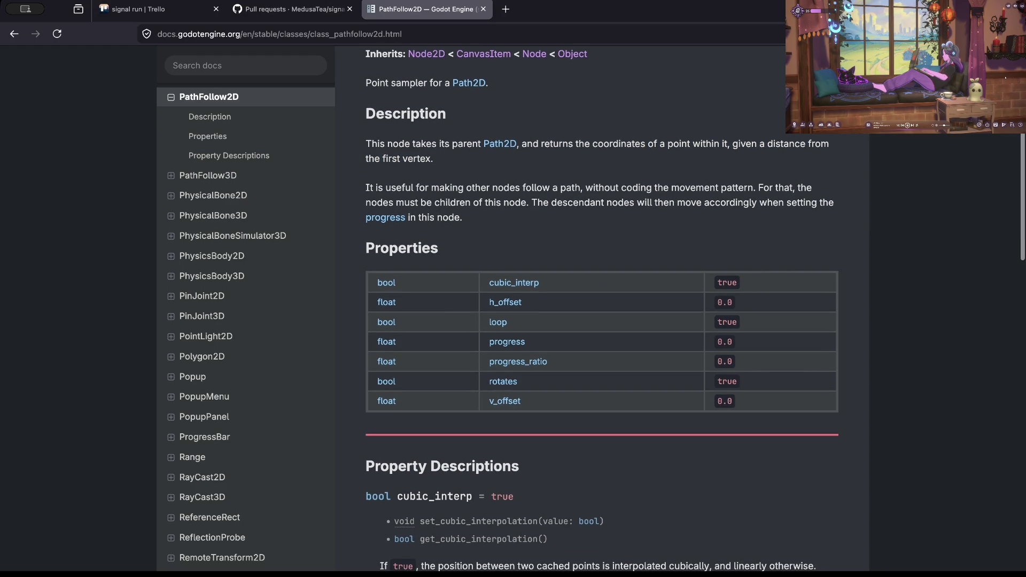
{"action": "left_click_drag", "start_coordinate": [488, 187], "coordinate": [664, 188]}
{"action": "left_click", "coordinate": [664, 188]}
- Read the sentence on how descendant nodes move along the path
{"action": "scroll", "coordinate": [601, 310], "scroll_direction": "down", "scroll_amount": 1}
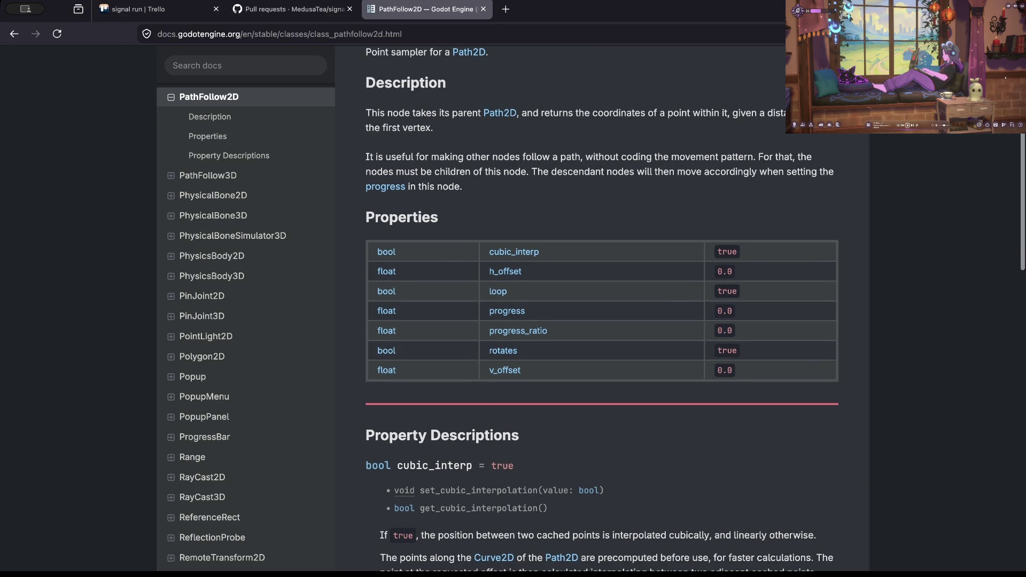
{"action": "left_click_drag", "start_coordinate": [365, 172], "coordinate": [837, 171]}
{"action": "left_click", "coordinate": [526, 172]}
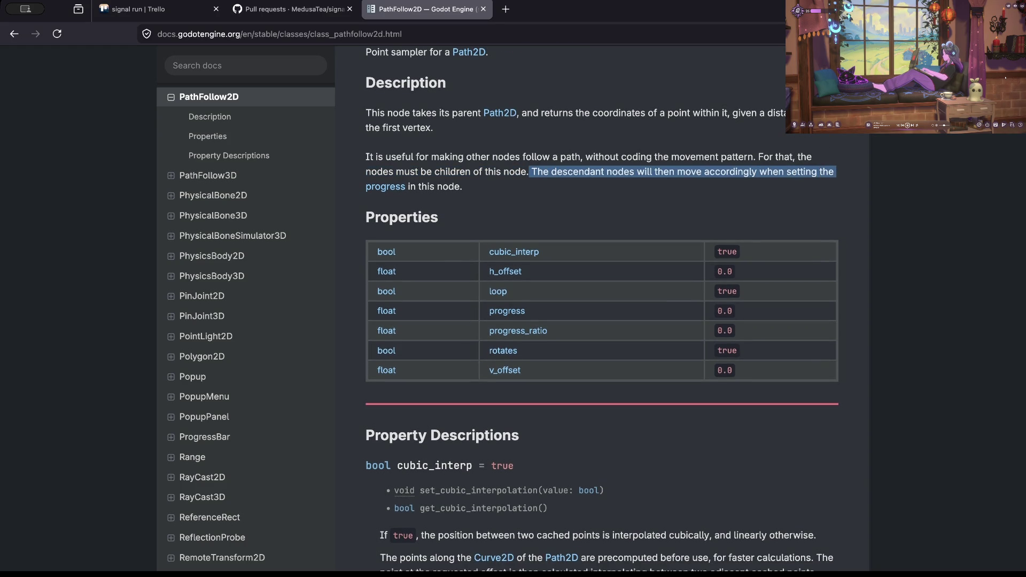
{"action": "left_click", "coordinate": [837, 172]}
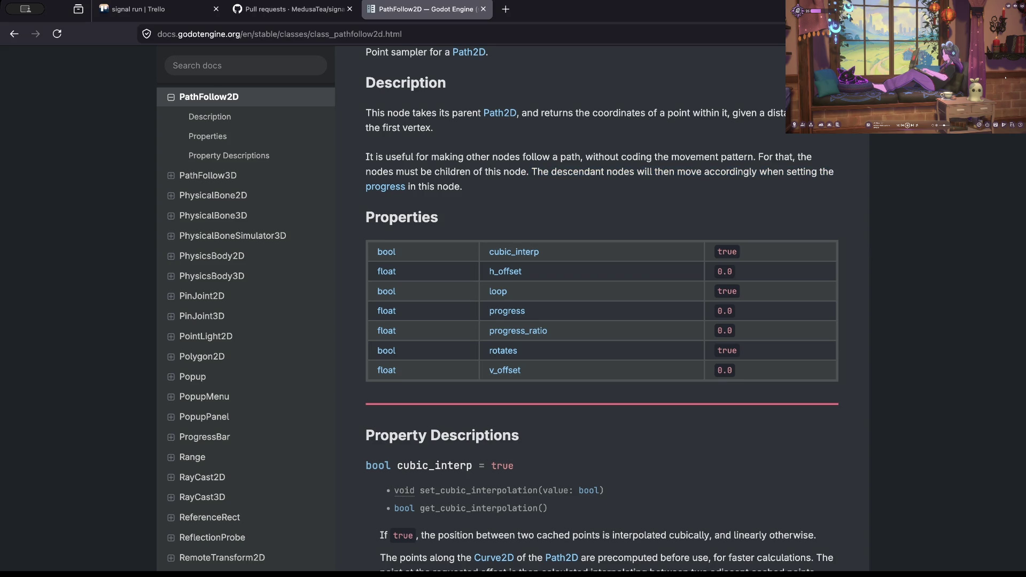
{"action": "key", "text": "alt+Tab"}
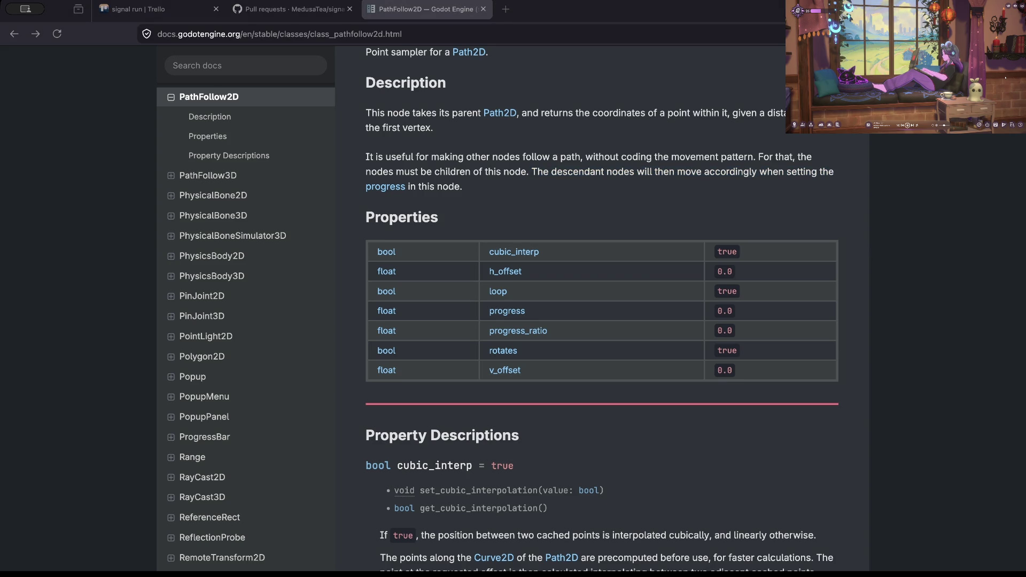
{"action": "key", "text": "alt+Tab"}
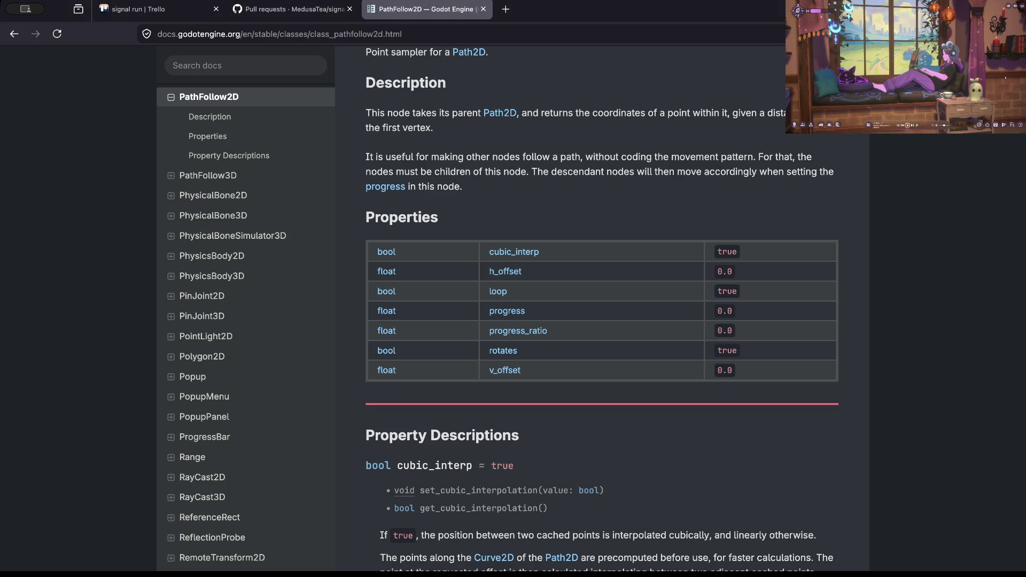
{"action": "key", "text": "alt+Tab"}
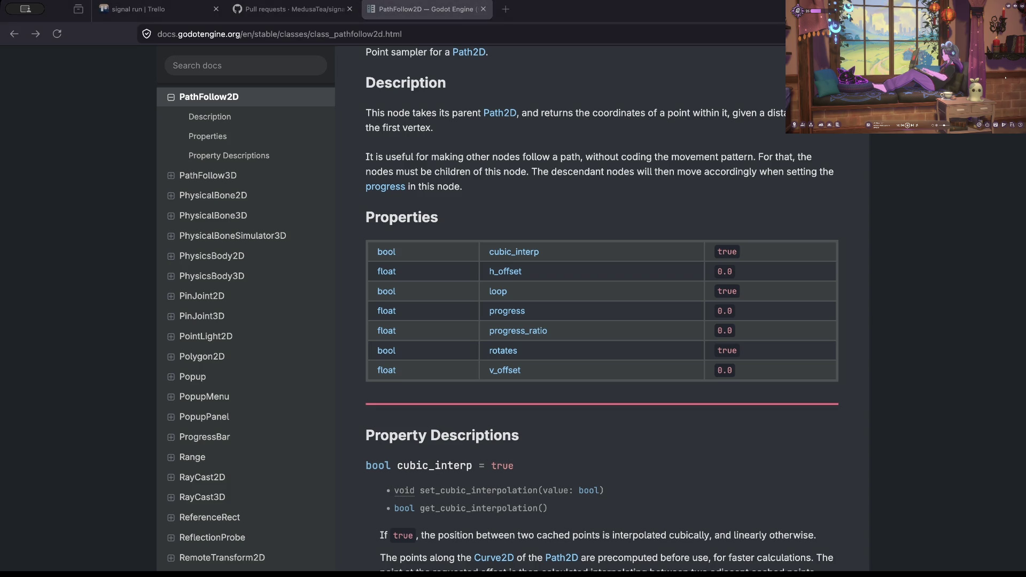
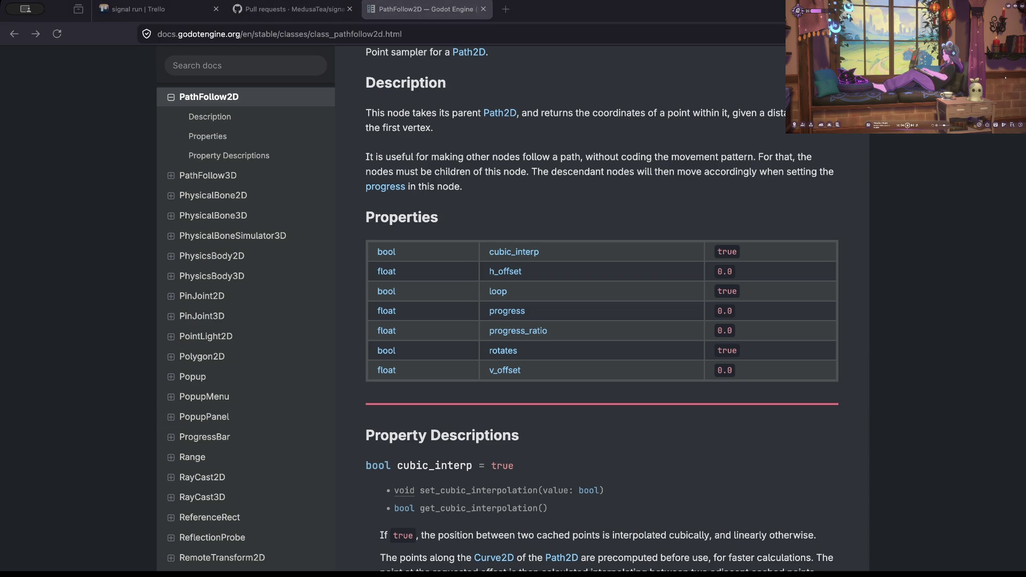
- Leave the PathFollow2D docs and return to the Godot editor
{"action": "key", "text": "alt+Tab"}
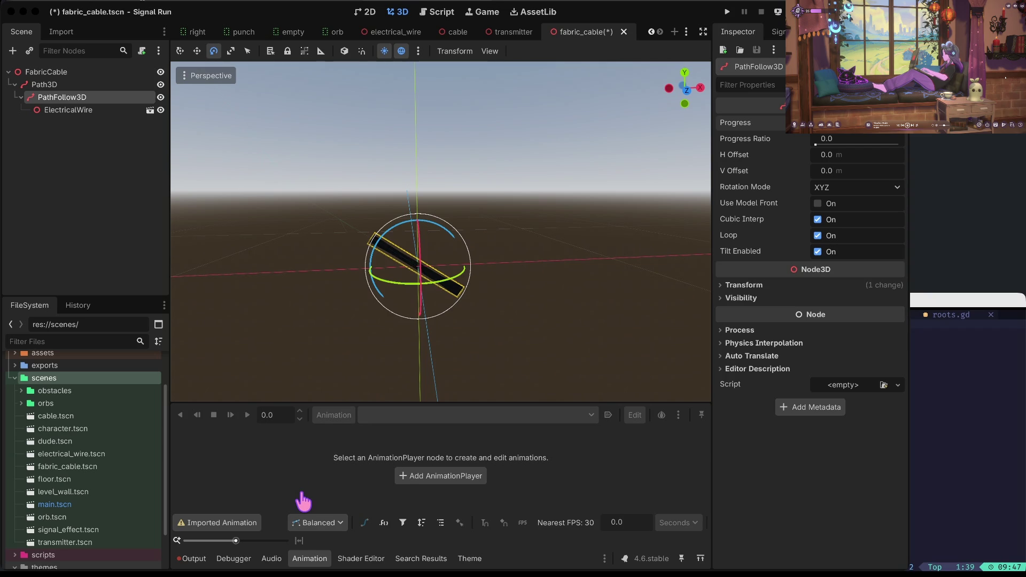
- Save fabric_cable.tscn and open character.tscn from the FileSystem
{"action": "key", "text": "ctrl+s"}
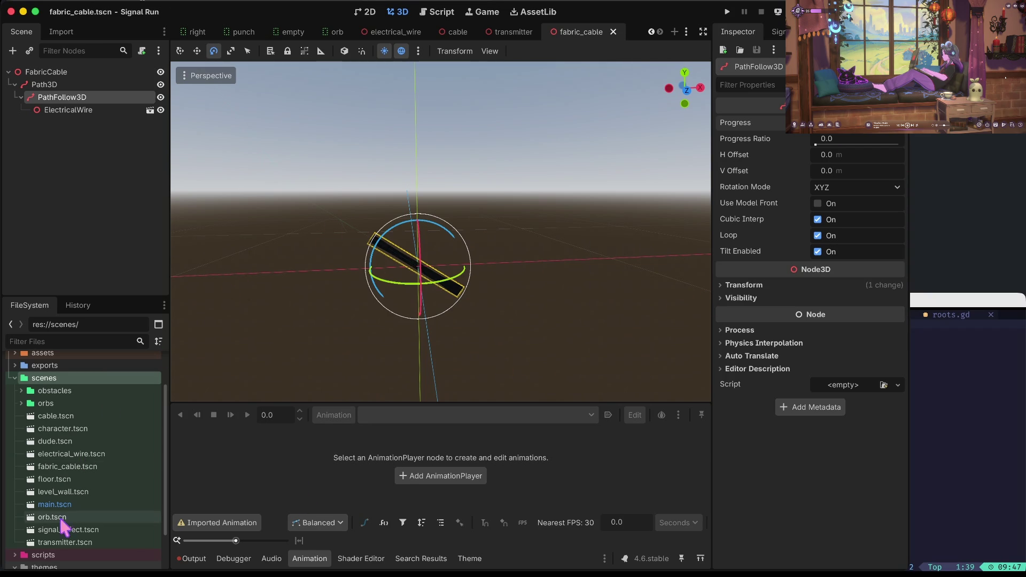
{"action": "scroll", "coordinate": [58, 493], "scroll_direction": "up", "scroll_amount": 1}
{"action": "scroll", "coordinate": [66, 481], "scroll_direction": "up", "scroll_amount": 3}
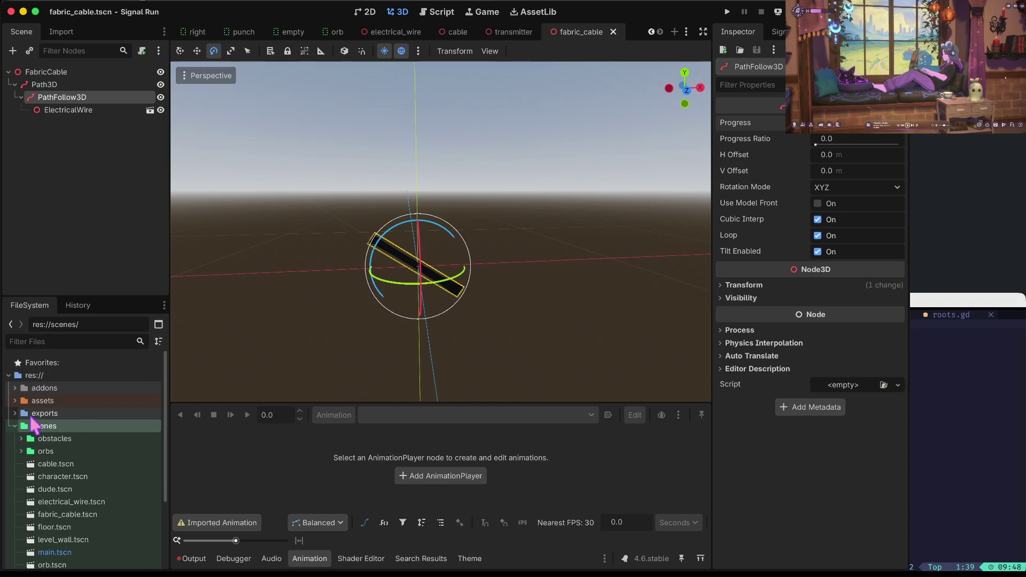
{"action": "scroll", "coordinate": [50, 443], "scroll_direction": "down", "scroll_amount": 5}
{"action": "left_click", "coordinate": [53, 456]}
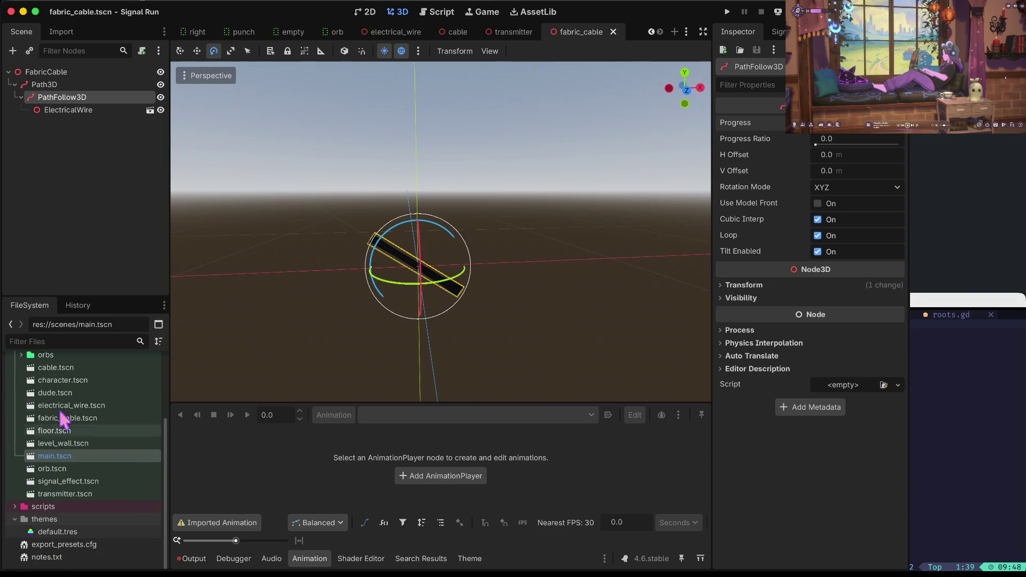
{"action": "double_click", "coordinate": [65, 380]}
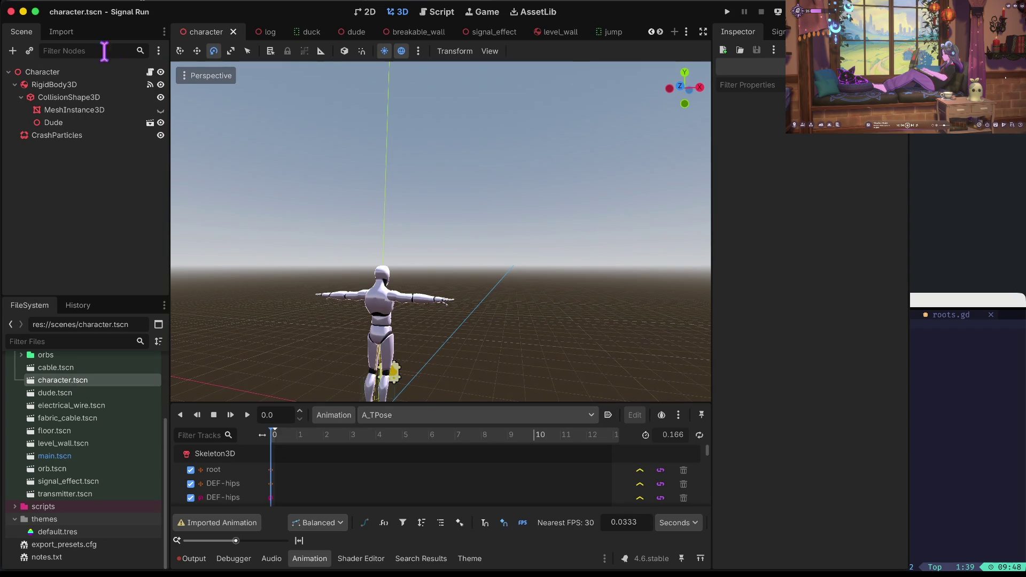
- Instance fabric_cable.tscn as a child scene under RigidBody3D
{"action": "left_click", "coordinate": [52, 88]}
{"action": "right_click", "coordinate": [51, 87]}
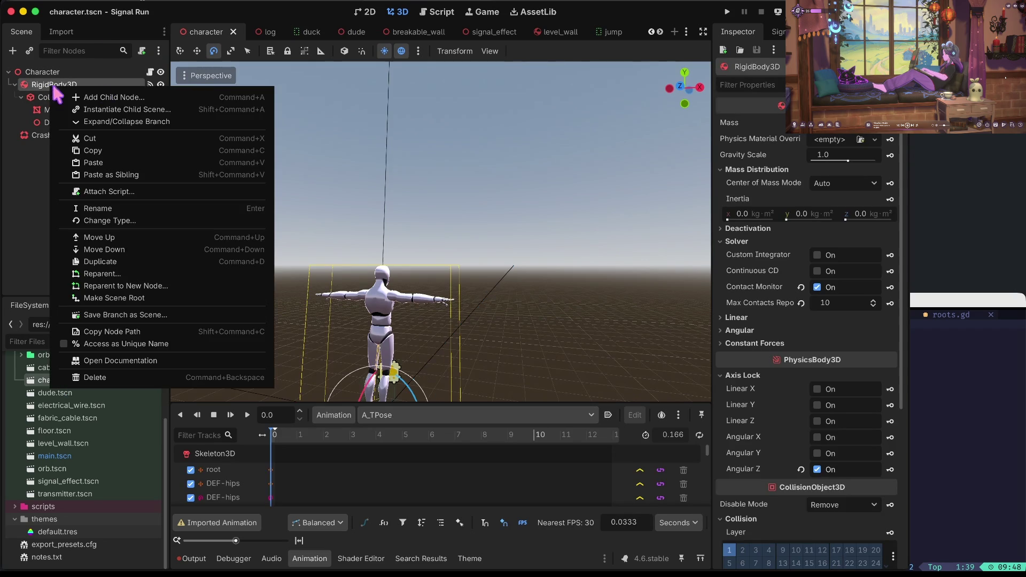
{"action": "left_click", "coordinate": [86, 105]}
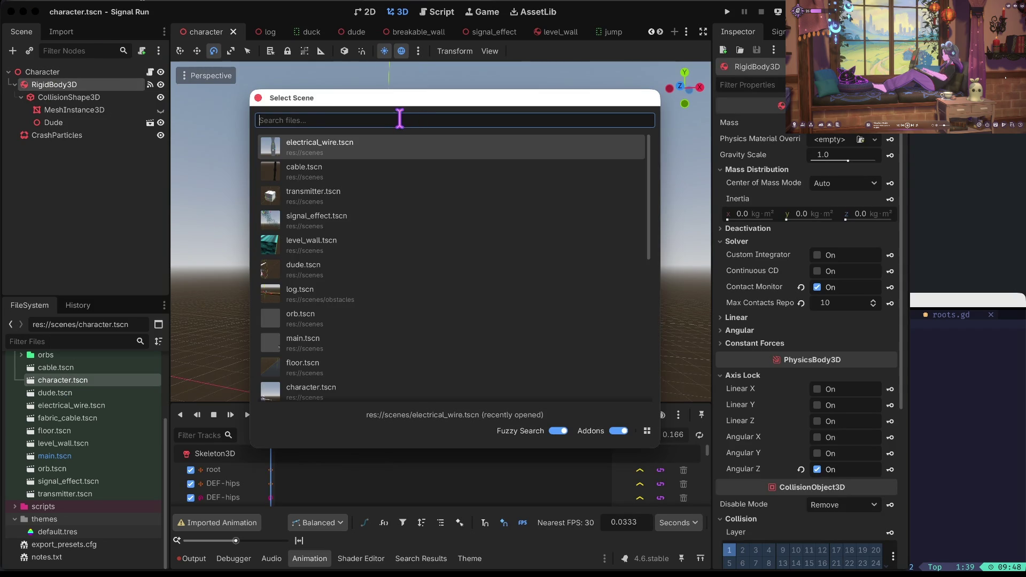
{"action": "type", "text": "fab"}
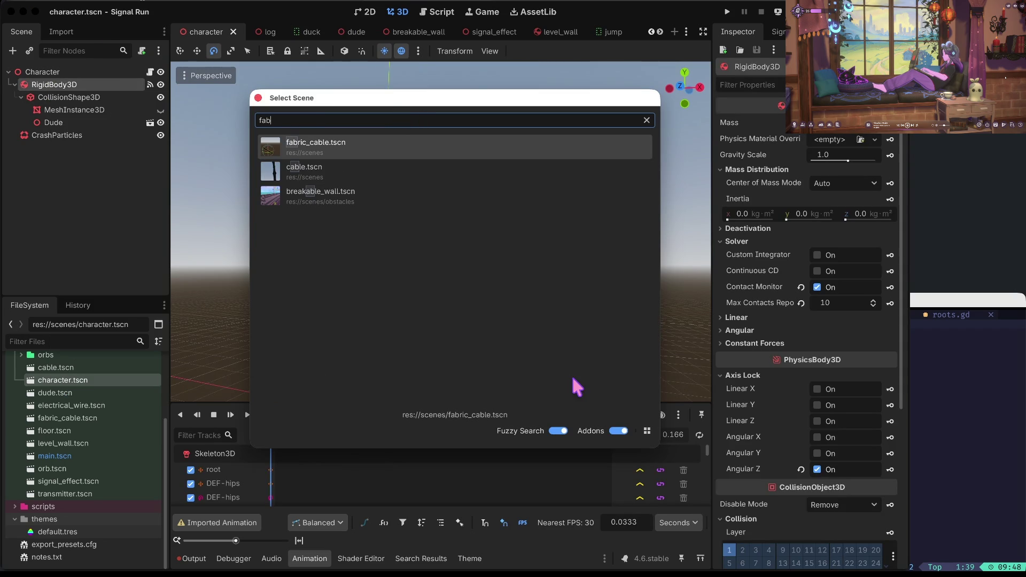
{"action": "key", "text": "Return"}
{"action": "key", "text": "f"}
- Move the FabricCable up and back onto the character's upper back
{"action": "key", "text": "w"}
{"action": "mouse_move", "coordinate": [389, 286]}
{"action": "left_mouse_down"}
{"action": "mouse_move", "coordinate": [390, 167]}
{"action": "mouse_move", "coordinate": [389, 177]}
{"action": "left_mouse_up"}
{"action": "mouse_move", "coordinate": [337, 251]}
{"action": "left_mouse_down"}
{"action": "mouse_move", "coordinate": [347, 261]}
{"action": "mouse_move", "coordinate": [321, 277]}
{"action": "mouse_move", "coordinate": [340, 255]}
{"action": "left_mouse_up"}
{"action": "mouse_move", "coordinate": [380, 174]}
{"action": "left_mouse_down"}
{"action": "mouse_move", "coordinate": [382, 183]}
{"action": "mouse_move", "coordinate": [374, 177]}
{"action": "mouse_move", "coordinate": [385, 164]}
{"action": "mouse_move", "coordinate": [384, 176]}
{"action": "left_mouse_up"}
{"action": "scroll", "coordinate": [382, 183], "scroll_direction": "up", "scroll_amount": 5}
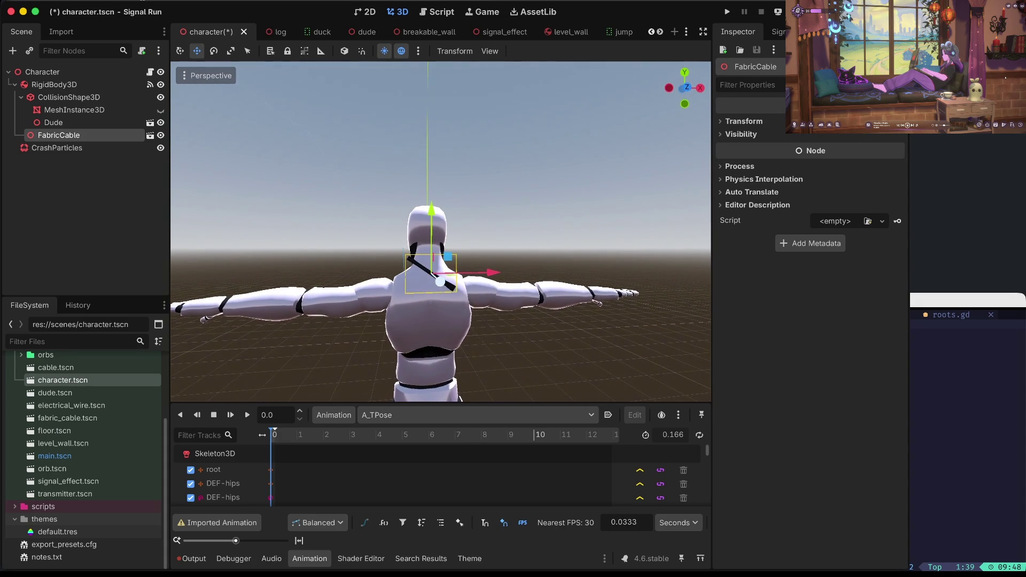
- Reselect FabricCable and nudge it along X and Y into place on the back
{"action": "scroll", "coordinate": [439, 256], "scroll_direction": "down", "scroll_amount": 3}
{"action": "left_click_drag", "start_coordinate": [439, 256], "coordinate": [442, 163]}
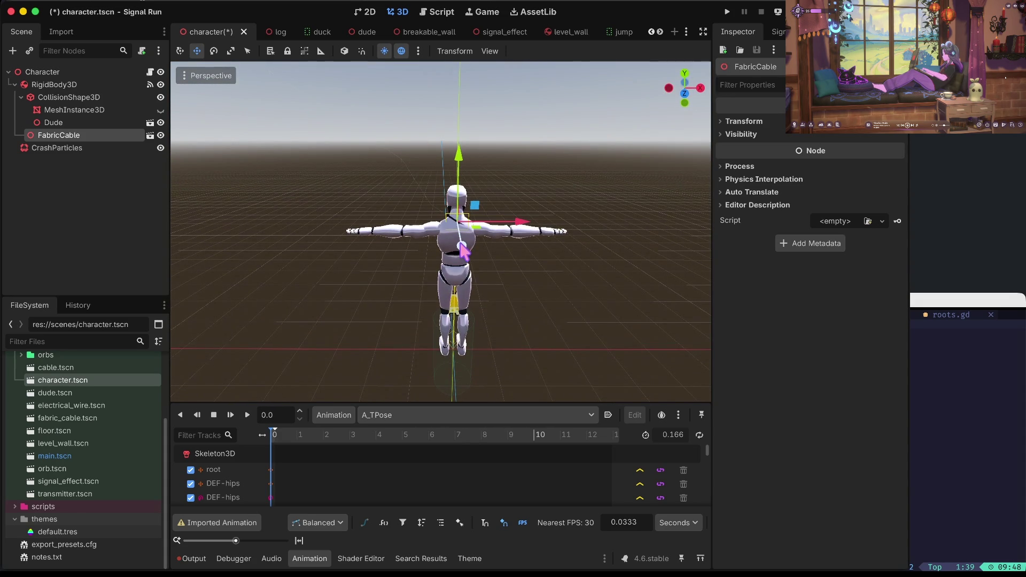
{"action": "left_click", "coordinate": [502, 227]}
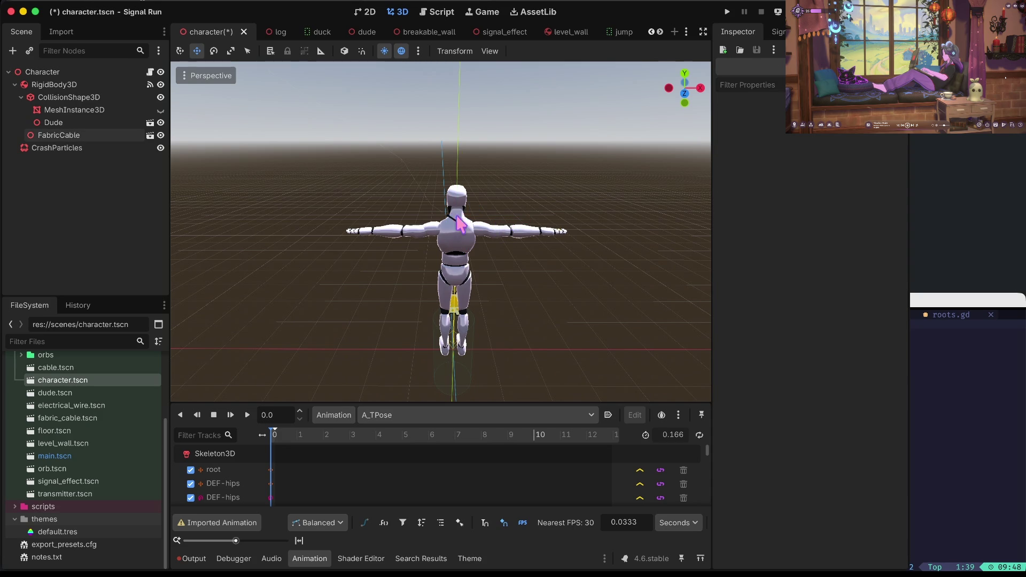
{"action": "left_click", "coordinate": [49, 124]}
{"action": "left_click", "coordinate": [56, 137]}
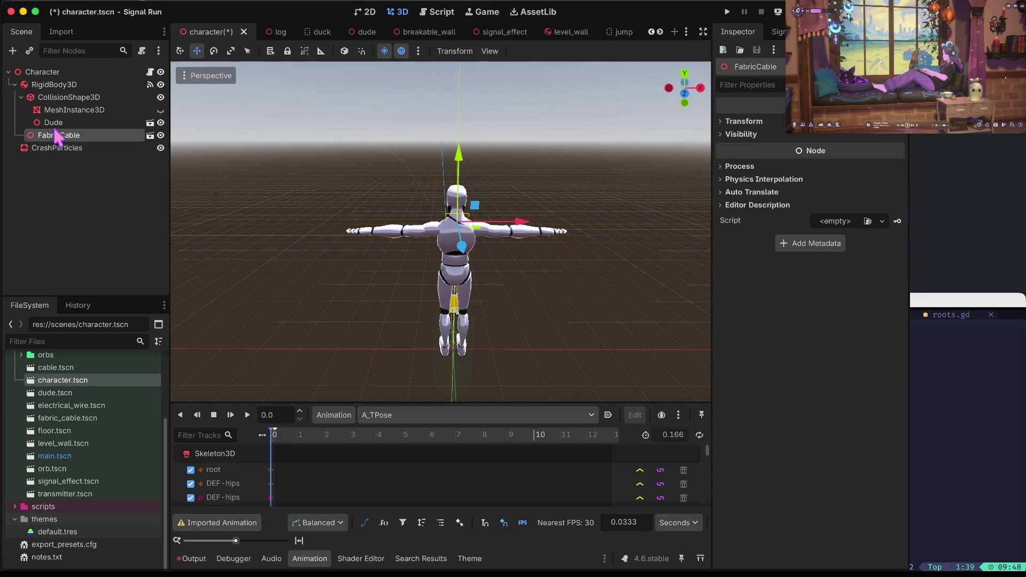
{"action": "left_click_drag", "start_coordinate": [512, 224], "coordinate": [513, 224]}
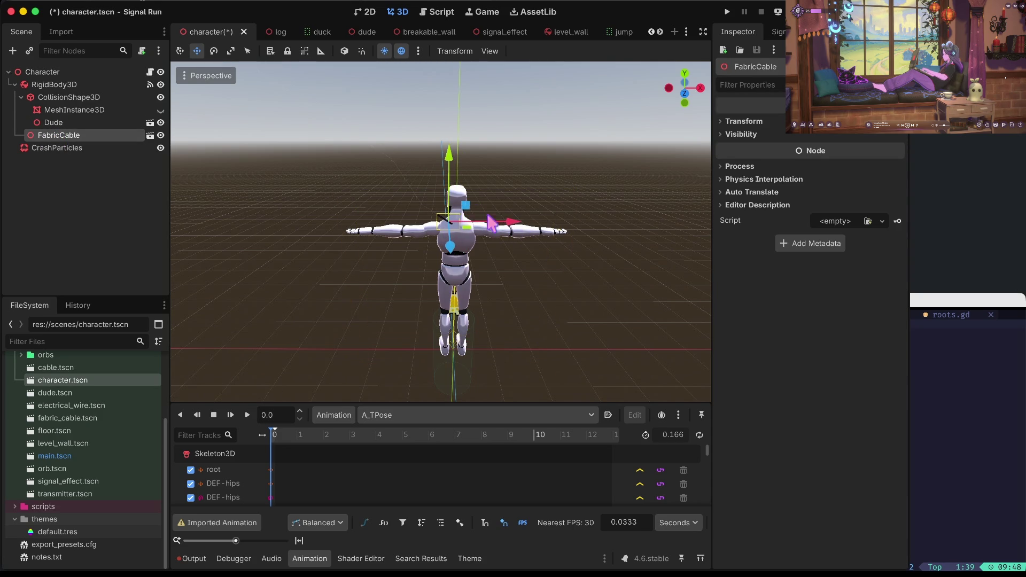
{"action": "left_click_drag", "start_coordinate": [450, 167], "coordinate": [448, 163]}
{"action": "left_click_drag", "start_coordinate": [510, 219], "coordinate": [501, 217]}
{"action": "left_click_drag", "start_coordinate": [448, 249], "coordinate": [448, 247]}
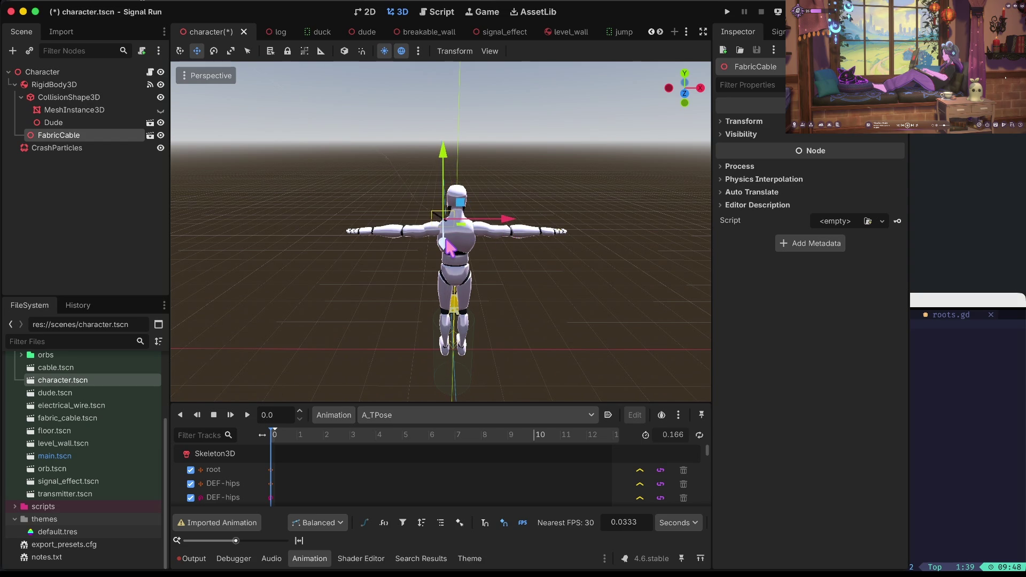
{"action": "left_click_drag", "start_coordinate": [504, 224], "coordinate": [515, 229]}
- Save character.tscn and collapse the RigidBody3D branch
{"action": "left_click", "coordinate": [546, 176]}
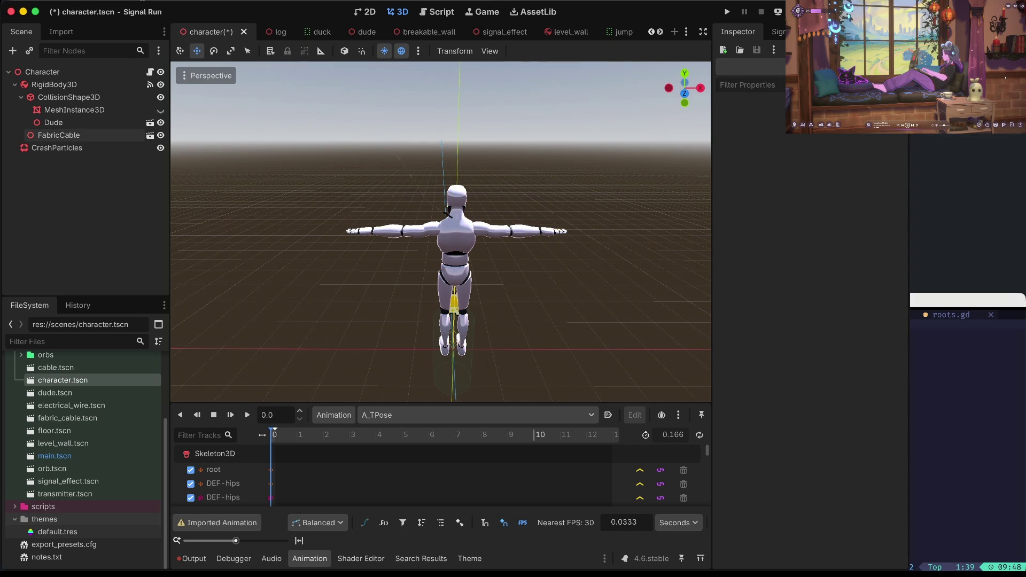
{"action": "scroll", "coordinate": [547, 177], "scroll_direction": "up", "scroll_amount": 3}
{"action": "key", "text": "ctrl+s"}
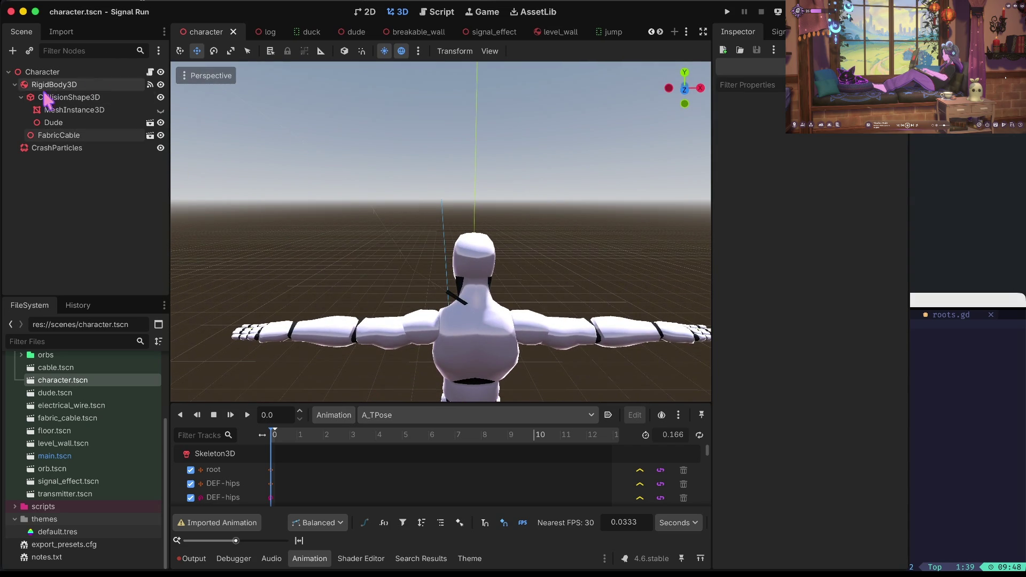
{"action": "left_click", "coordinate": [15, 85]}
- Open character.gd and expand the RigidBody3D branch in the Scene tree
{"action": "left_click", "coordinate": [150, 72]}
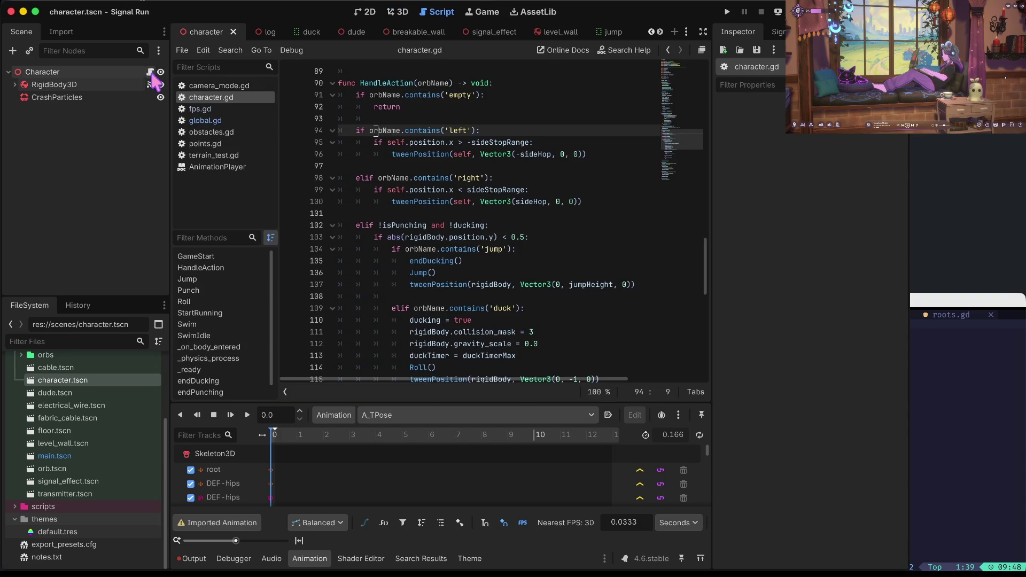
{"action": "left_click", "coordinate": [15, 84]}
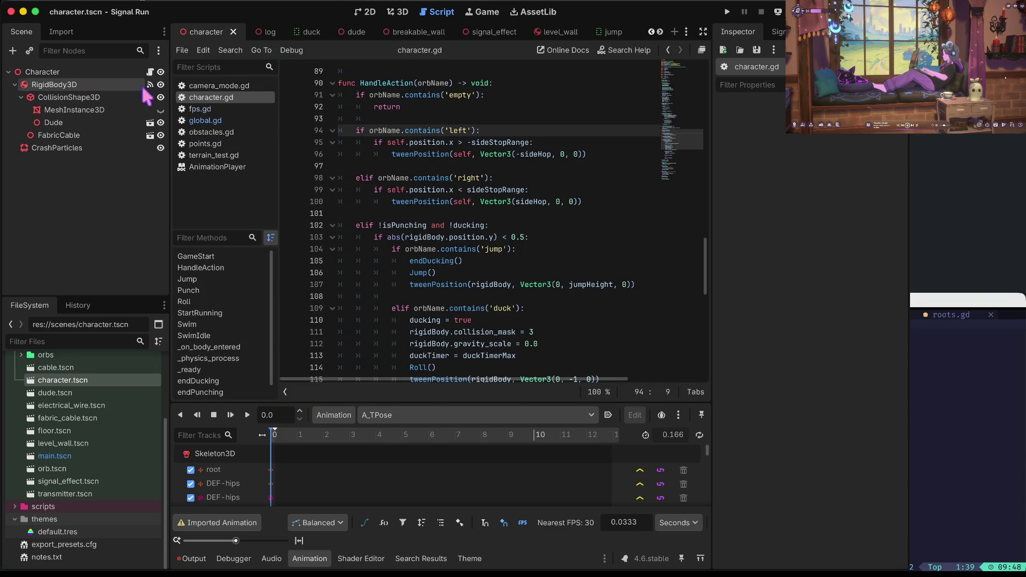
{"action": "scroll", "coordinate": [510, 166], "scroll_direction": "up", "scroll_amount": 2}
{"action": "scroll", "coordinate": [509, 165], "scroll_direction": "up", "scroll_amount": 15}
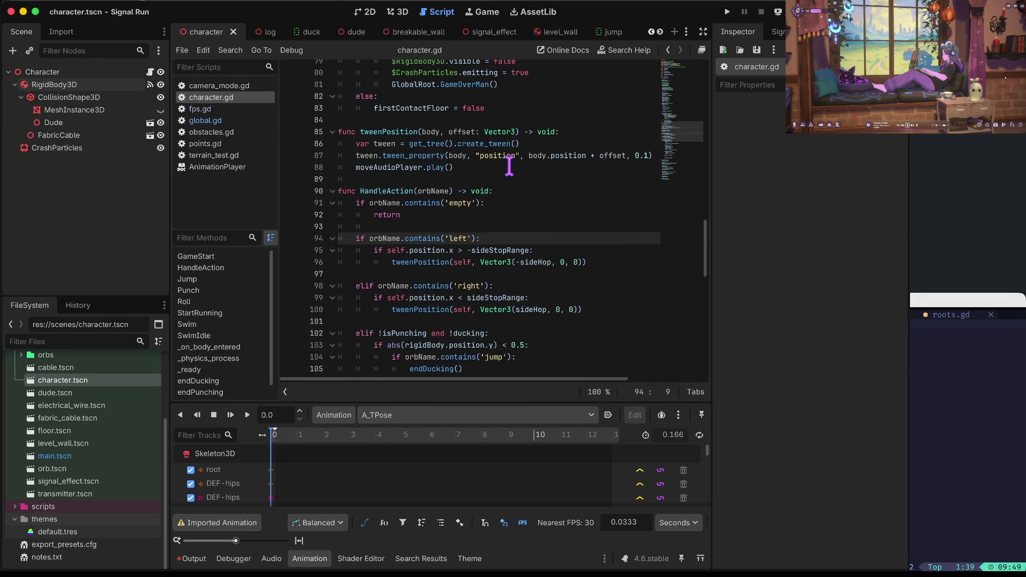
{"action": "scroll", "coordinate": [509, 166], "scroll_direction": "up", "scroll_amount": 6}
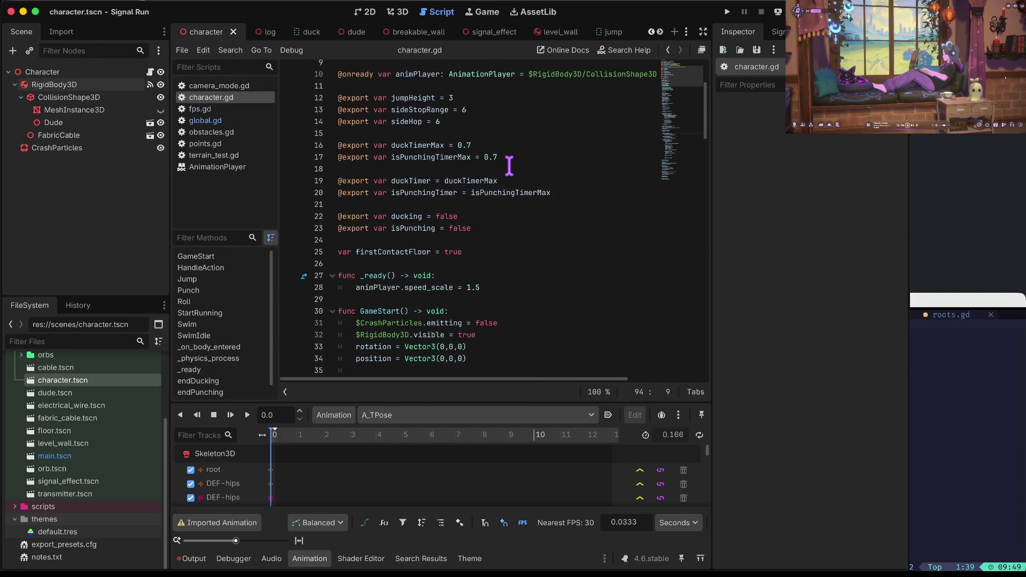
{"action": "scroll", "coordinate": [486, 224], "scroll_direction": "down", "scroll_amount": 10}
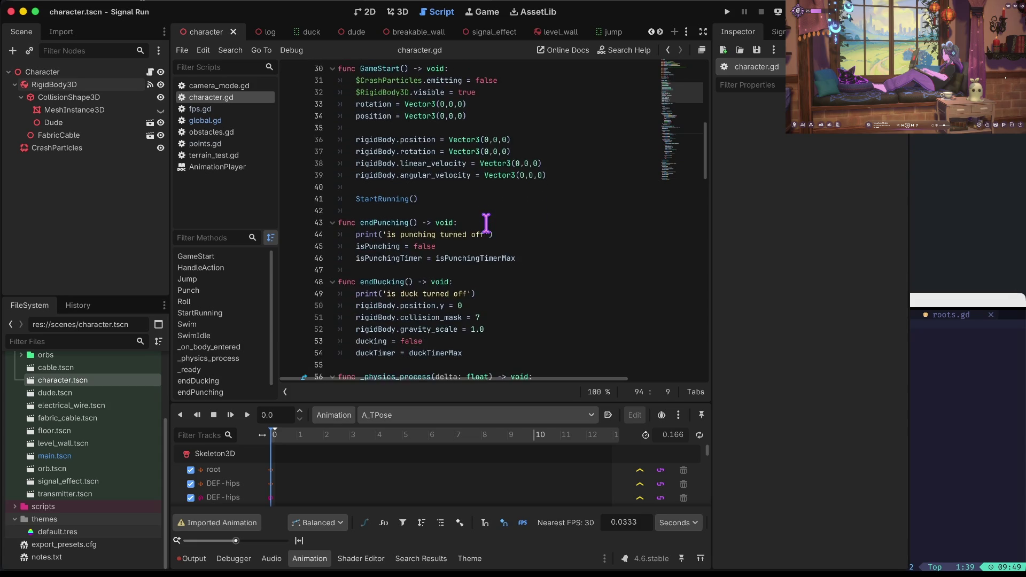
- In _physics_process, add the line $RigidBody3D/FabricCable.progress = delta
{"action": "left_click", "coordinate": [485, 223]}
{"action": "key", "text": "Up"}
{"action": "key", "text": "Up"}
{"action": "key", "text": "Return"}
{"action": "key", "text": "Return"}
{"action": "key", "text": "Up"}
{"action": "type", "text": "Rig"}
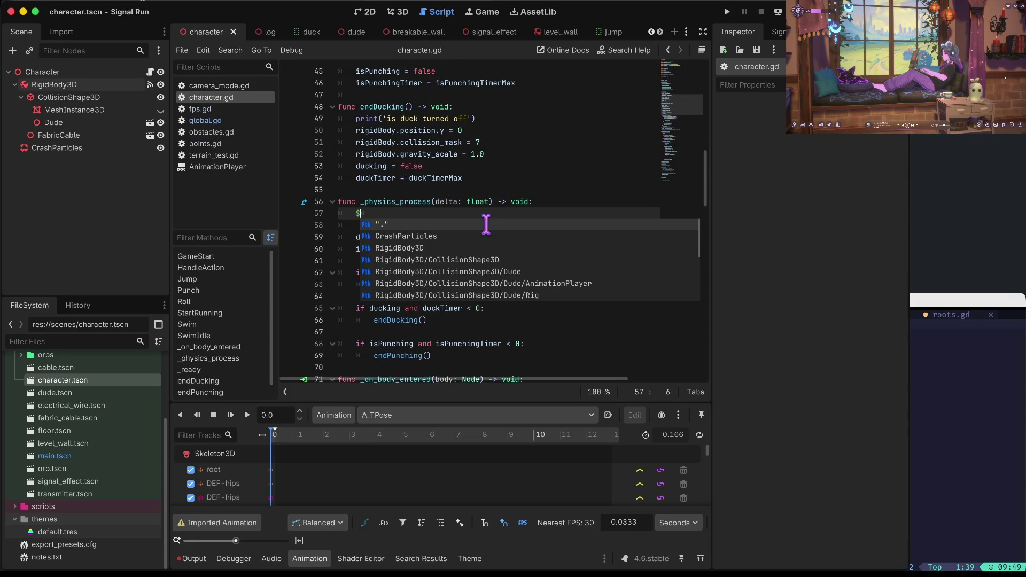
{"action": "key", "text": "Return"}
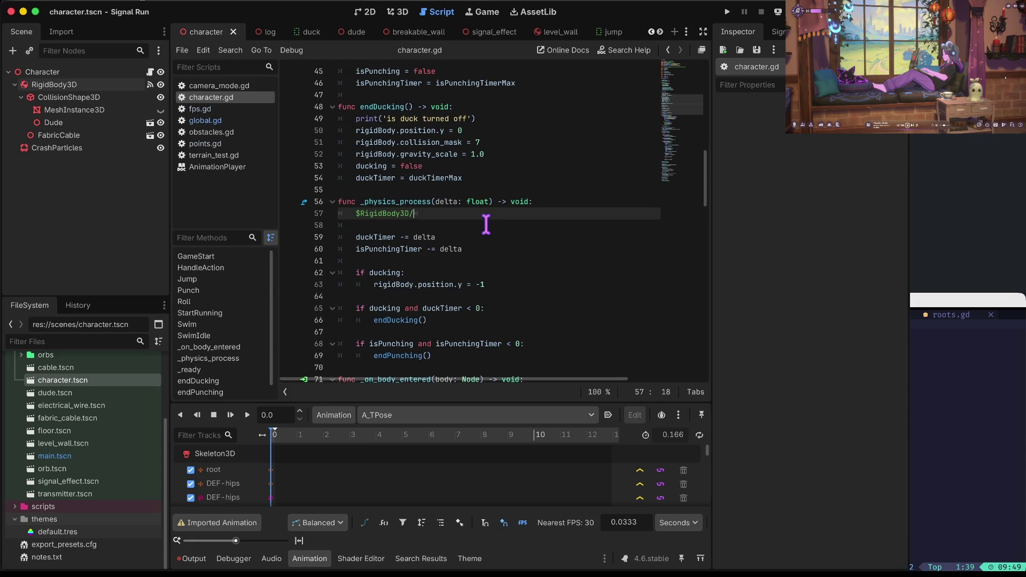
{"action": "type", "text": "Fab"}
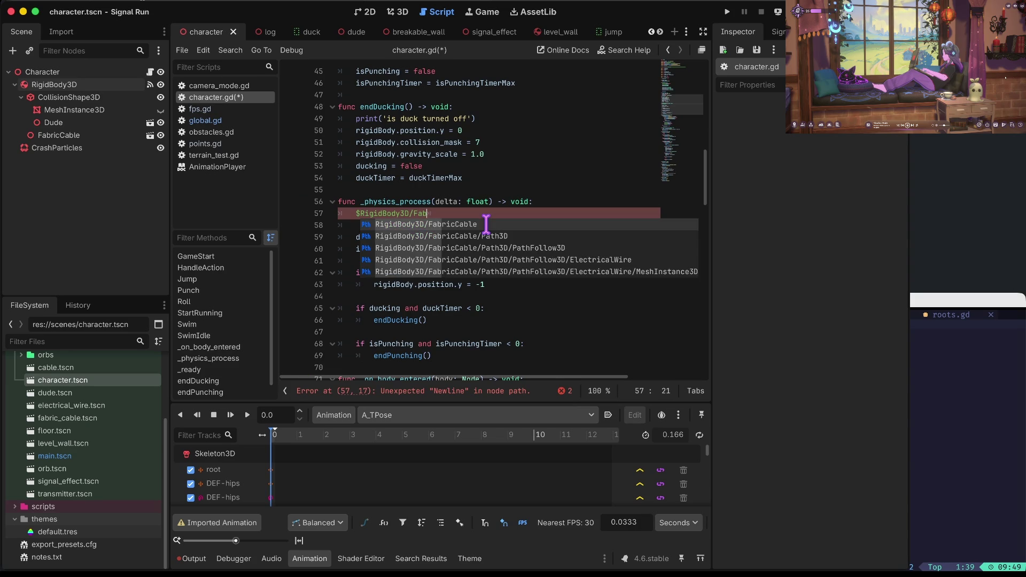
{"action": "key", "text": "Return"}
{"action": "type", "text": "pr"}
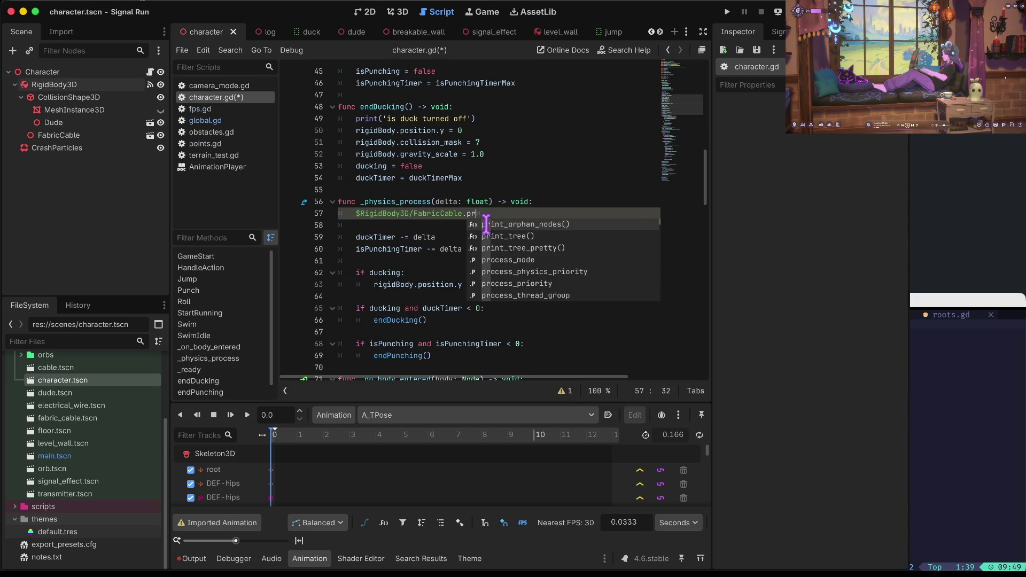
{"action": "type", "text": "ogress = delta"}
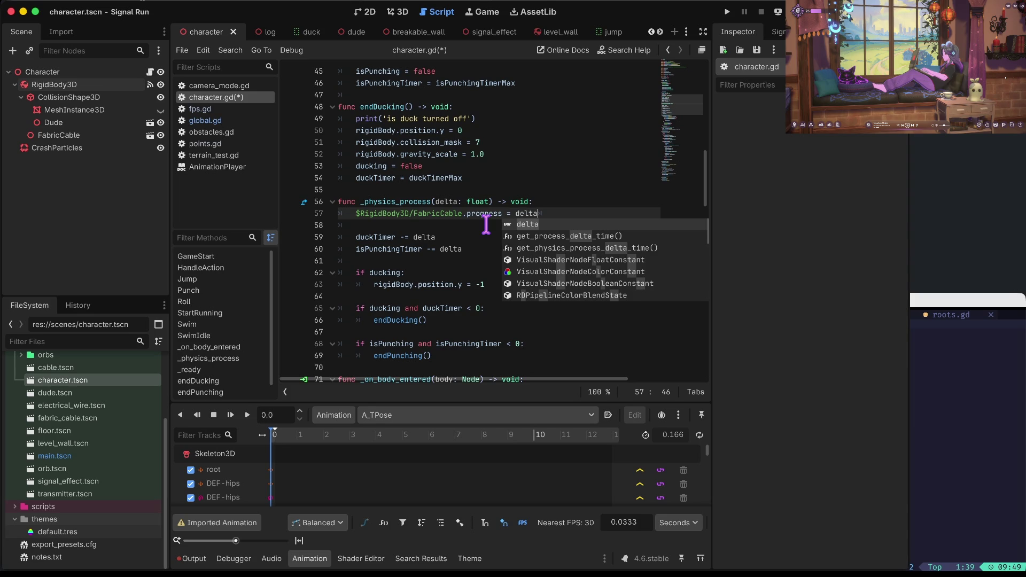
- Open a blank line after the isPunching declaration for a new variable
{"action": "key", "text": "Escape"}
{"action": "key", "text": "Up"}
{"action": "key", "text": "Up"}
{"action": "key", "text": "Up"}
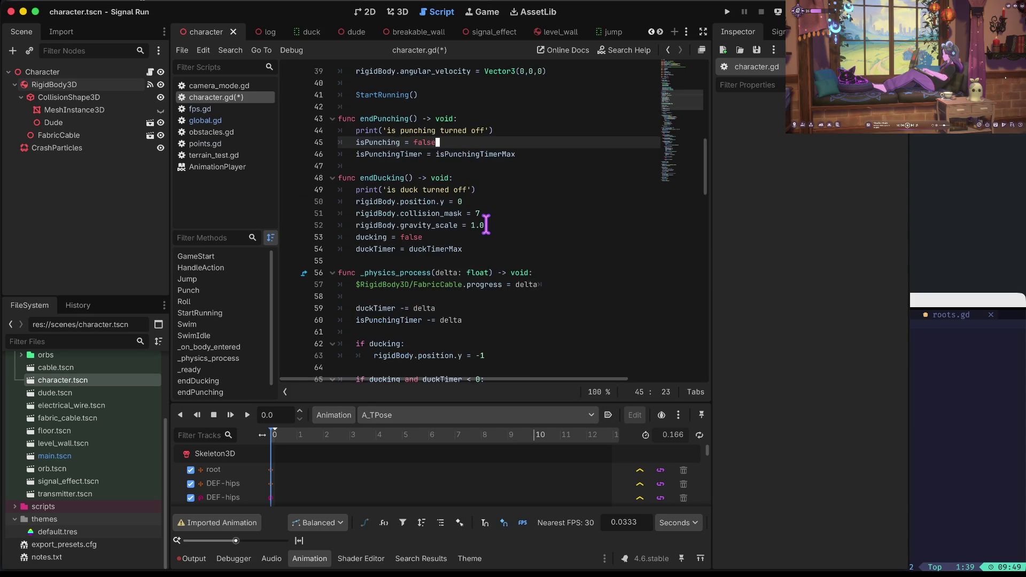
{"action": "key", "text": "Down"}
{"action": "key", "text": "Down"}
{"action": "key", "text": "Down"}
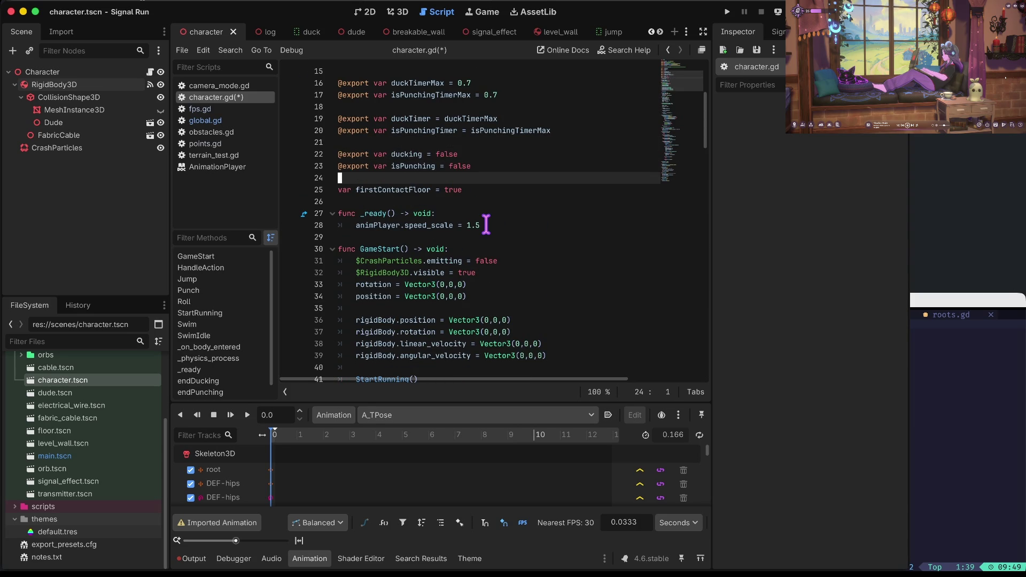
{"action": "key", "text": "Return"}
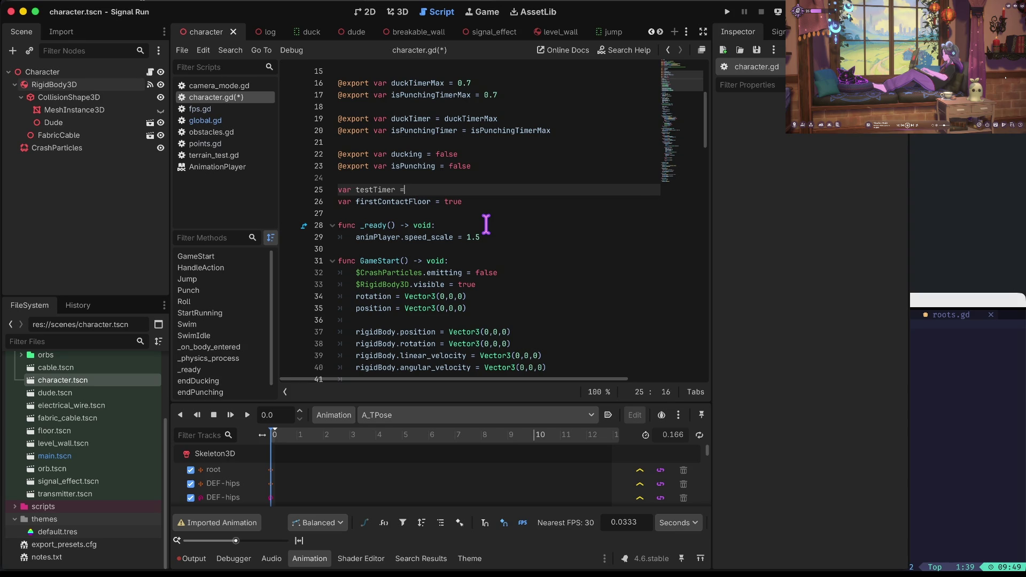
- Declare var testTimer = 2 and add blank lines around the progress line
{"action": "type", "text": "= 2"}
{"action": "key", "text": "Down"}
{"action": "key", "text": "Down"}
{"action": "key", "text": "Down"}
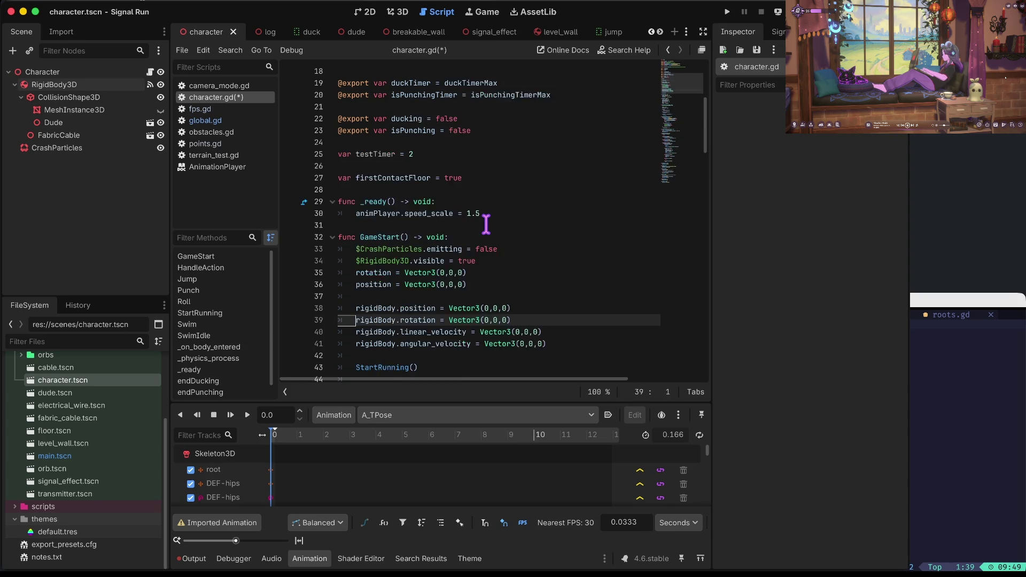
{"action": "key", "text": "Down"}
{"action": "key", "text": "Down"}
{"action": "key", "text": "Down"}
{"action": "key", "text": "Up"}
{"action": "key", "text": "Up"}
{"action": "key", "text": "Up"}
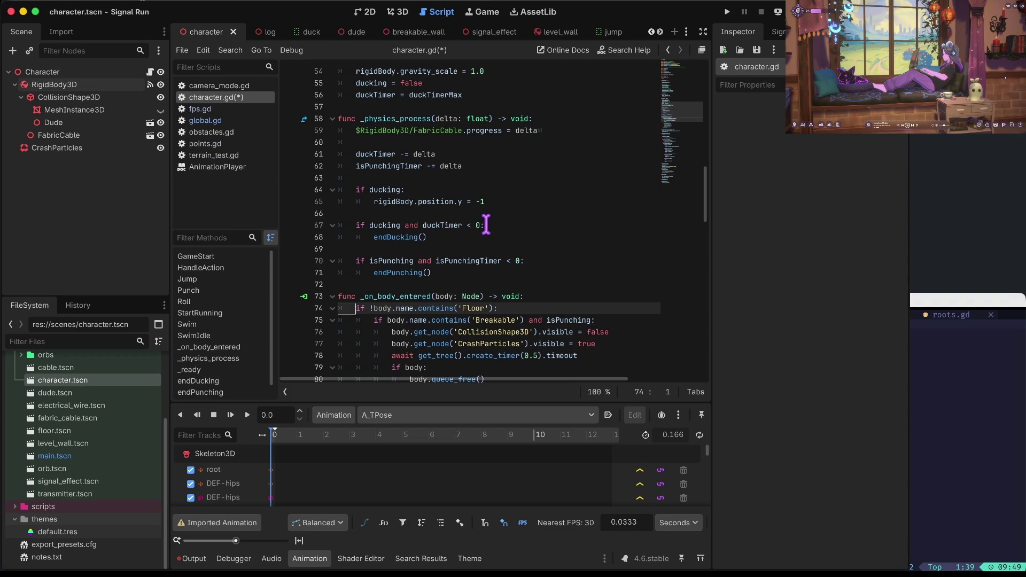
{"action": "key", "text": "Up"}
{"action": "key", "text": "Up"}
{"action": "key", "text": "Up"}
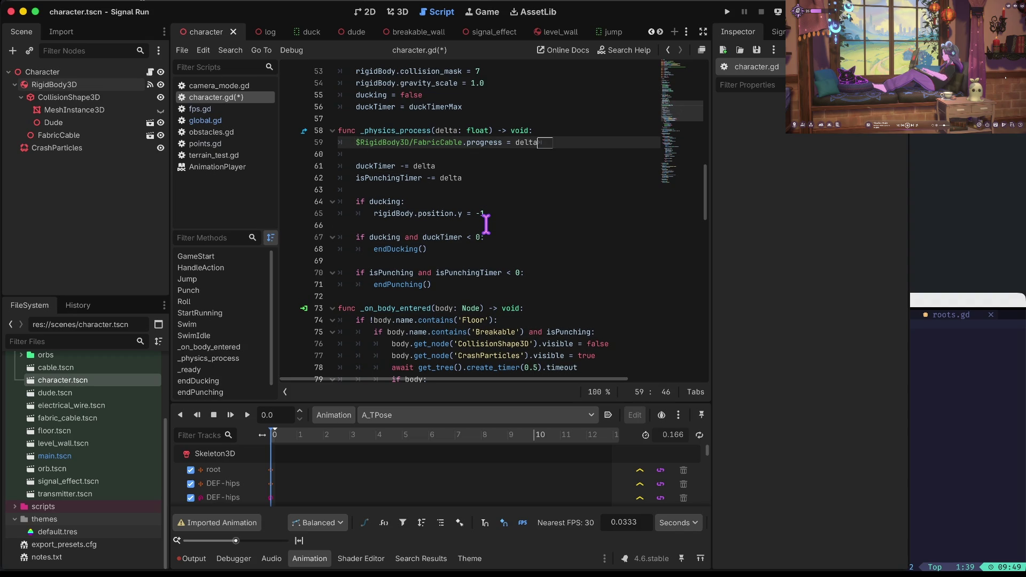
{"action": "key", "text": "Home"}
{"action": "key", "text": "Return"}
{"action": "key", "text": "End"}
{"action": "key", "text": "Return"}
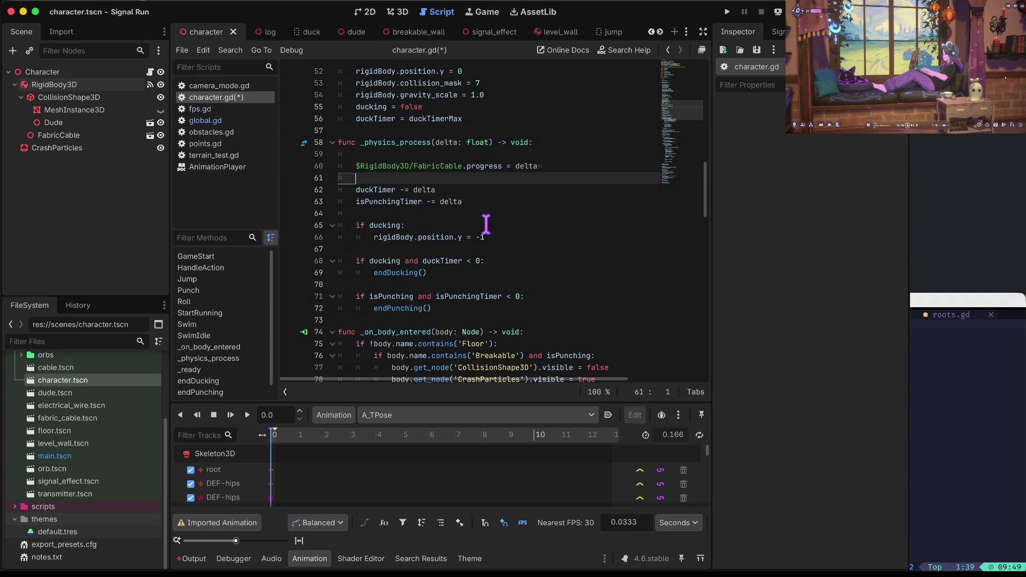
{"action": "key", "text": "Down"}
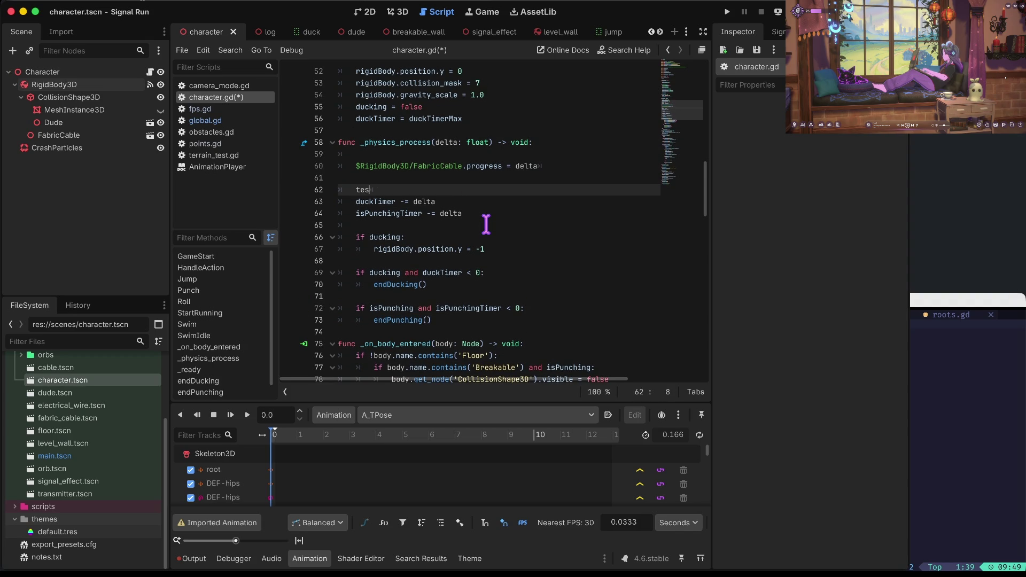
- Add testTimer -= delta and set the FabricCable progress to testTimer below it
{"action": "type", "text": "tTimer -= "}
{"action": "type", "text": "delta"}
{"action": "key", "text": "Escape"}
{"action": "key", "text": "Up"}
{"action": "key", "text": "Up"}
{"action": "key", "text": "End"}
{"action": "key", "text": "ctrl+x"}
{"action": "key", "text": "Down"}
{"action": "key", "text": "Down"}
{"action": "key", "text": "ctrl+v"}
{"action": "key", "text": "Return"}
{"action": "key", "text": "Up"}
{"action": "key", "text": "Up"}
{"action": "key", "text": "End"}
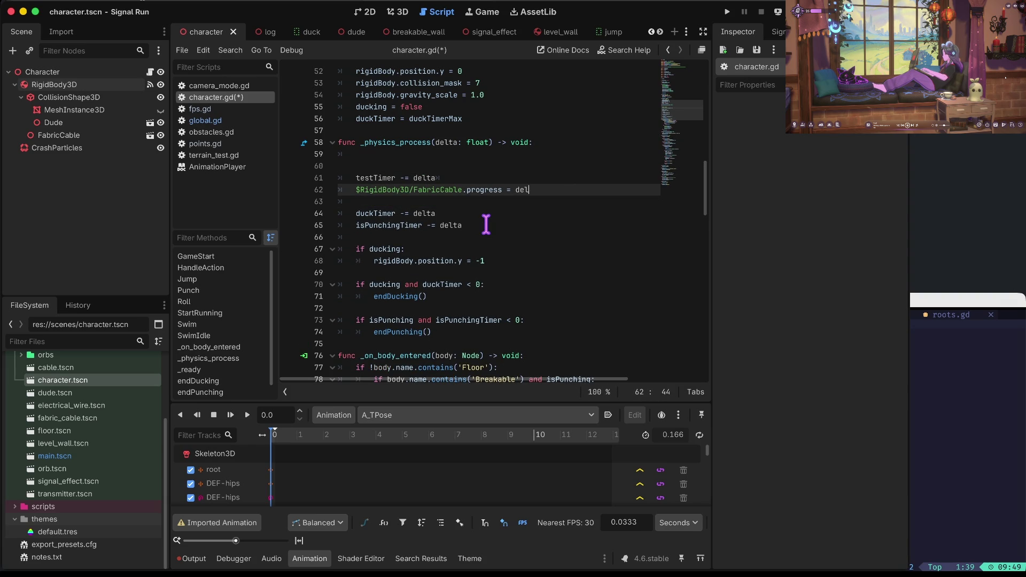
{"action": "type", "text": "T"}
{"action": "key", "text": "Return"}
- Save character.gd, open fabric_cable.tscn, and slide the follower along the cable path
{"action": "key", "text": "ctrl+s"}
{"action": "left_click", "coordinate": [150, 137]}
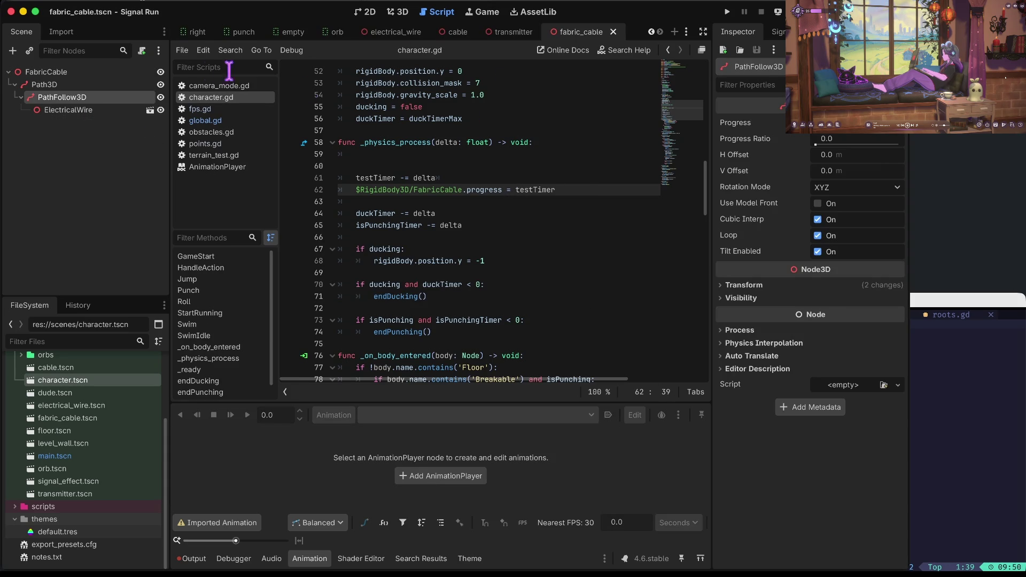
{"action": "left_click", "coordinate": [398, 12]}
{"action": "left_click_drag", "start_coordinate": [593, 257], "coordinate": [560, 266]}
{"action": "mouse_move", "coordinate": [853, 138]}
{"action": "left_mouse_down"}
{"action": "mouse_move", "coordinate": [861, 136]}
{"action": "mouse_move", "coordinate": [546, 218]}
{"action": "mouse_move", "coordinate": [604, 320]}
{"action": "mouse_move", "coordinate": [561, 315]}
{"action": "mouse_move", "coordinate": [630, 384]}
{"action": "left_mouse_up"}
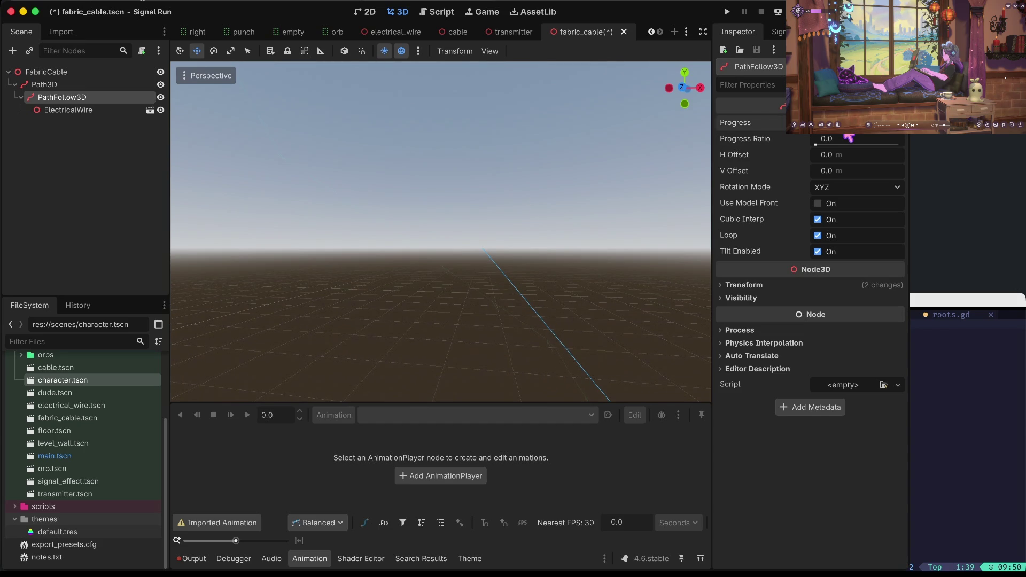
- Select Path3D, ElectricalWire, then PathFollow3D to inspect the cable path
{"action": "mouse_move", "coordinate": [467, 213]}
{"action": "left_mouse_down"}
{"action": "mouse_move", "coordinate": [467, 176]}
{"action": "mouse_move", "coordinate": [415, 203]}
{"action": "left_mouse_up"}
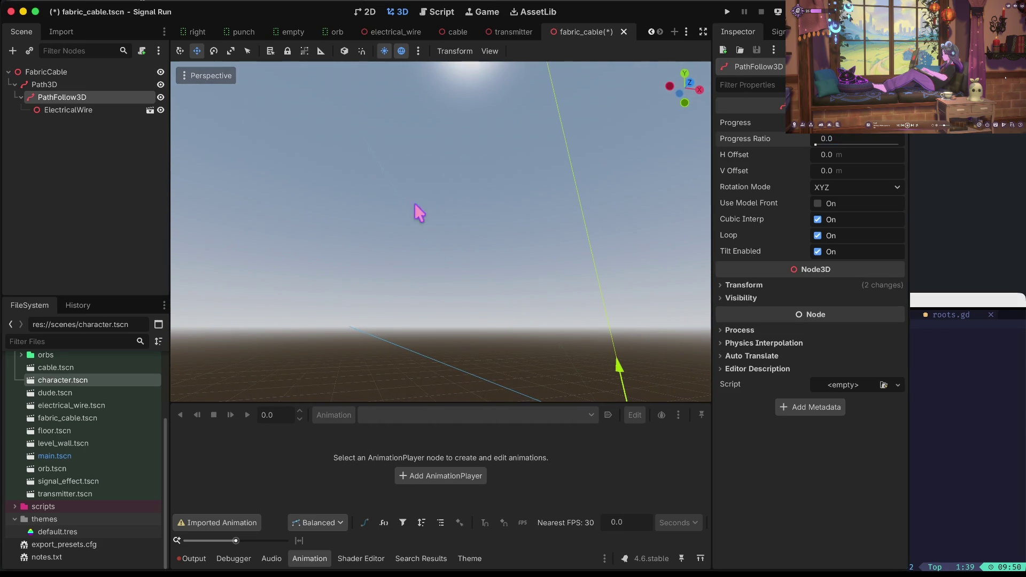
{"action": "left_click", "coordinate": [72, 86]}
{"action": "mouse_move", "coordinate": [465, 209]}
{"action": "left_mouse_down"}
{"action": "mouse_move", "coordinate": [459, 251]}
{"action": "mouse_move", "coordinate": [471, 219]}
{"action": "left_mouse_up"}
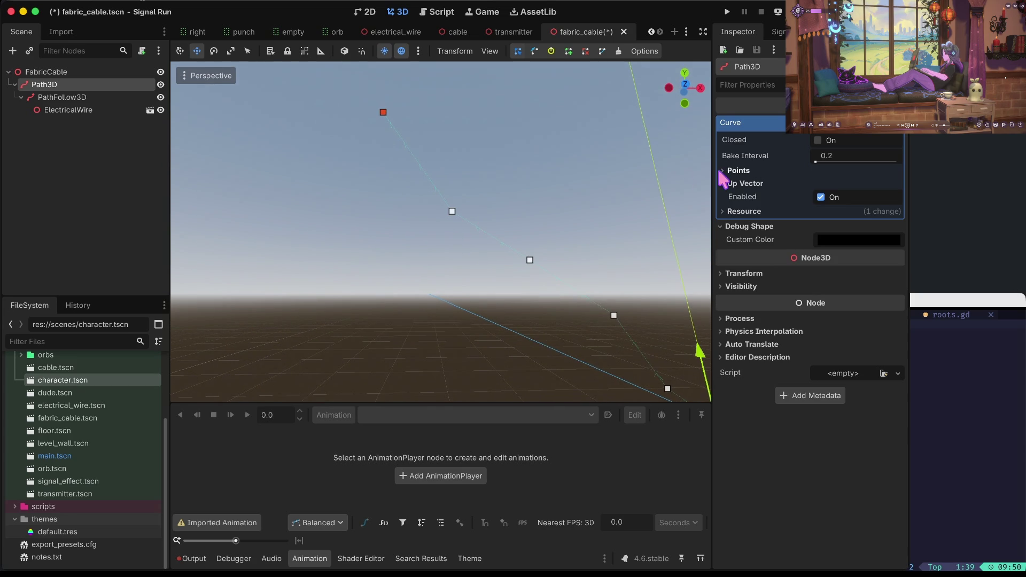
{"action": "left_click", "coordinate": [83, 110]}
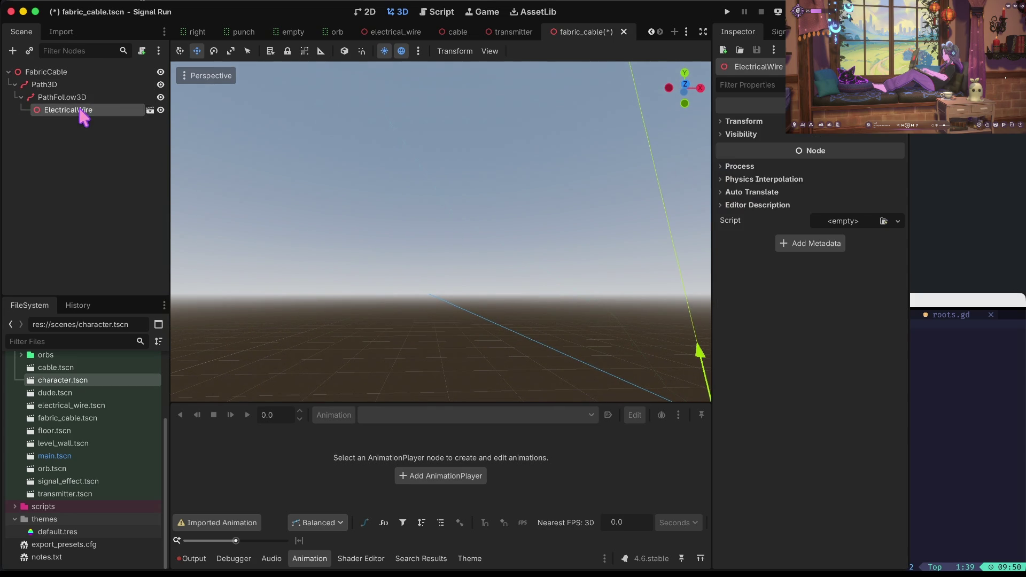
{"action": "left_click", "coordinate": [63, 97]}
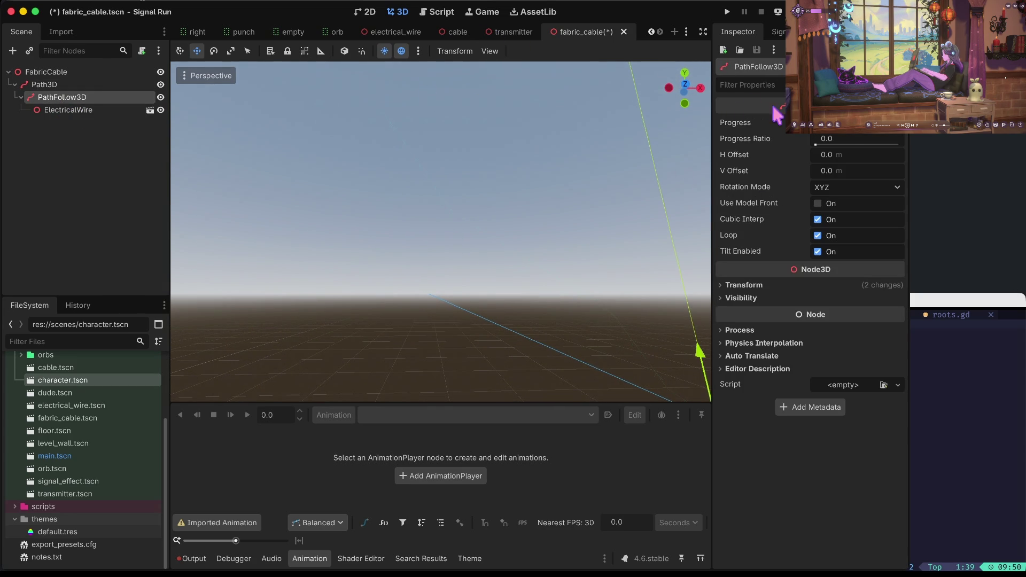
- Try PathFollow3D Progress Ratio values, then save the scene and frame the view
{"action": "left_click", "coordinate": [827, 139]}
{"action": "key", "text": "Return"}
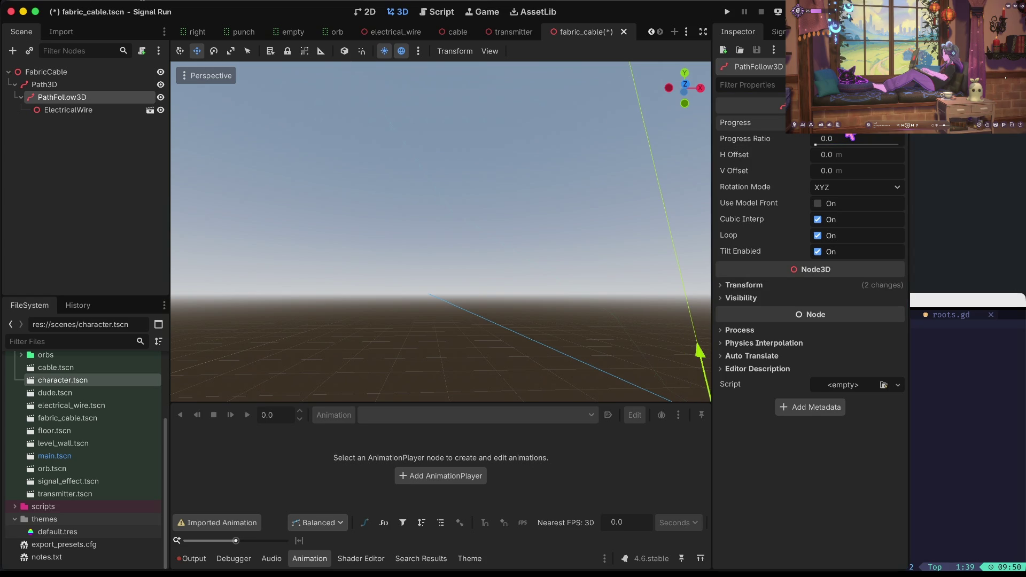
{"action": "left_click", "coordinate": [849, 137]}
{"action": "left_click", "coordinate": [121, 225]}
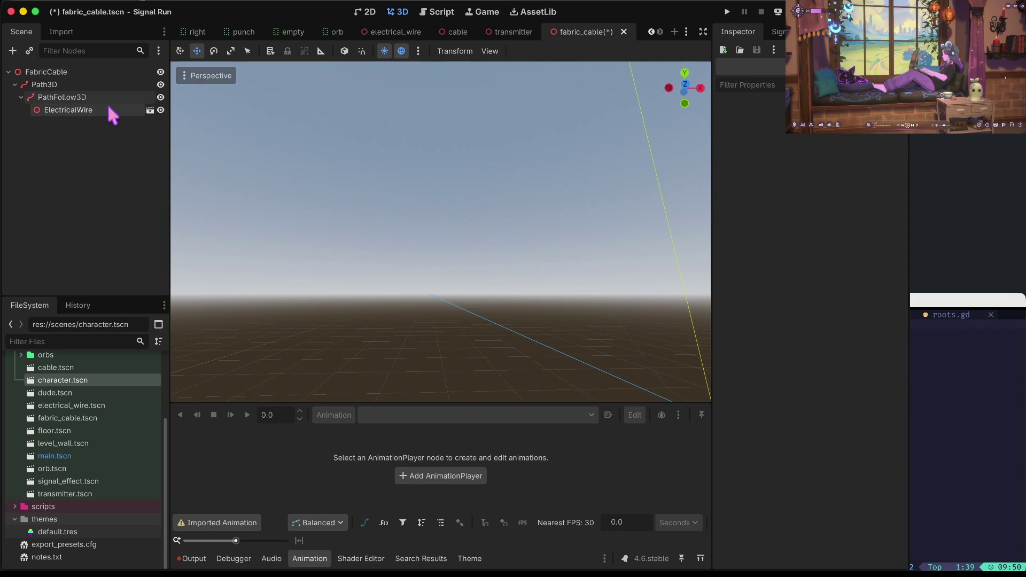
{"action": "key", "text": "ctrl+s"}
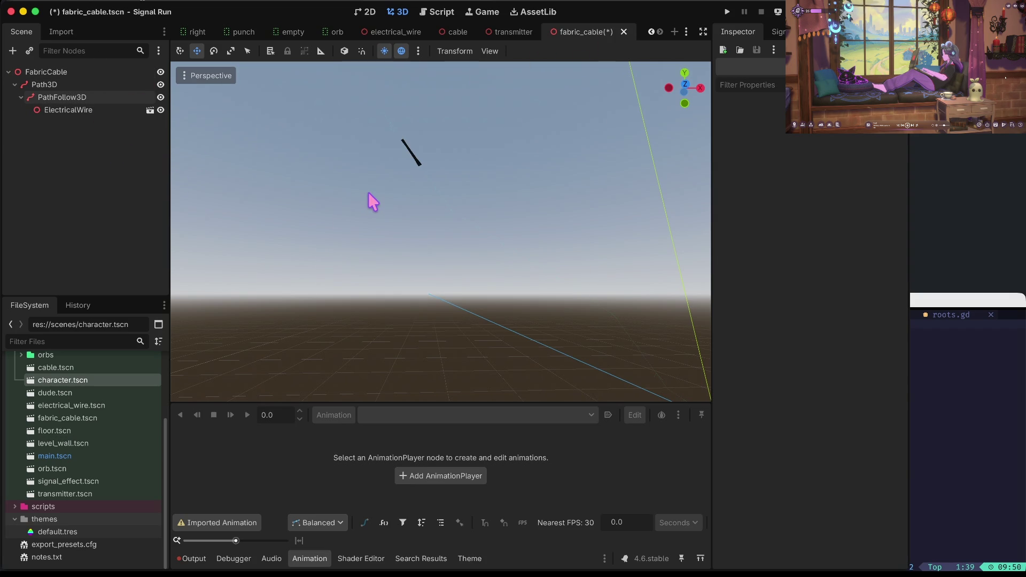
{"action": "key", "text": "ctrl+s"}
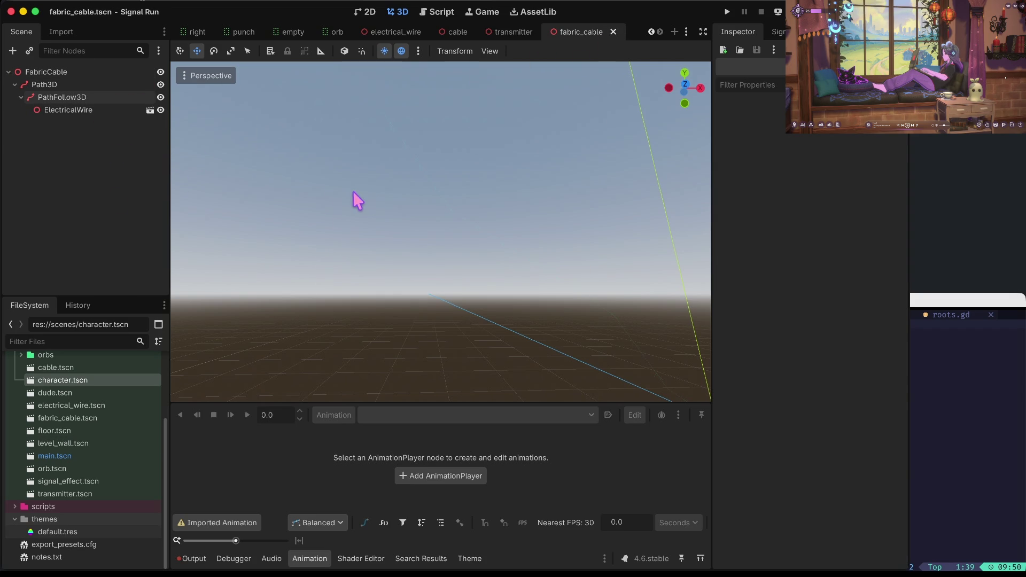
{"action": "key", "text": "f"}
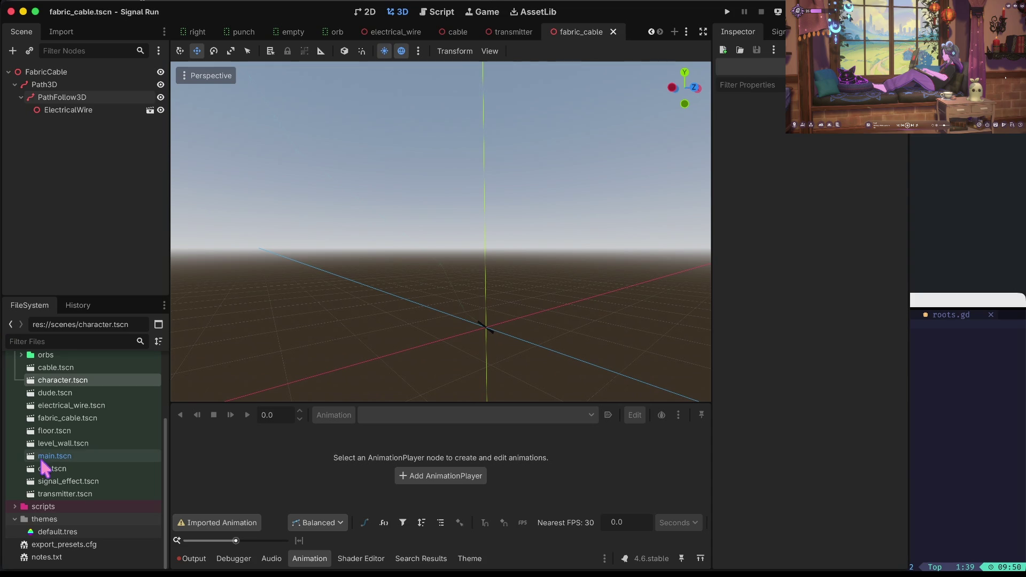
{"action": "left_click", "coordinate": [65, 457]}
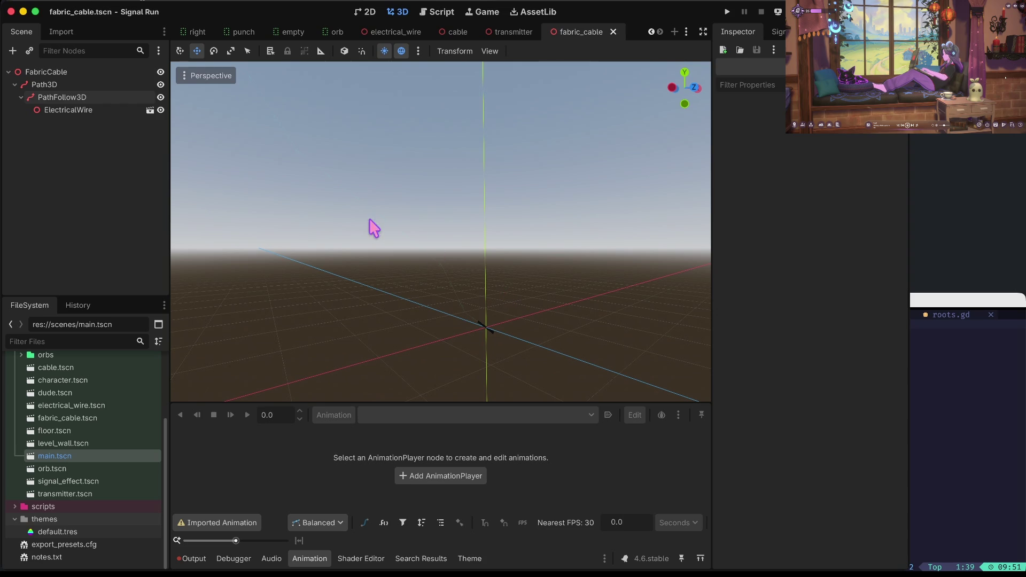
- Save the scene and open character.gd from the scripts folder
{"action": "key", "text": "ctrl+s"}
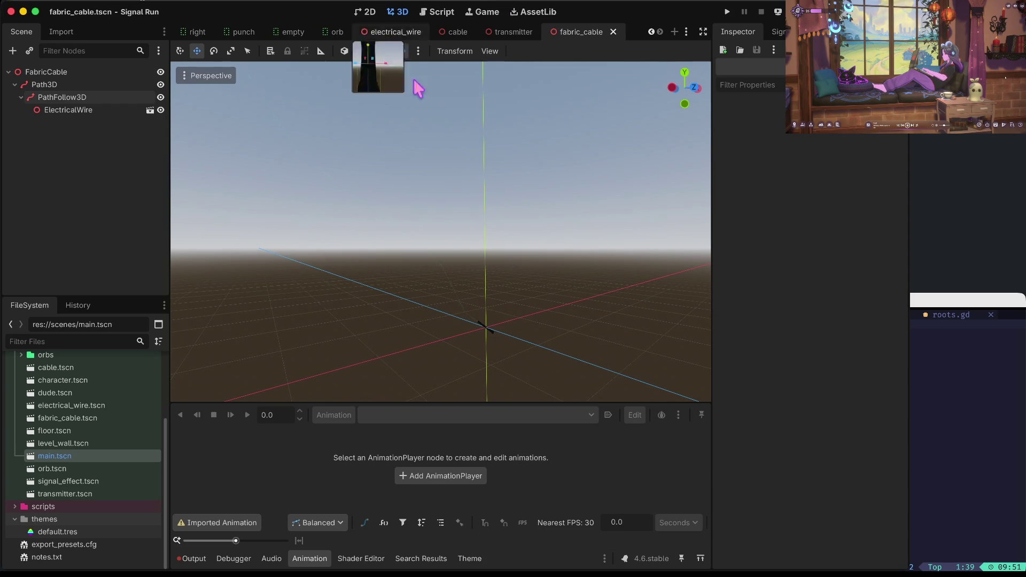
{"action": "scroll", "coordinate": [83, 502], "scroll_direction": "up", "scroll_amount": 5}
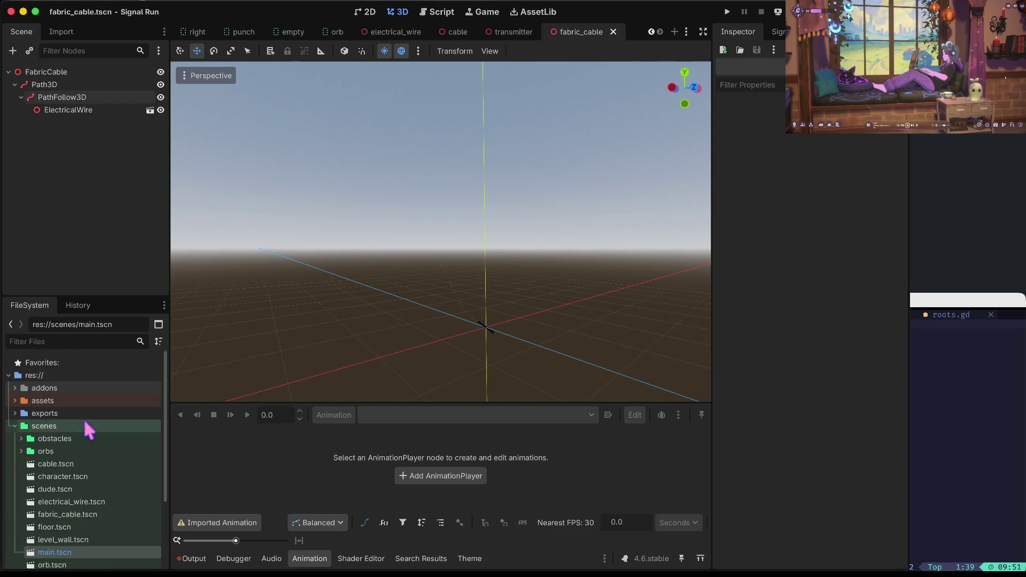
{"action": "scroll", "coordinate": [84, 419], "scroll_direction": "down", "scroll_amount": 5}
{"action": "left_click", "coordinate": [19, 522]}
{"action": "scroll", "coordinate": [40, 517], "scroll_direction": "down", "scroll_amount": 4}
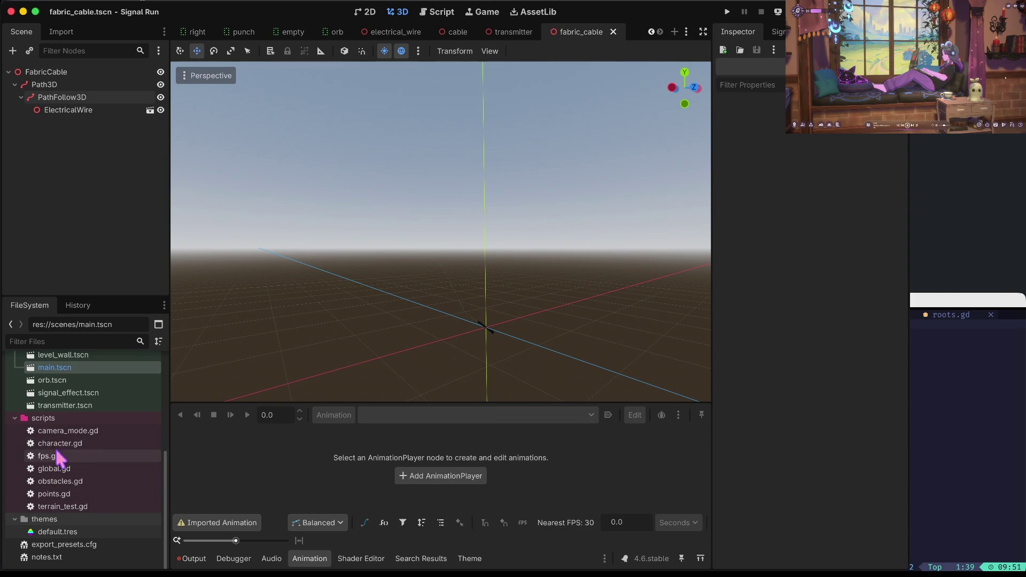
{"action": "double_click", "coordinate": [60, 444]}
- Change testTimer's starting value from 2 to 5 and save
{"action": "left_click", "coordinate": [529, 190]}
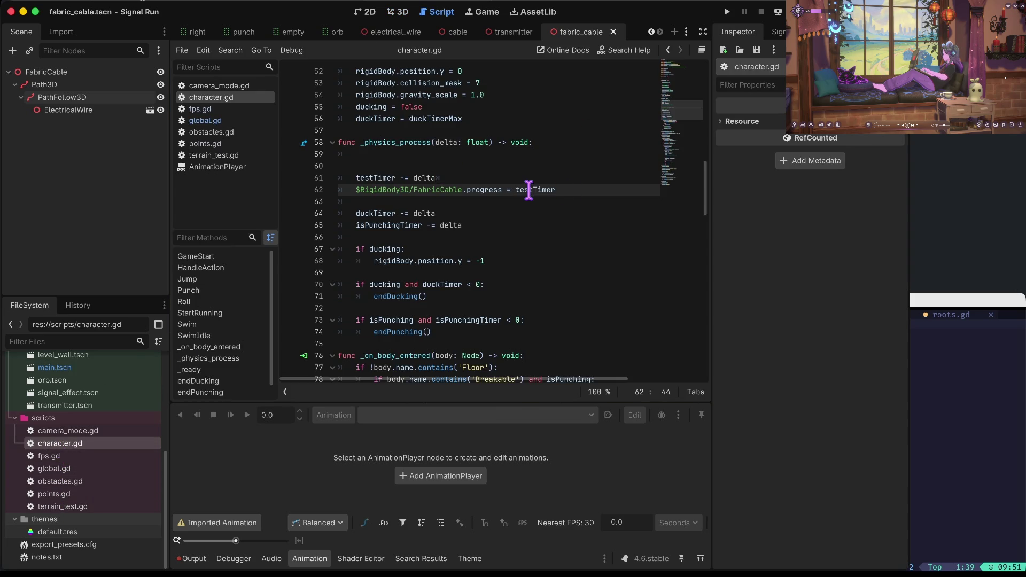
{"action": "scroll", "coordinate": [572, 190], "scroll_direction": "up", "scroll_amount": 12}
{"action": "left_click", "coordinate": [431, 196]}
{"action": "key", "text": "BackSpace"}
{"action": "type", "text": "5"}
{"action": "key", "text": "ctrl+s"}
{"action": "scroll", "coordinate": [525, 208], "scroll_direction": "down", "scroll_amount": 3}
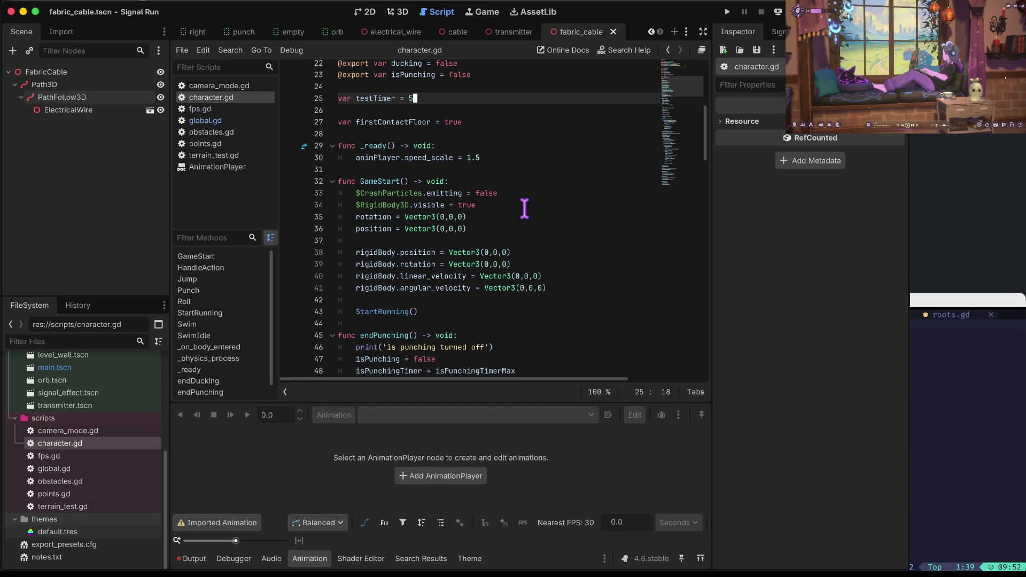
- Duplicate the declaration as testTimerMax and swap the two timer lines
{"action": "key", "text": "shift+Home"}
{"action": "key", "text": "Left"}
{"action": "key", "text": "ctrl+shift+d"}
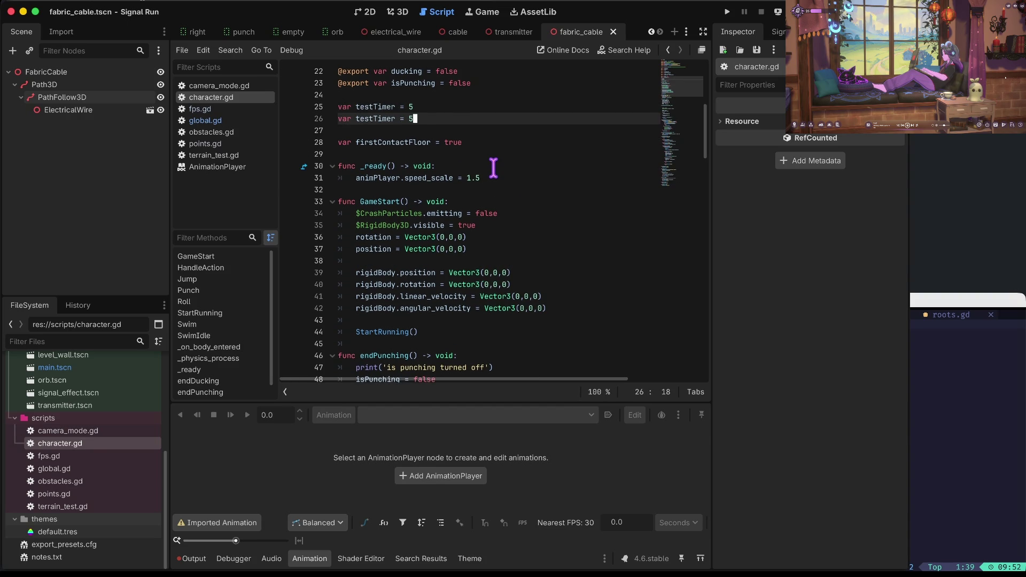
{"action": "key", "text": "alt+Right"}
{"action": "key", "text": "alt+Right"}
{"action": "type", "text": "Max"}
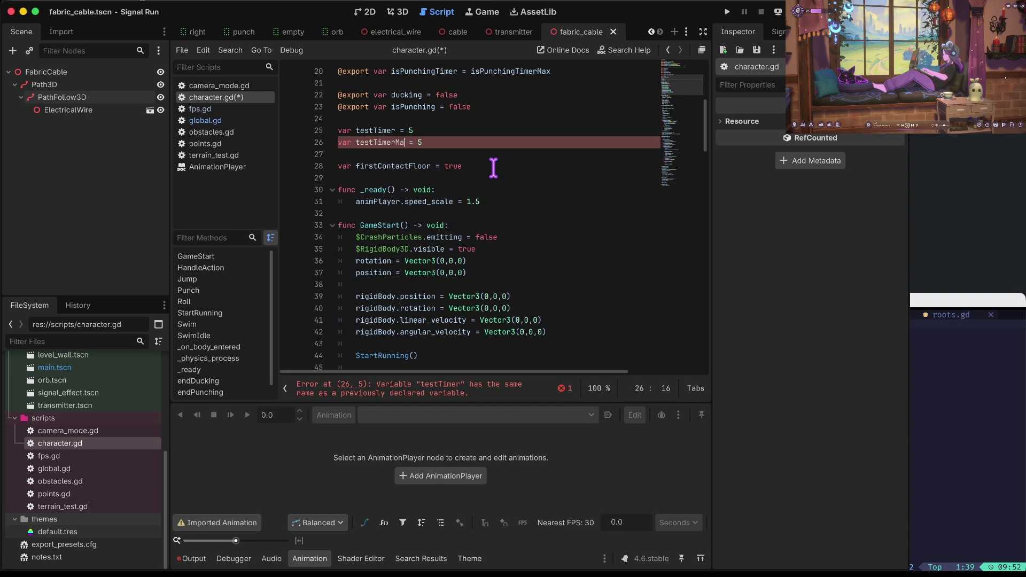
{"action": "key", "text": "Up"}
{"action": "type", "text": "testtime"}
{"action": "key", "text": "alt+Down"}
{"action": "key", "text": "Up"}
- Set var testTimer = testTimerMax by copying the name into its value
{"action": "key", "text": "ctrl+shift+Right"}
{"action": "key", "text": "ctrl+shift+Right"}
{"action": "key", "text": "ctrl+c"}
{"action": "key", "text": "Down"}
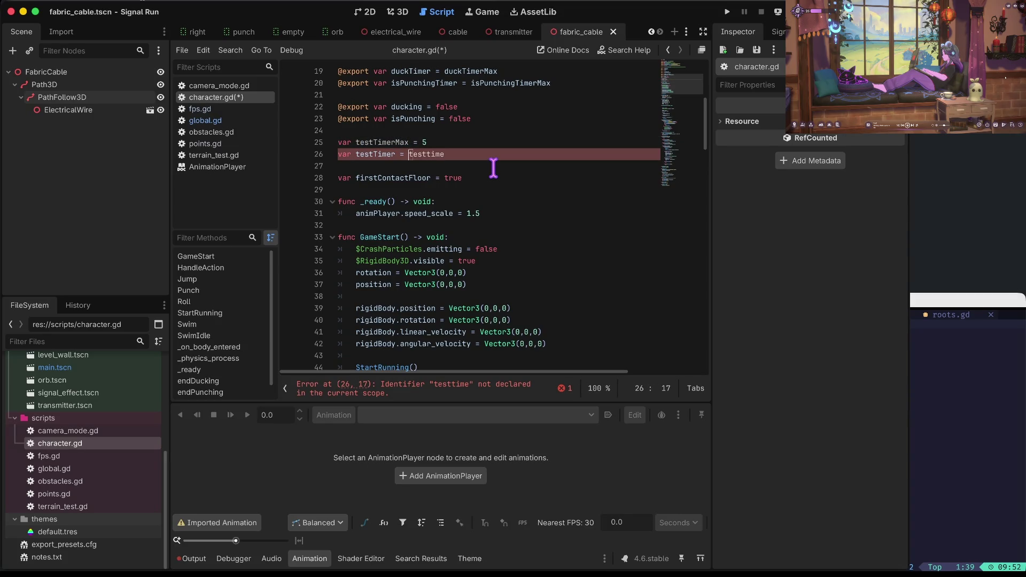
{"action": "key", "text": "ctrl+shift+Right"}
{"action": "key", "text": "ctrl+v"}
{"action": "key", "text": "Delete"}
{"action": "key", "text": "ctrl+Left"}
{"action": "type", "text": "t"}
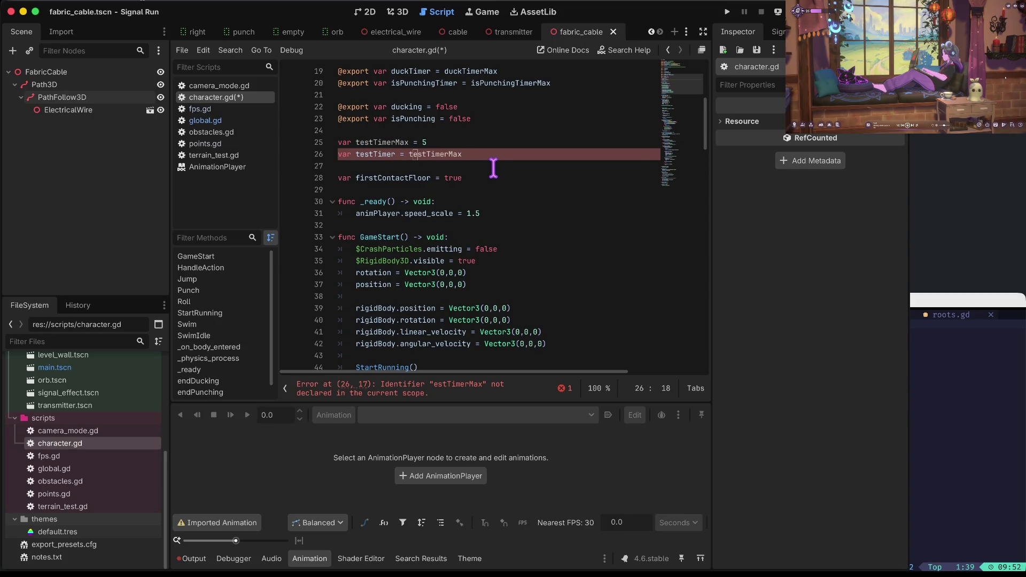
{"action": "key", "text": "Down"}
{"action": "key", "text": "Down"}
{"action": "key", "text": "Down"}
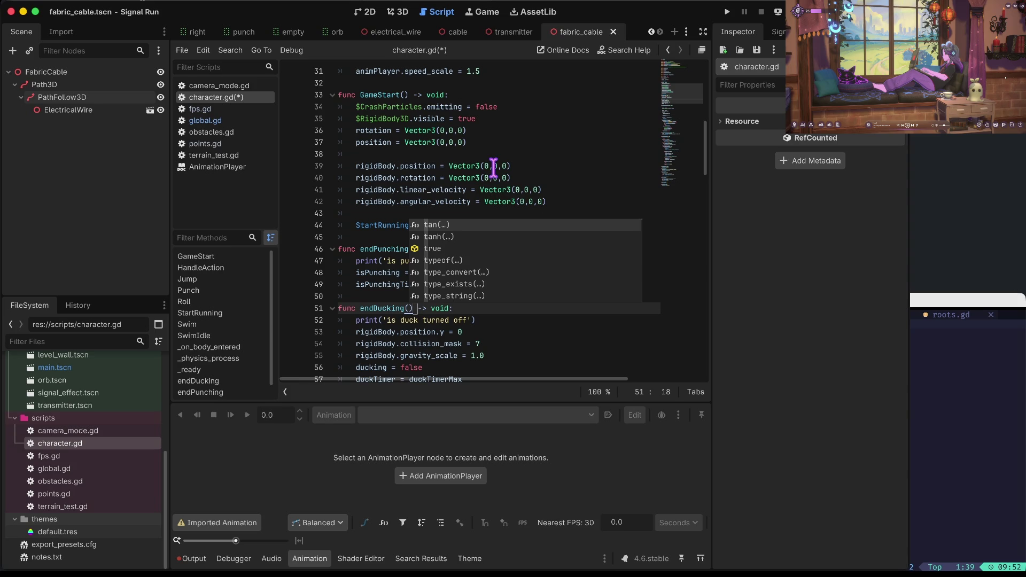
{"action": "key", "text": "Escape"}
{"action": "key", "text": "Down"}
{"action": "key", "text": "Down"}
{"action": "key", "text": "Down"}
{"action": "key", "text": "Down"}
{"action": "key", "text": "Down"}
{"action": "key", "text": "Down"}
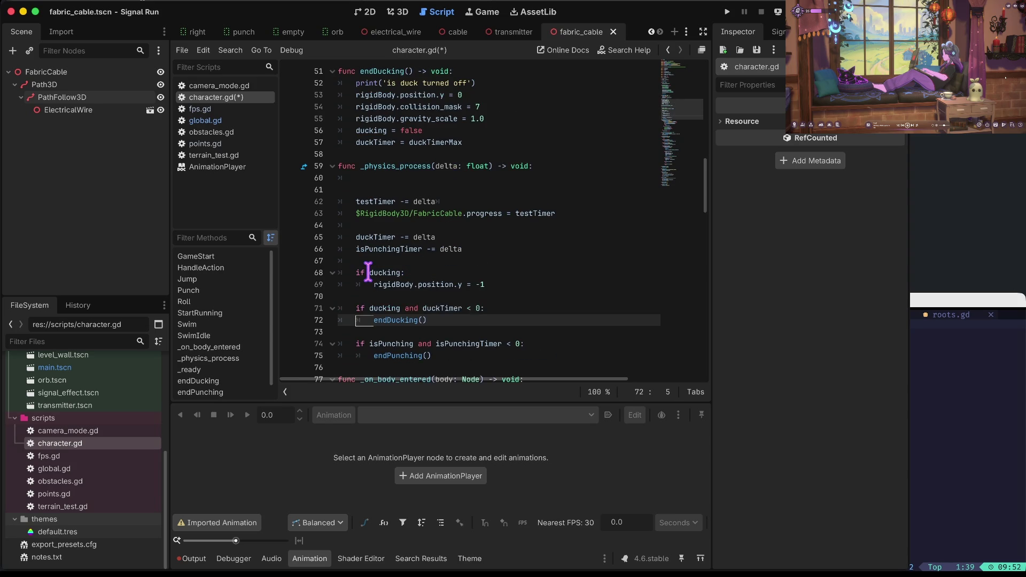
- Add 'if testTimer < 0: testTimer = testTimerMax' after the timer decrement in _physics_process
{"action": "key", "text": "Up"}
{"action": "key", "text": "Up"}
{"action": "key", "text": "Up"}
{"action": "key", "text": "Up"}
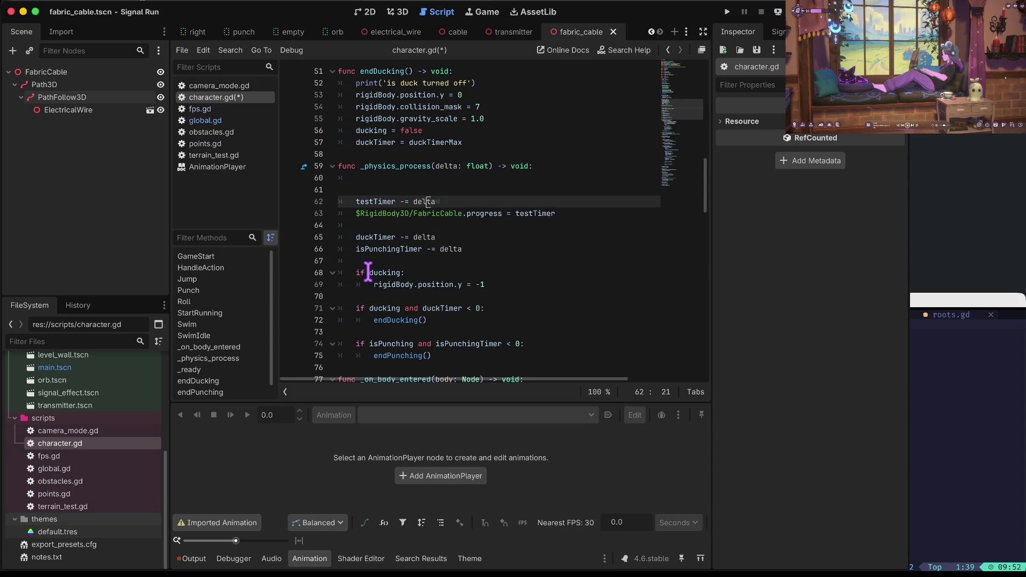
{"action": "key", "text": "Return"}
{"action": "type", "text": "if testTimer"}
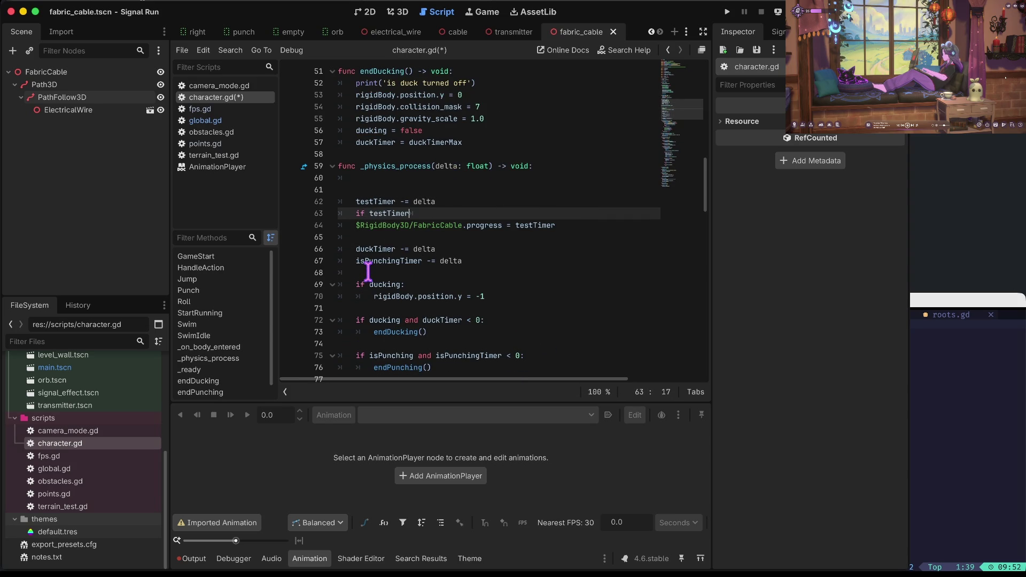
{"action": "type", "text": " <"}
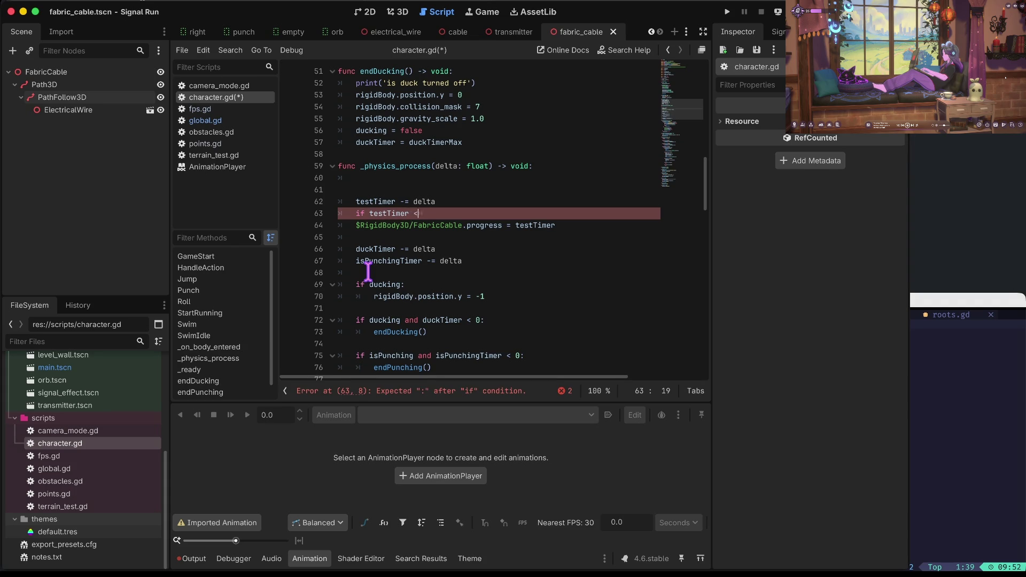
{"action": "type", "text": " 0:"}
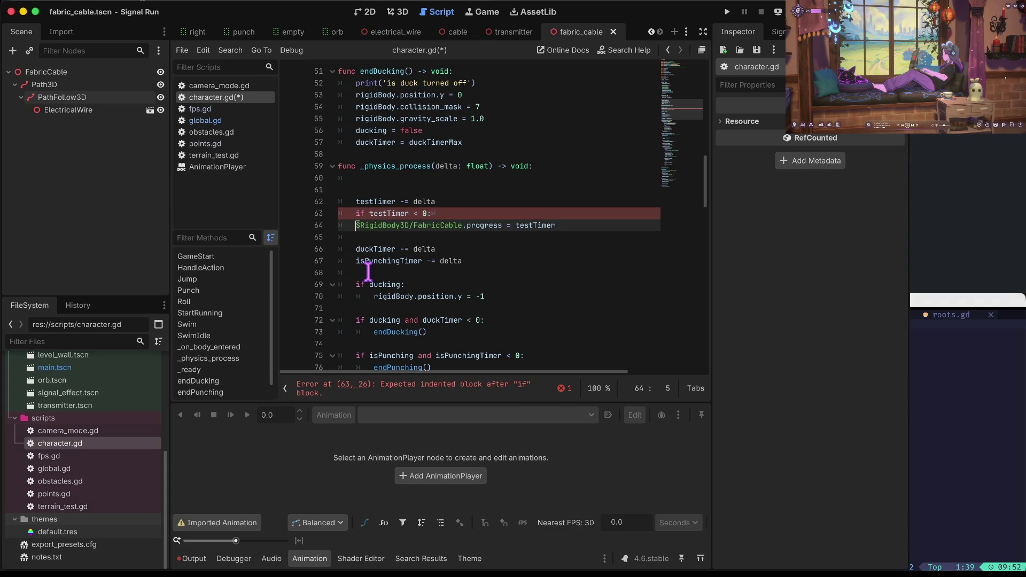
{"action": "key", "text": "Return"}
{"action": "type", "text": "testti"}
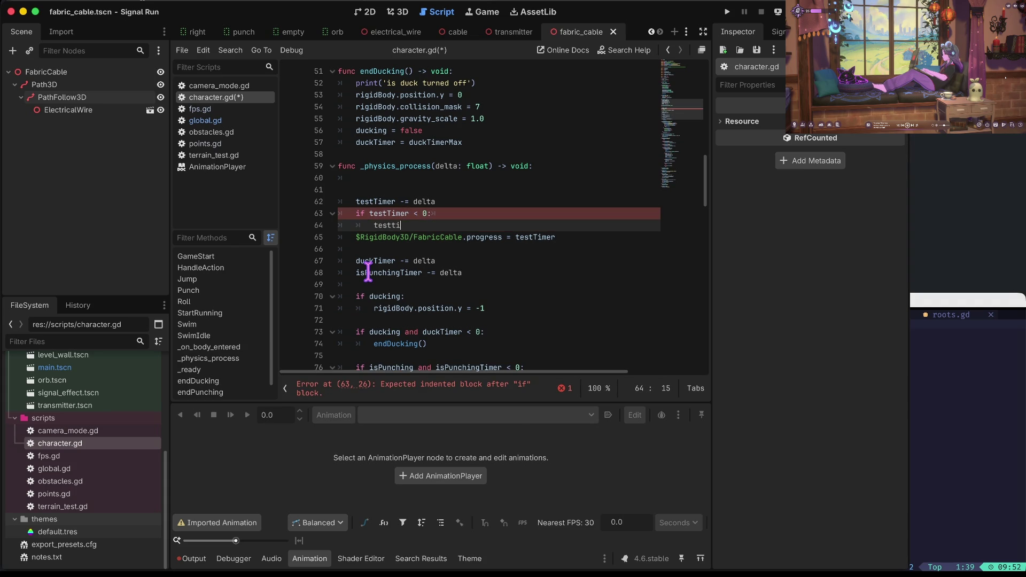
{"action": "key", "text": "Return"}
{"action": "type", "text": "= "}
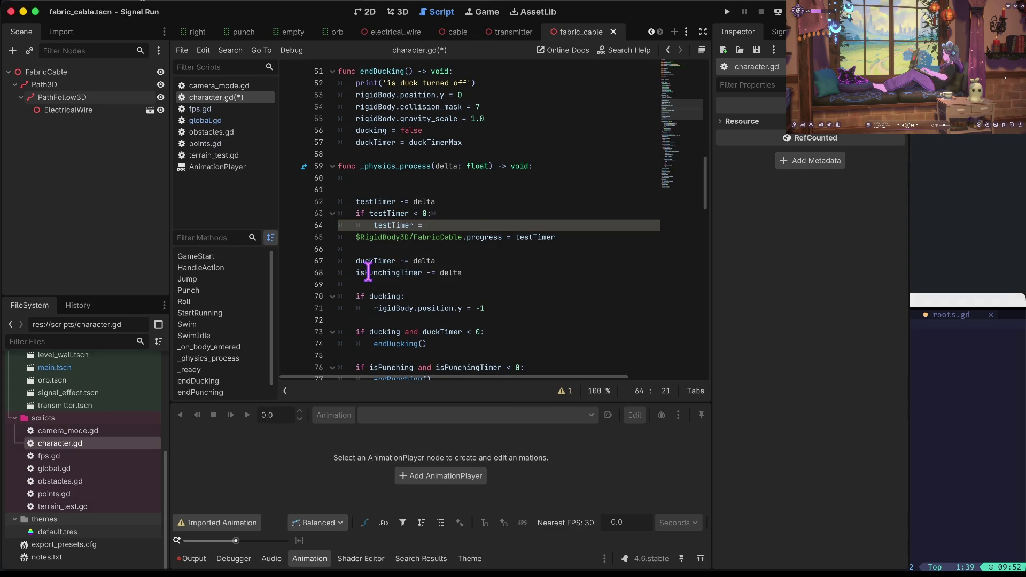
{"action": "type", "text": "test"}
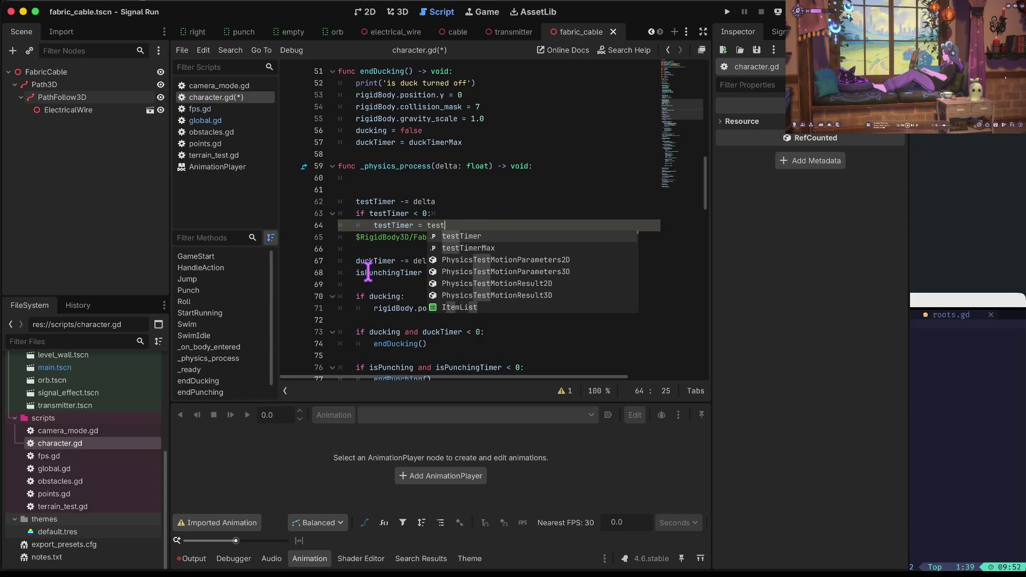
{"action": "key", "text": "Down"}
{"action": "key", "text": "Return"}
{"action": "key", "text": "Down"}
{"action": "key", "text": "Up"}
{"action": "key", "text": "Up"}
{"action": "key", "text": "Down"}
{"action": "key", "text": "Down"}
- Insert a blank line before the progress line, save character.gd, and run the game
{"action": "key", "text": "Home"}
{"action": "key", "text": "Return"}
{"action": "key", "text": "Up"}
{"action": "key", "text": "ctrl+s"}
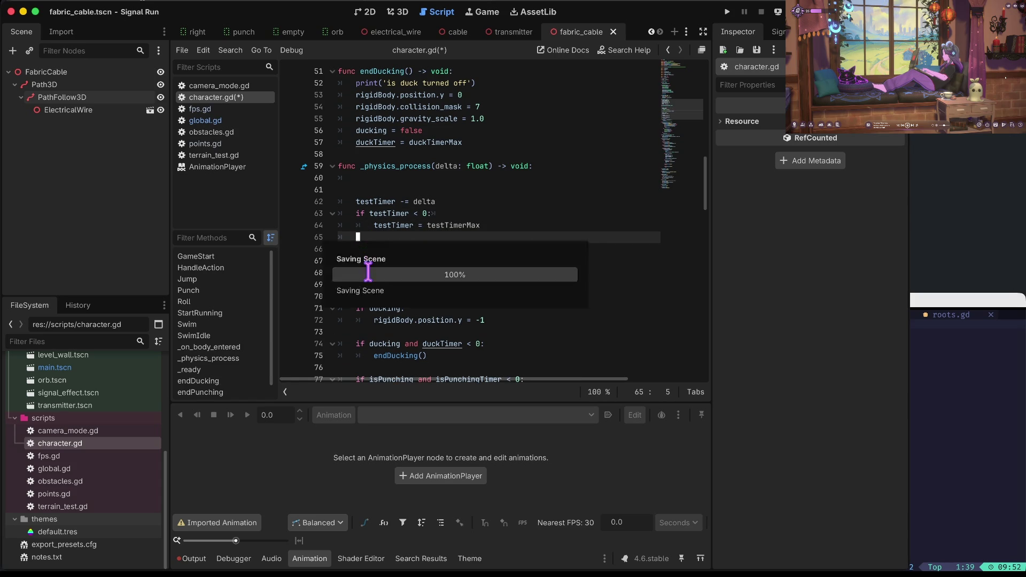
{"action": "key", "text": "super+b"}
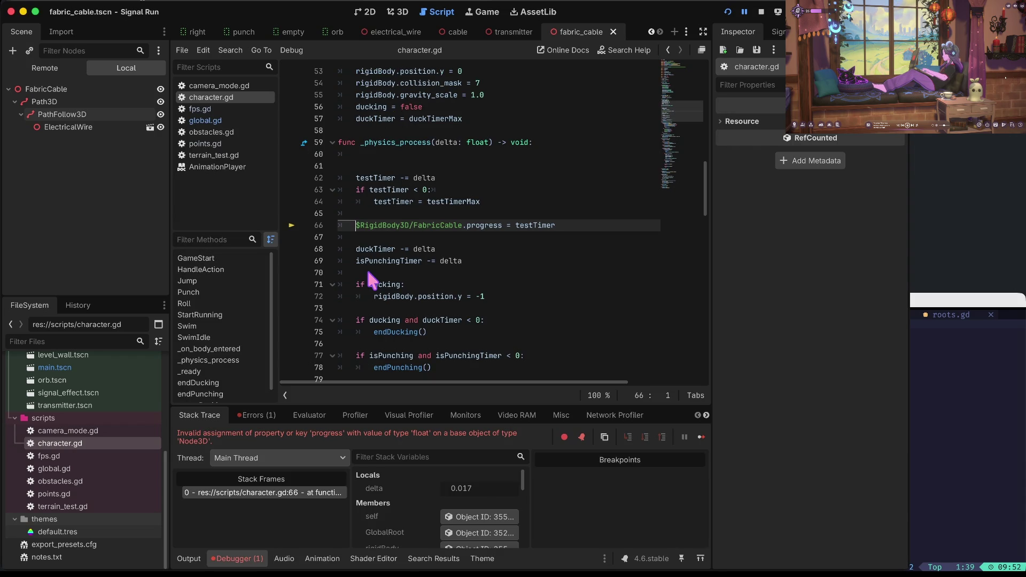
- Stop the failed debug run and start extending the node path after FabricCable with '/Path3D/PathFl'
{"action": "left_click", "coordinate": [761, 11]}
{"action": "key", "text": "alt+Right"}
{"action": "key", "text": "alt+Right"}
{"action": "type", "text": "/"}
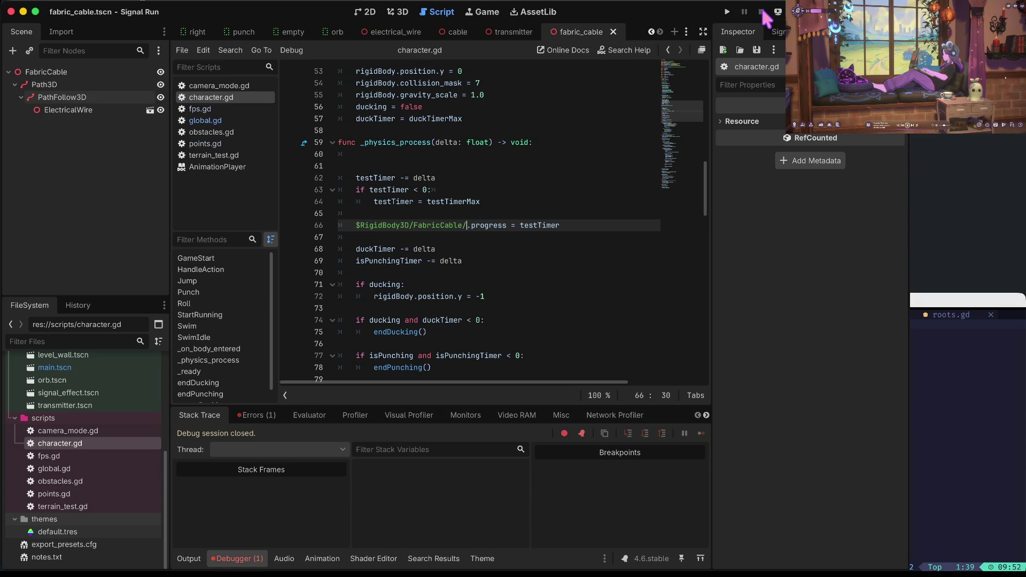
{"action": "type", "text": "Path3D/"}
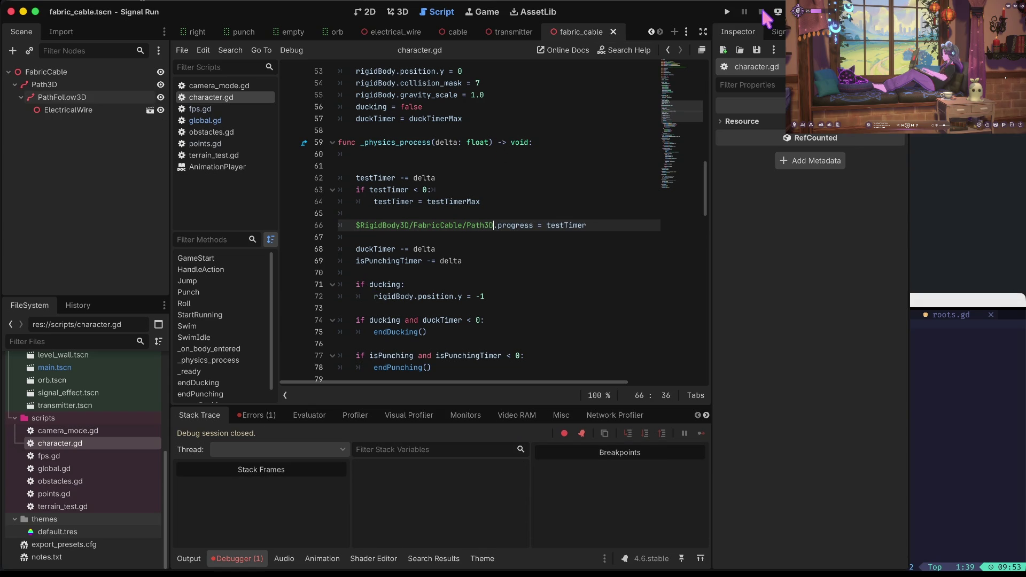
{"action": "type", "text": "PathFl"}
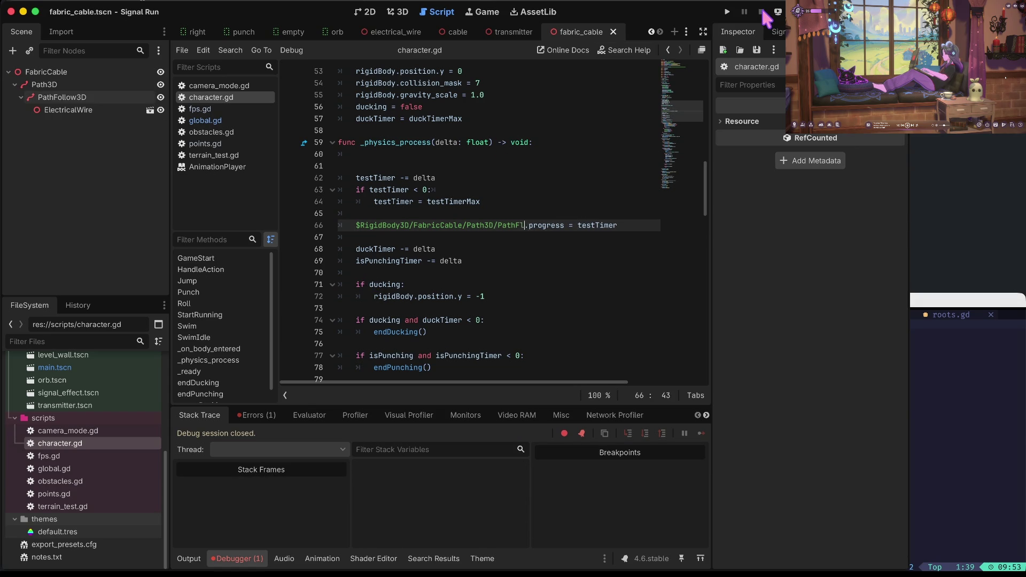
- Complete the path to FabricCable/Path3D/PathFollow3D.progress and run the game
{"action": "key", "text": "BackSpace"}
{"action": "type", "text": "ollow3D"}
{"action": "key", "text": "Home"}
{"action": "key", "text": "super+b"}
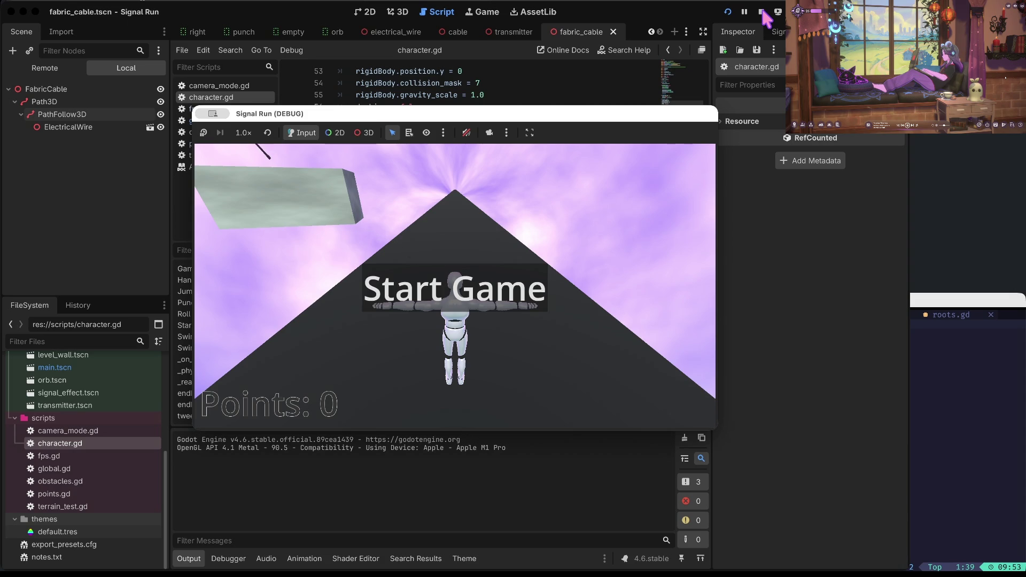
- Play a run, jumping and steering right past the red obstacle, then stop the game
{"action": "key", "text": "Return"}
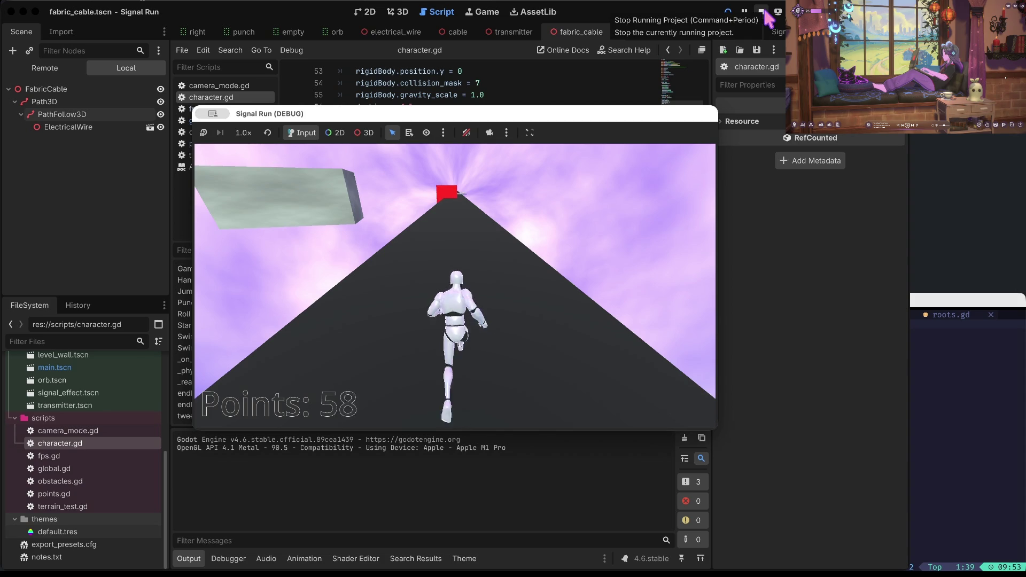
{"action": "key", "text": "space"}
{"action": "key", "text": "space"}
{"action": "key", "text": "space"}
{"action": "key", "text": "Right"}
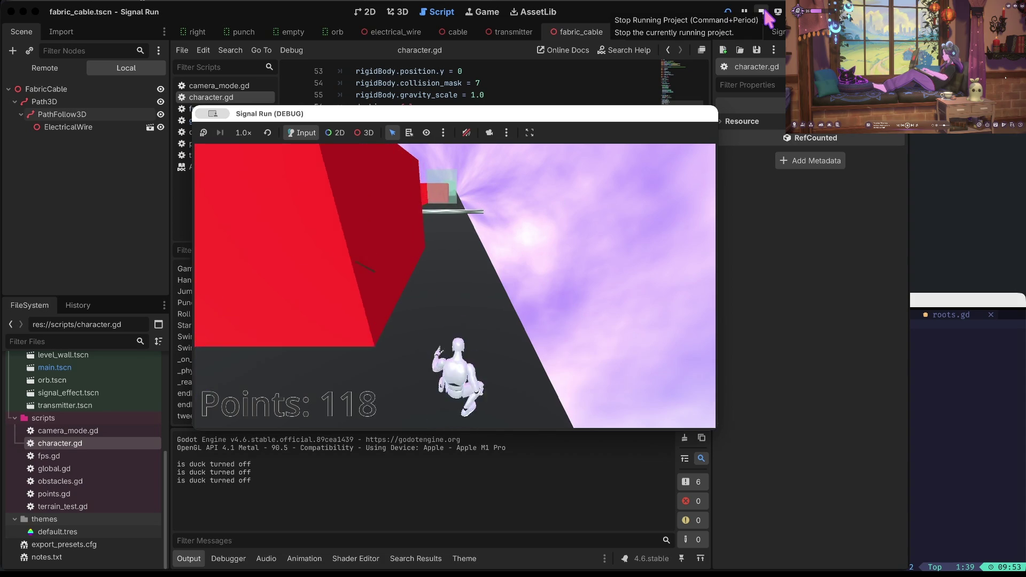
{"action": "key", "text": "space"}
{"action": "key", "text": "space"}
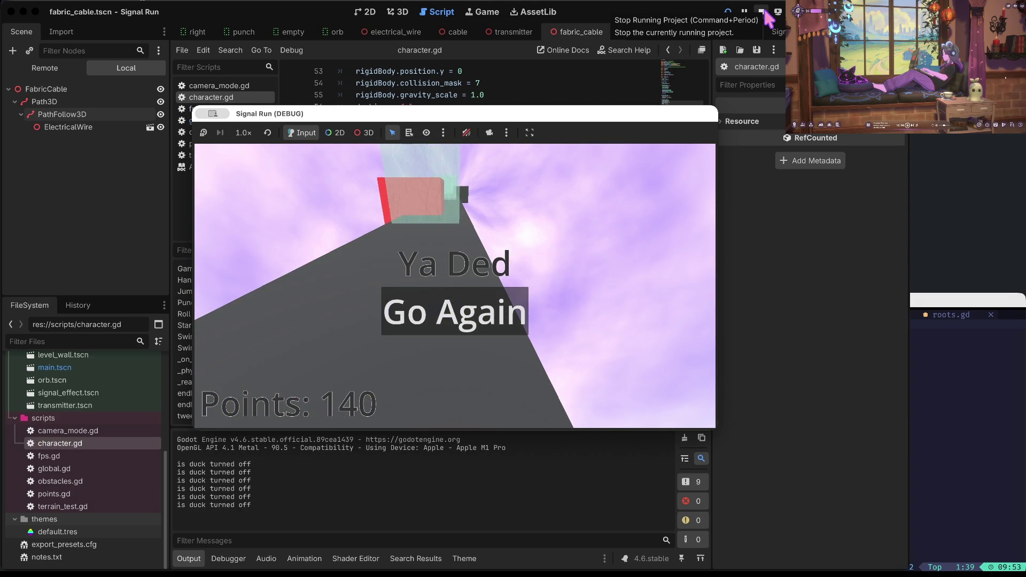
{"action": "left_click", "coordinate": [764, 12]}
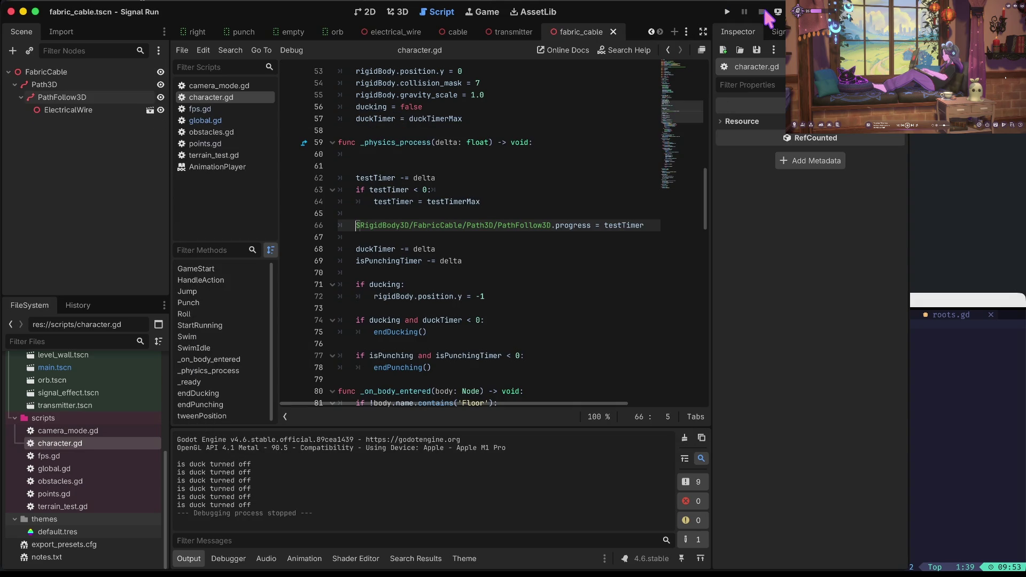
- Select the PathFollow3D node in the Scene dock and switch to the 3D view
{"action": "left_click", "coordinate": [67, 109]}
{"action": "left_click", "coordinate": [61, 96]}
{"action": "left_click", "coordinate": [398, 11]}
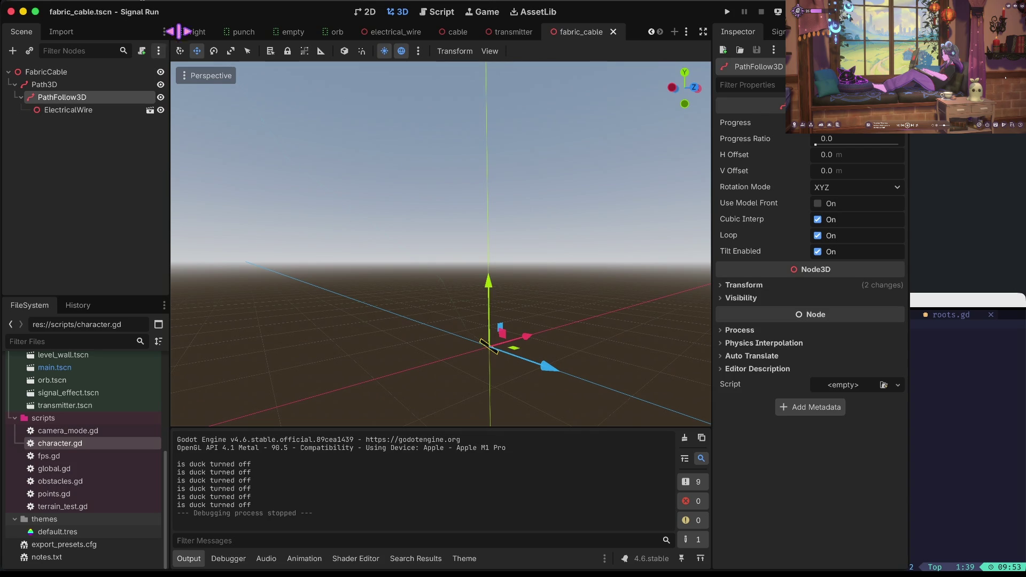
- Reopen character.gd, return to the 3D view, and select character.tscn in FileSystem
{"action": "left_click", "coordinate": [53, 431]}
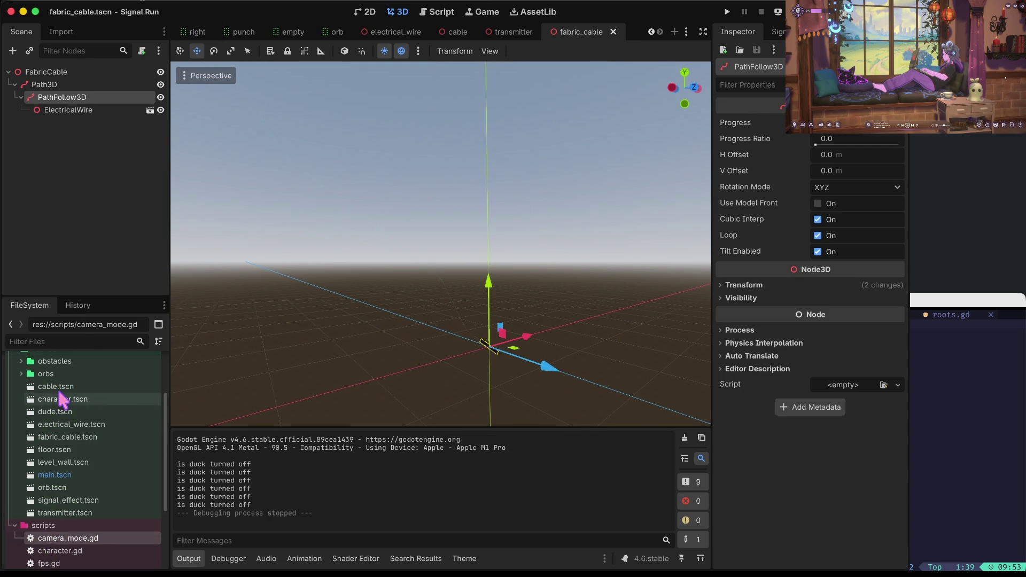
{"action": "double_click", "coordinate": [60, 448]}
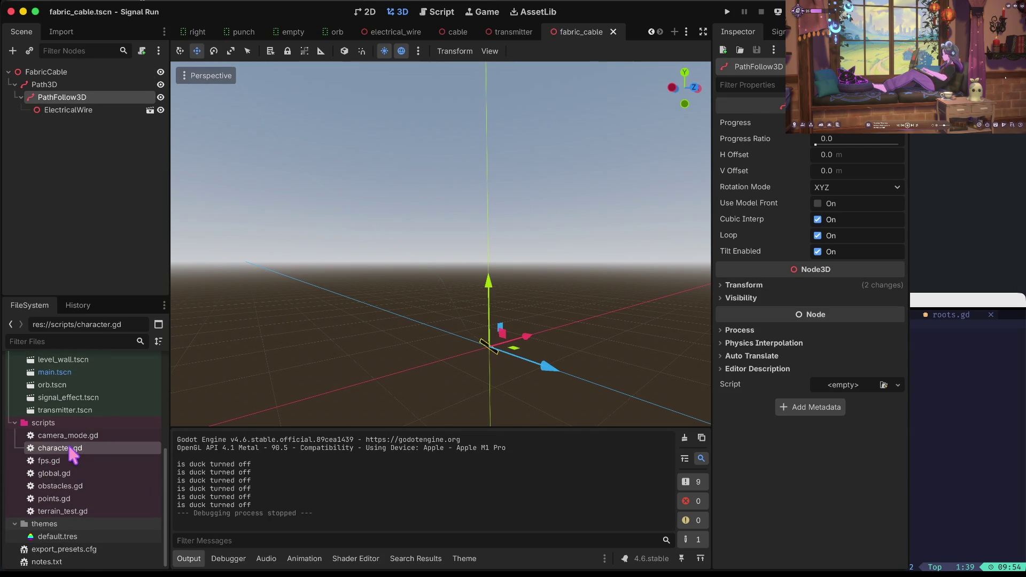
{"action": "left_click", "coordinate": [395, 12]}
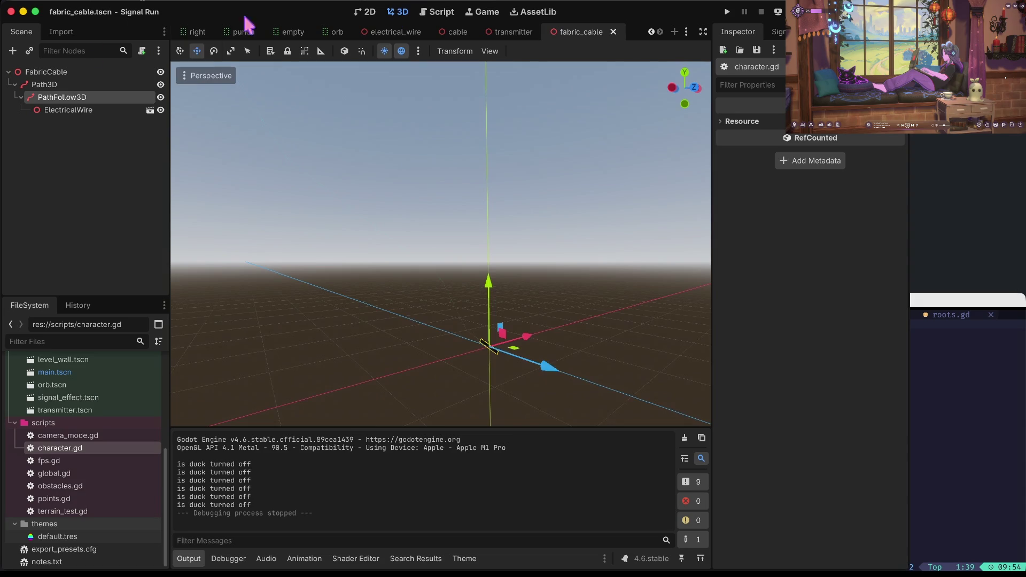
{"action": "scroll", "coordinate": [62, 462], "scroll_direction": "up", "scroll_amount": 2}
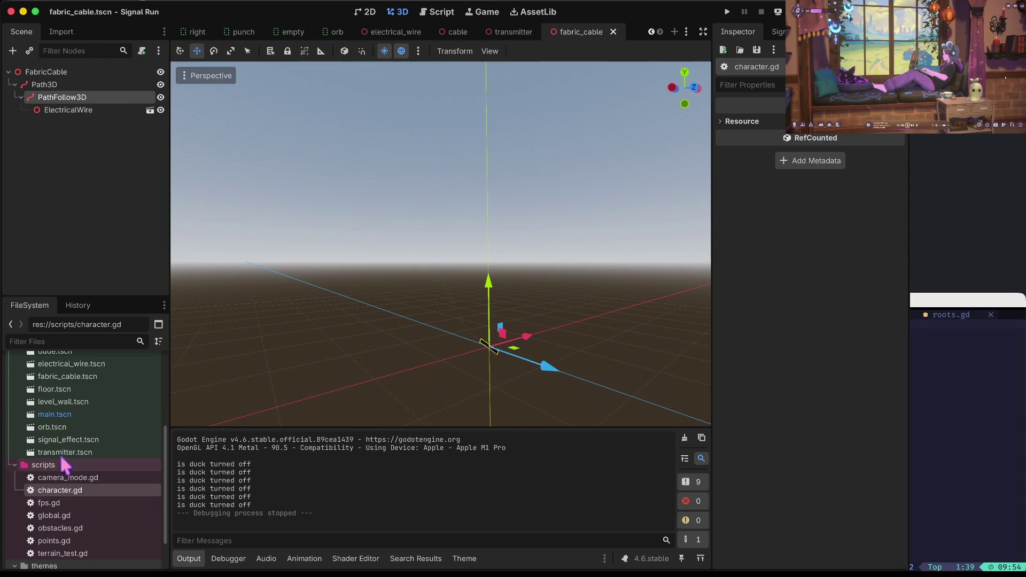
{"action": "scroll", "coordinate": [68, 402], "scroll_direction": "up", "scroll_amount": 3}
{"action": "left_click", "coordinate": [65, 386]}
- Open character.tscn, hide the Dude model, and show the purple cylinder MeshInstance3D
{"action": "double_click", "coordinate": [66, 387]}
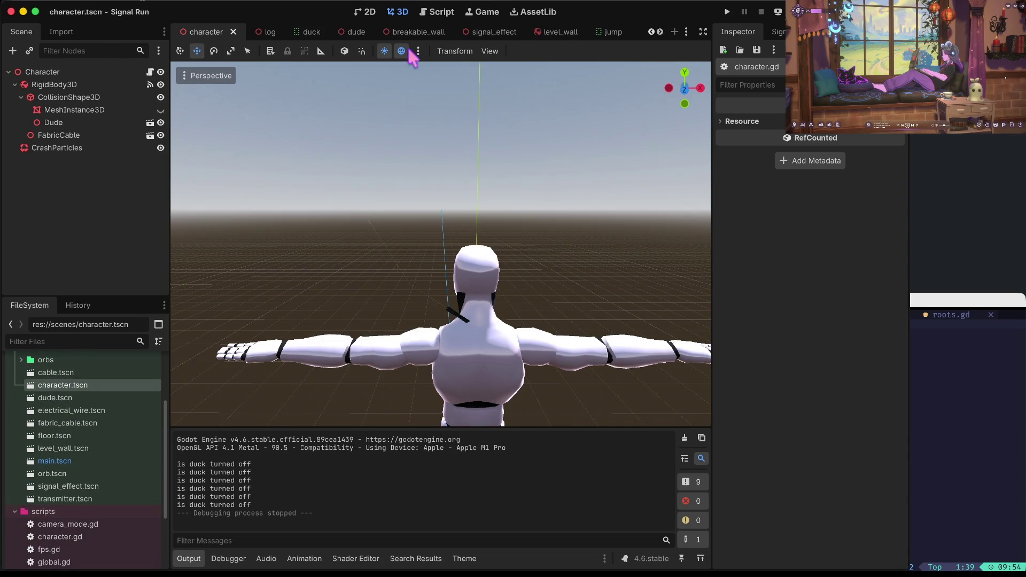
{"action": "left_click", "coordinate": [161, 122]}
{"action": "left_click", "coordinate": [160, 110]}
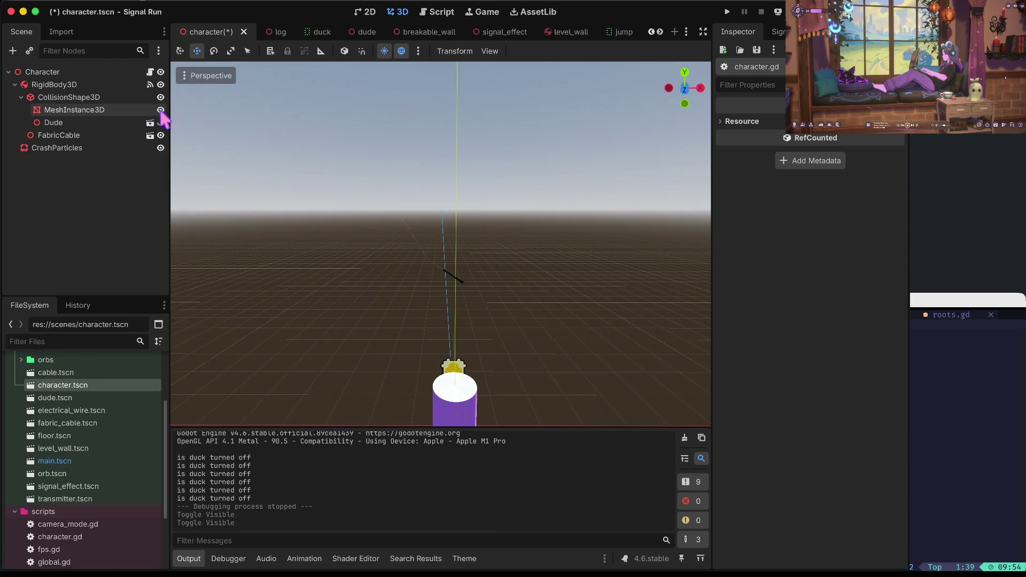
{"action": "scroll", "coordinate": [357, 197], "scroll_direction": "down", "scroll_amount": 5}
{"action": "scroll", "coordinate": [441, 244], "scroll_direction": "up", "scroll_amount": 5}
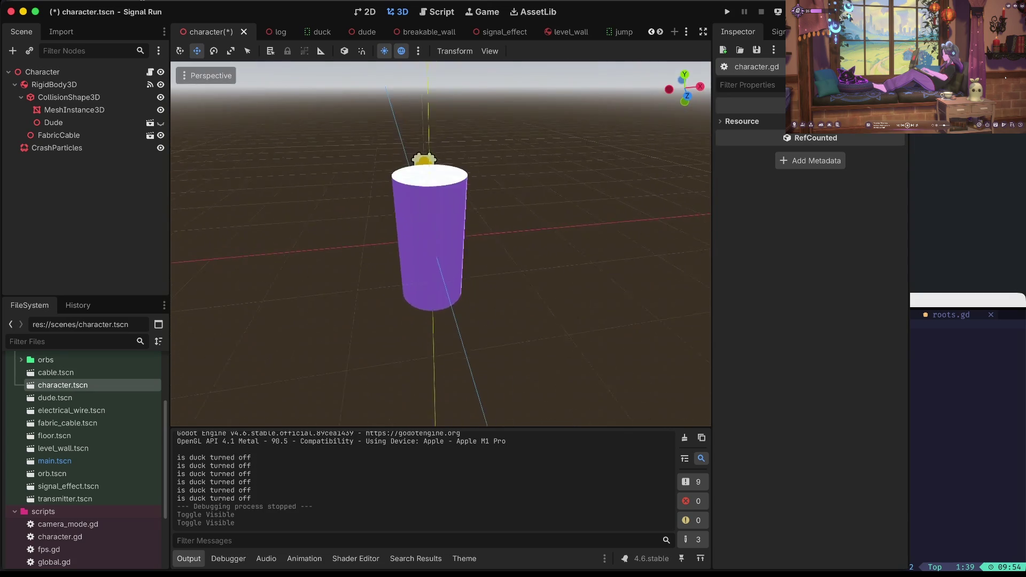
{"action": "scroll", "coordinate": [441, 244], "scroll_direction": "up", "scroll_amount": 1}
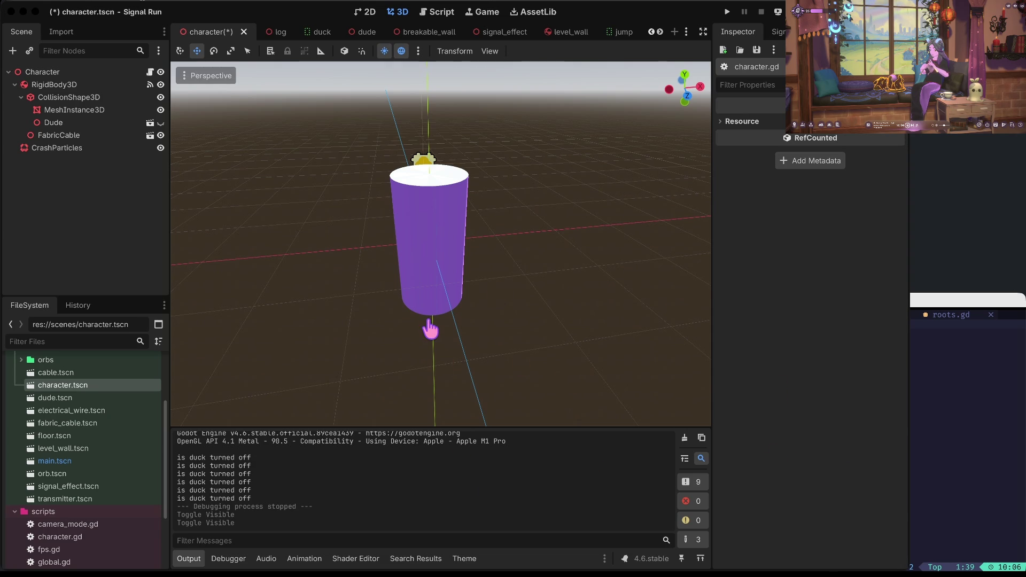
- Bring the Godot editor showing character.tscn back into focus
{"action": "left_click", "coordinate": [430, 329]}
- Show the Dude model again and hide the placeholder cylinder mesh
{"action": "left_click", "coordinate": [160, 123]}
{"action": "left_click", "coordinate": [160, 110]}
{"action": "scroll", "coordinate": [436, 177], "scroll_direction": "down", "scroll_amount": 4}
{"action": "scroll", "coordinate": [436, 176], "scroll_direction": "up", "scroll_amount": 5}
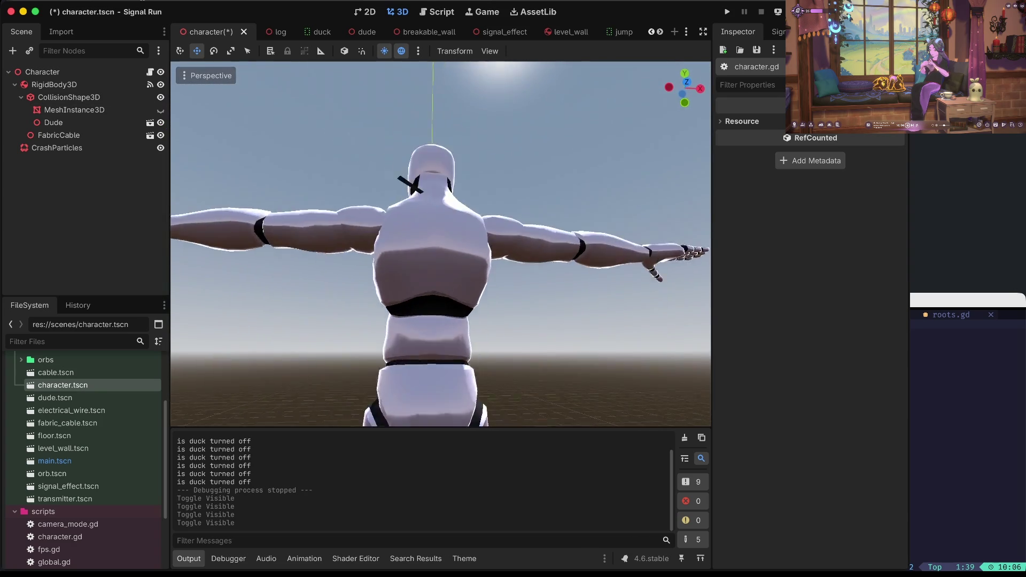
{"action": "scroll", "coordinate": [433, 177], "scroll_direction": "down", "scroll_amount": 5}
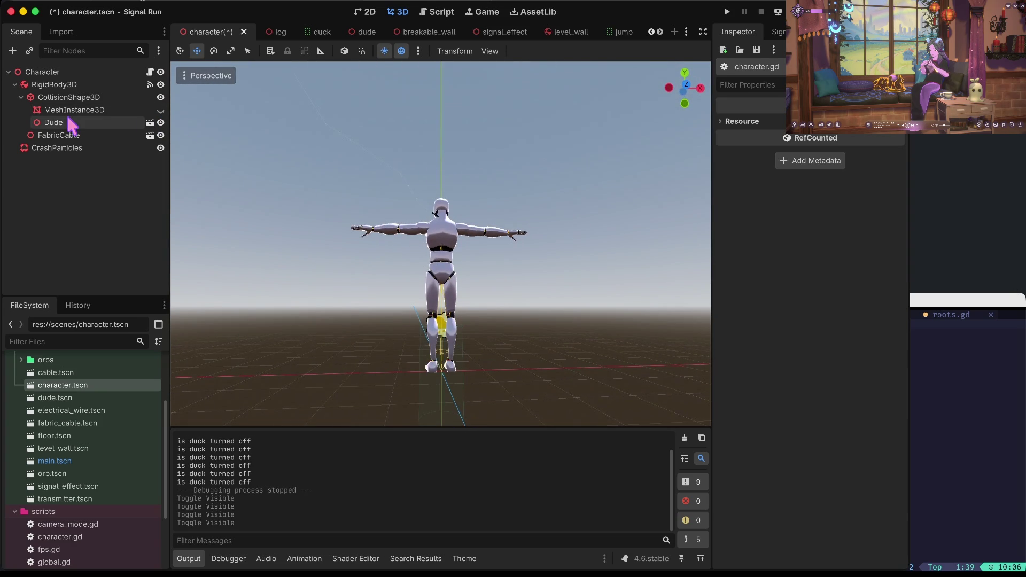
- Open fabric_cable.tscn to inspect its path follower, then reopen character.gd
{"action": "left_click", "coordinate": [150, 135]}
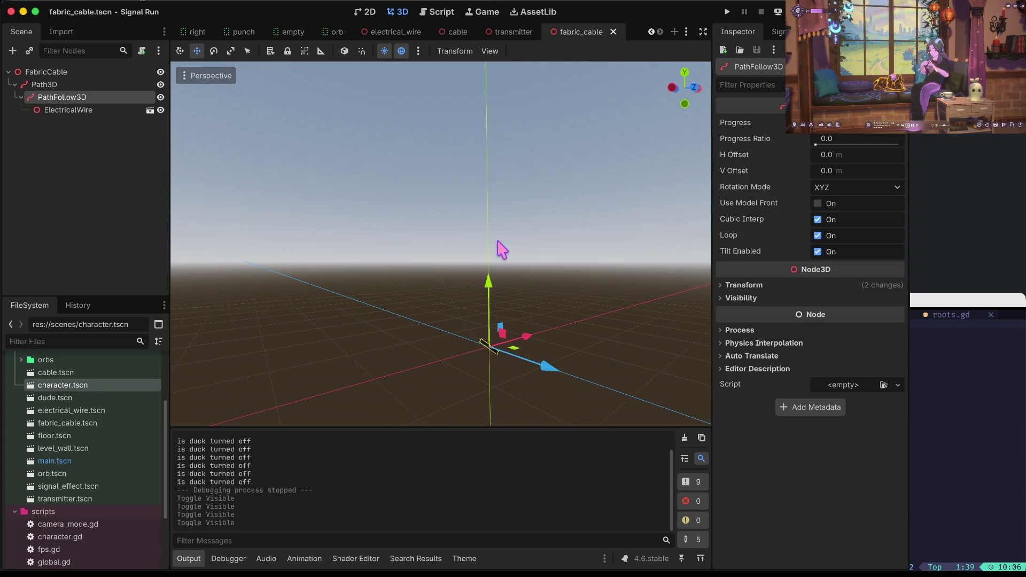
{"action": "scroll", "coordinate": [502, 248], "scroll_direction": "up", "scroll_amount": 2}
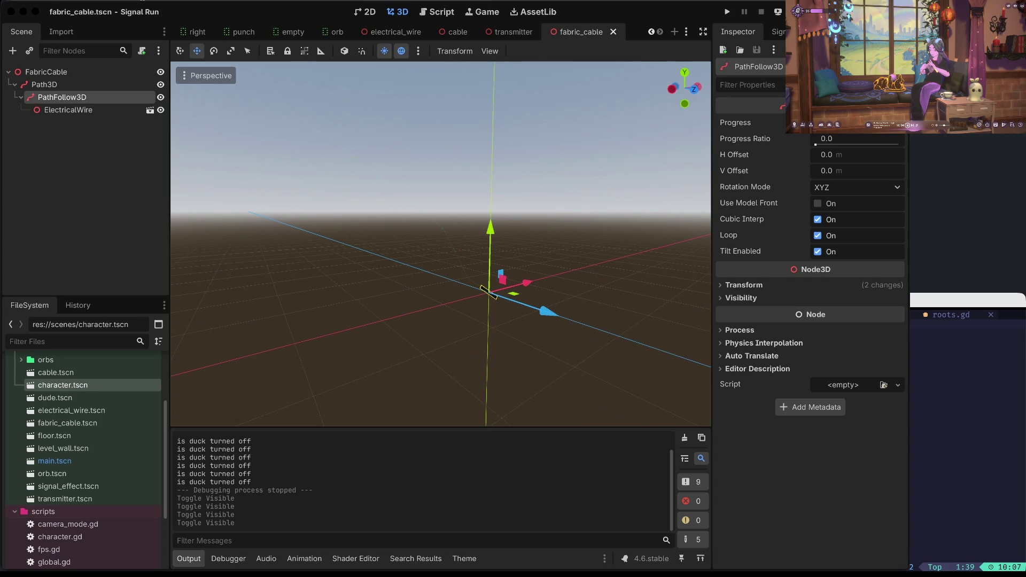
{"action": "left_click", "coordinate": [828, 467]}
{"action": "scroll", "coordinate": [399, 241], "scroll_direction": "right", "scroll_amount": 3}
{"action": "scroll", "coordinate": [441, 243], "scroll_direction": "right", "scroll_amount": 5}
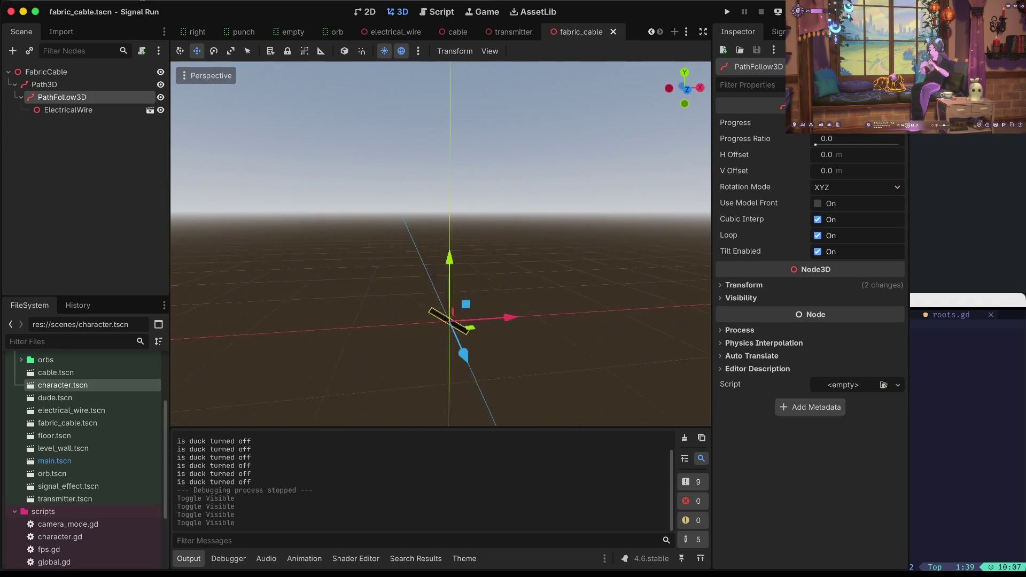
{"action": "scroll", "coordinate": [441, 243], "scroll_direction": "right", "scroll_amount": 5}
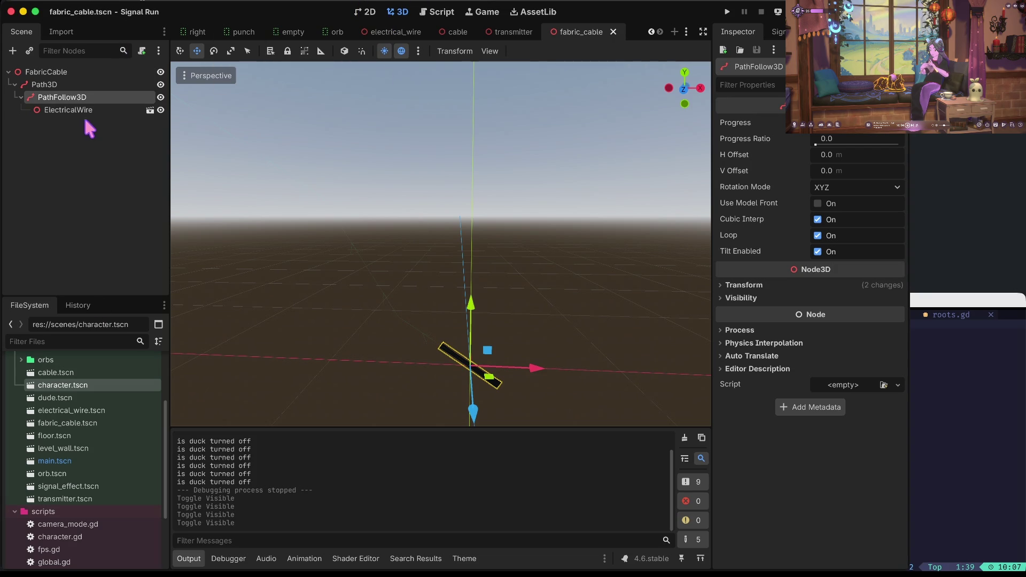
{"action": "scroll", "coordinate": [52, 447], "scroll_direction": "down", "scroll_amount": 3}
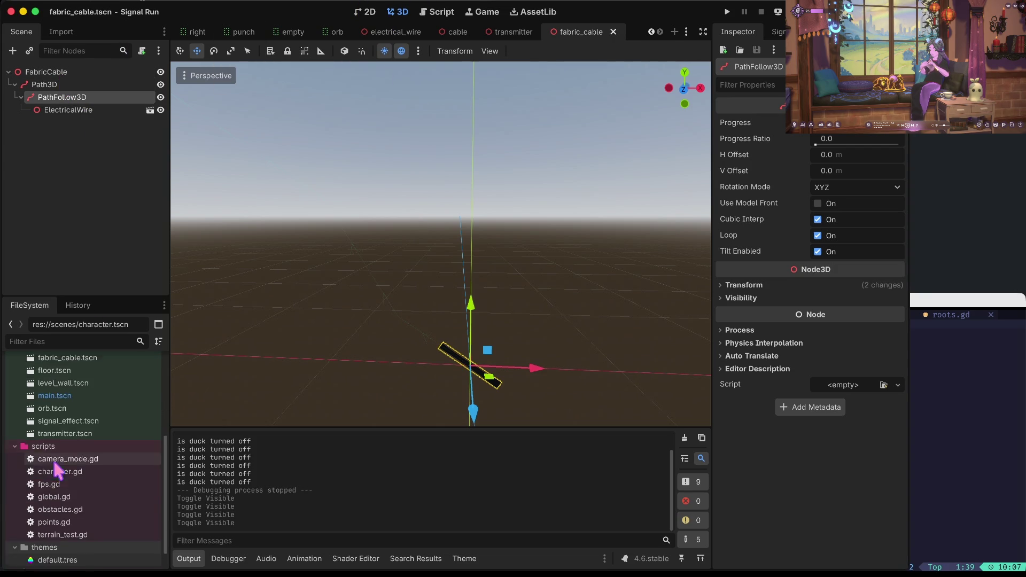
{"action": "scroll", "coordinate": [52, 448], "scroll_direction": "up", "scroll_amount": 2}
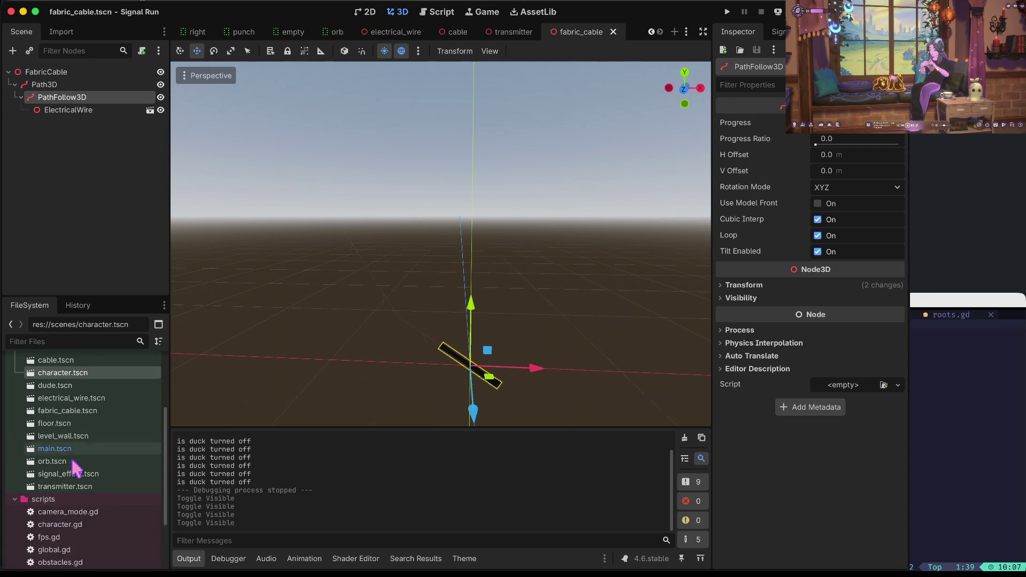
{"action": "scroll", "coordinate": [72, 457], "scroll_direction": "down", "scroll_amount": 3}
{"action": "double_click", "coordinate": [72, 449]}
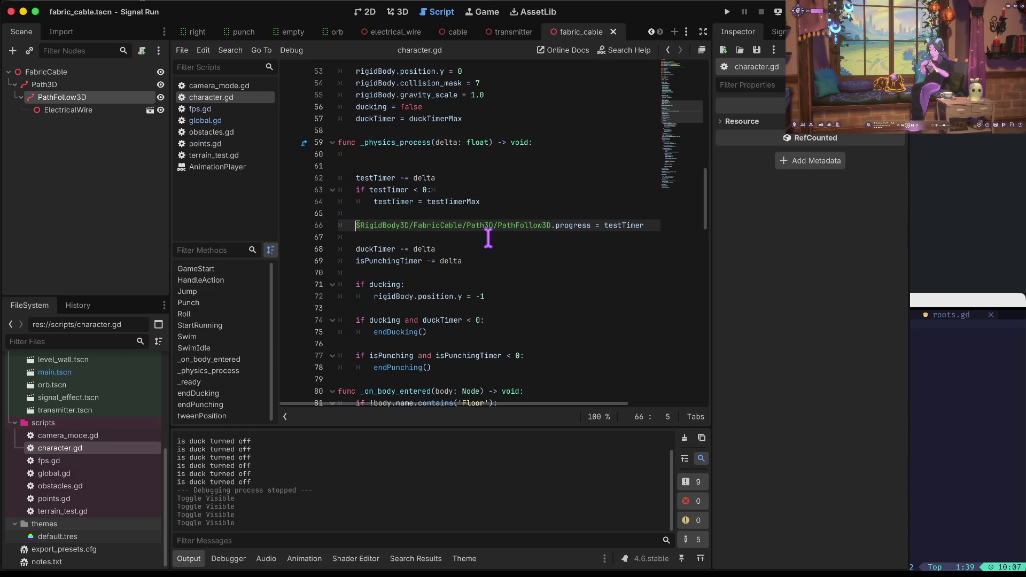
- Place the caret on the testTimer decrement line in _physics_process and run the game
{"action": "left_click", "coordinate": [472, 191]}
{"action": "key", "text": "Up"}
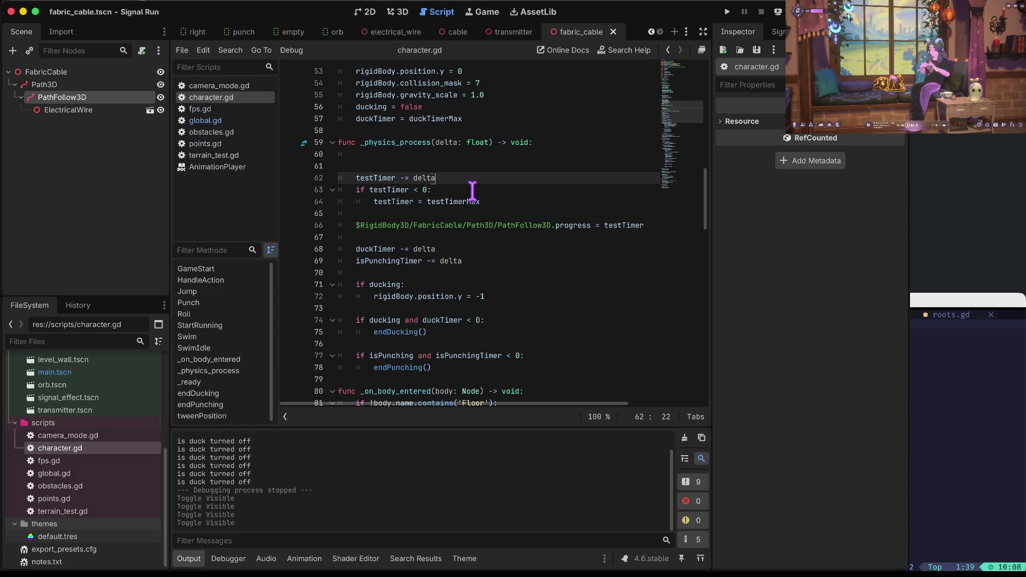
{"action": "key", "text": "Up"}
{"action": "key", "text": "Down"}
{"action": "key", "text": "super+b"}
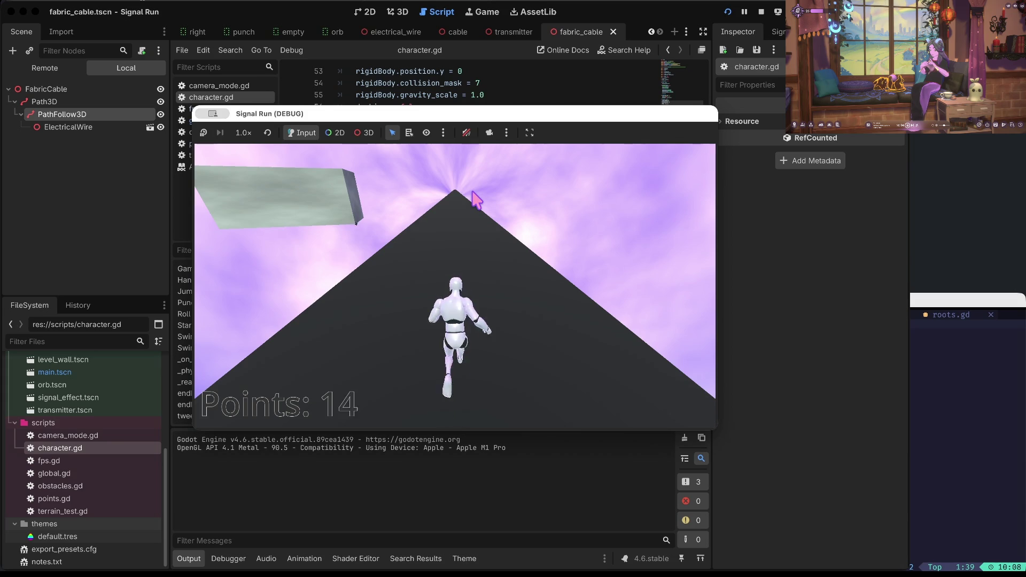
- Relaunch the game, start a run, jump twice, and stop it at 46 points
{"action": "left_click", "coordinate": [760, 11]}
{"action": "key", "text": "super+b"}
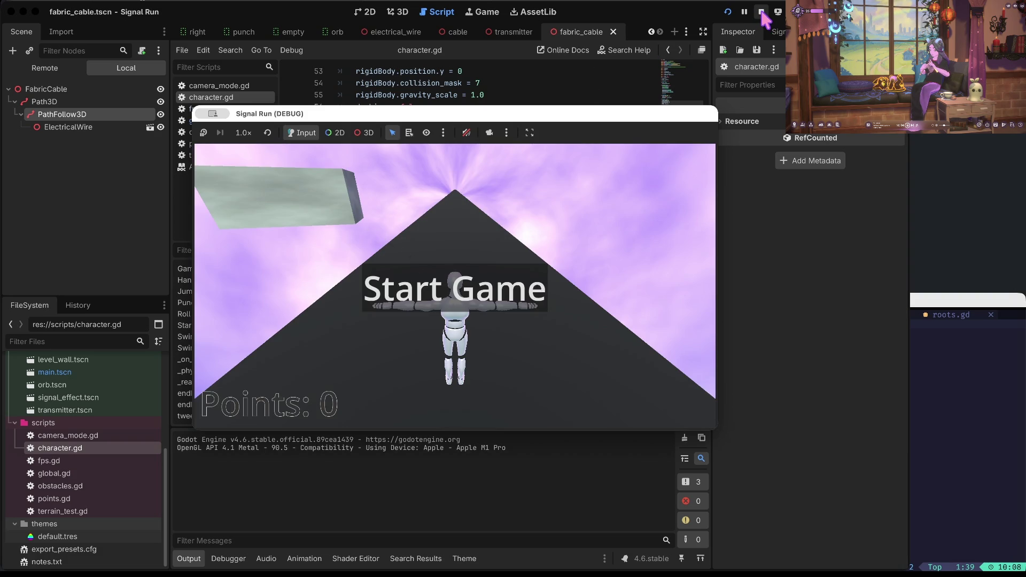
{"action": "left_click", "coordinate": [579, 177]}
{"action": "key", "text": "space"}
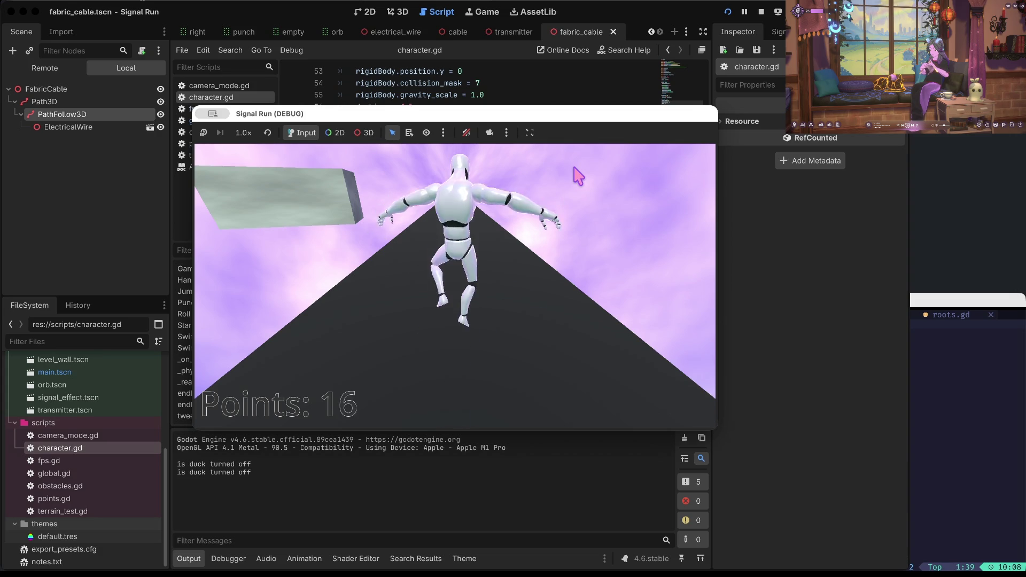
{"action": "key", "text": "space"}
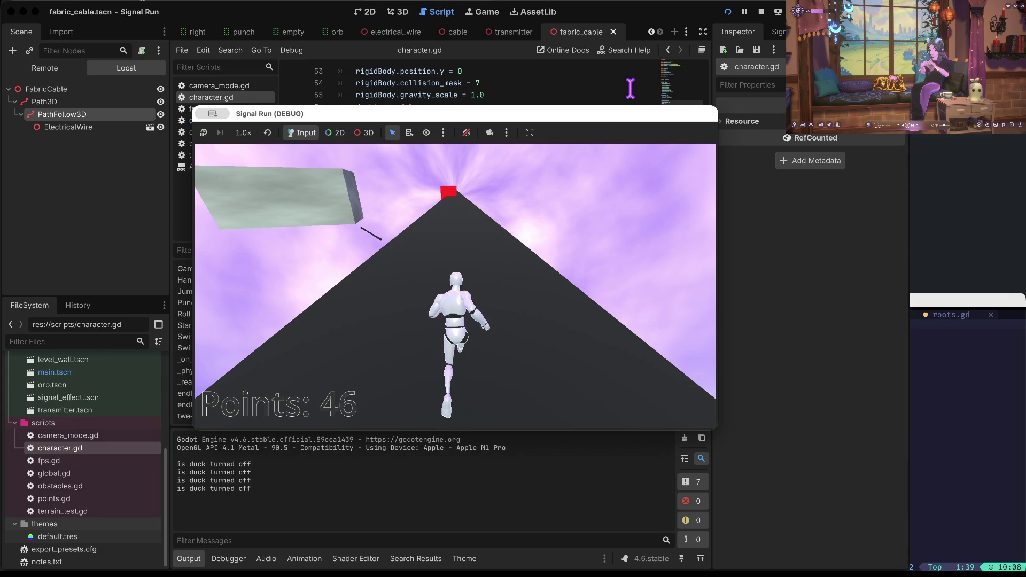
{"action": "left_click", "coordinate": [761, 13]}
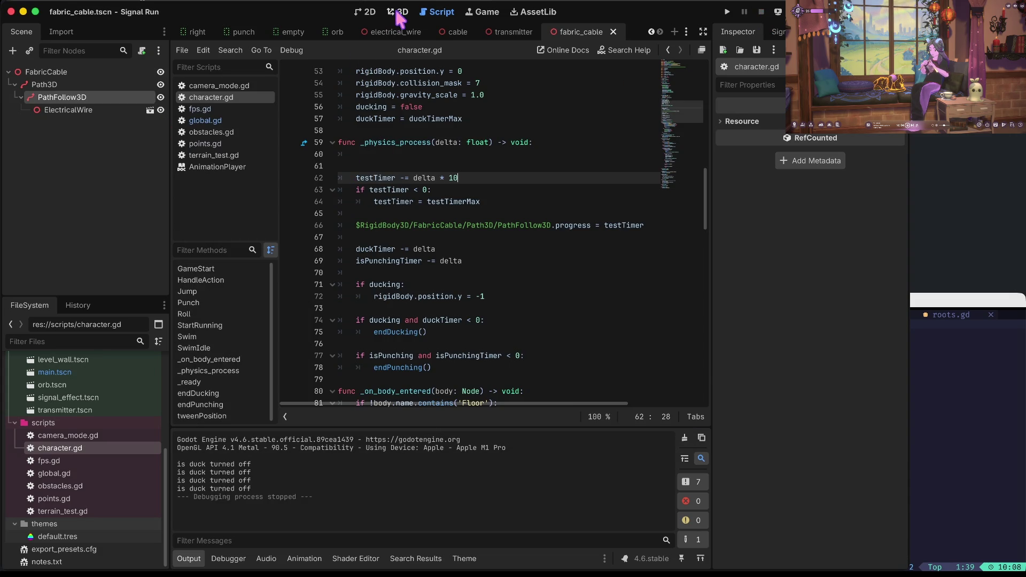
- In main.tscn, raise the Transmitter block one unit up and save the scene
{"action": "left_click", "coordinate": [397, 15]}
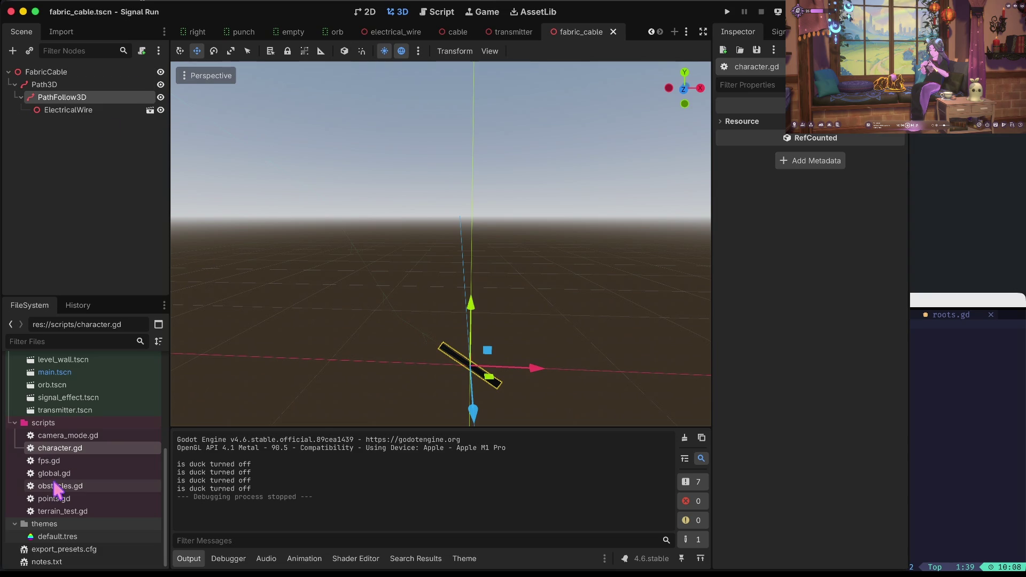
{"action": "double_click", "coordinate": [61, 372]}
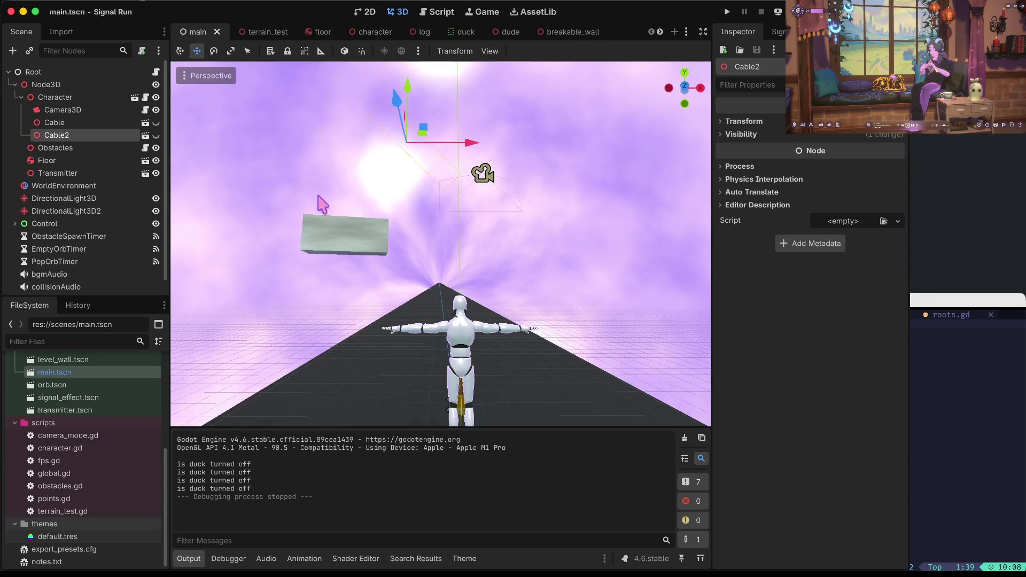
{"action": "left_click", "coordinate": [364, 251]}
{"action": "left_click_drag", "start_coordinate": [352, 188], "coordinate": [360, 164]}
{"action": "key", "text": "ctrl+s"}
{"action": "key", "text": "ctrl+s"}
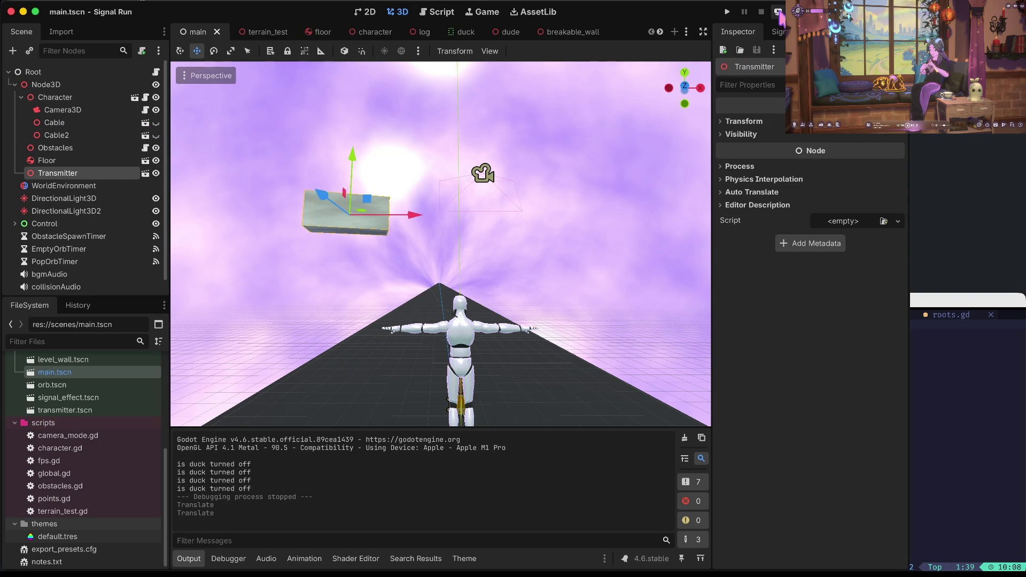
- In character.gd, change the testTimer decrement to delta * 20
{"action": "double_click", "coordinate": [63, 449]}
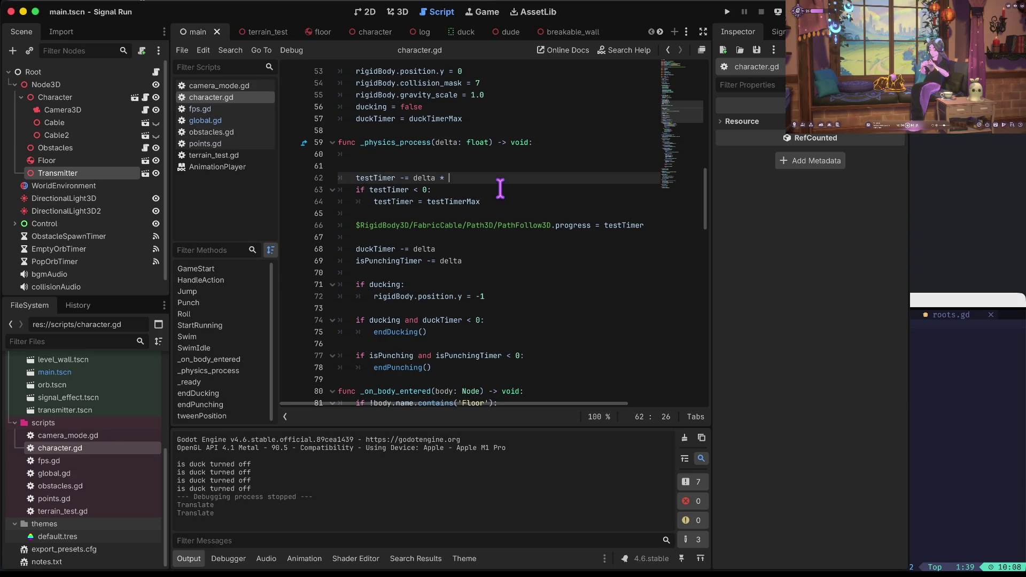
{"action": "type", "text": "20"}
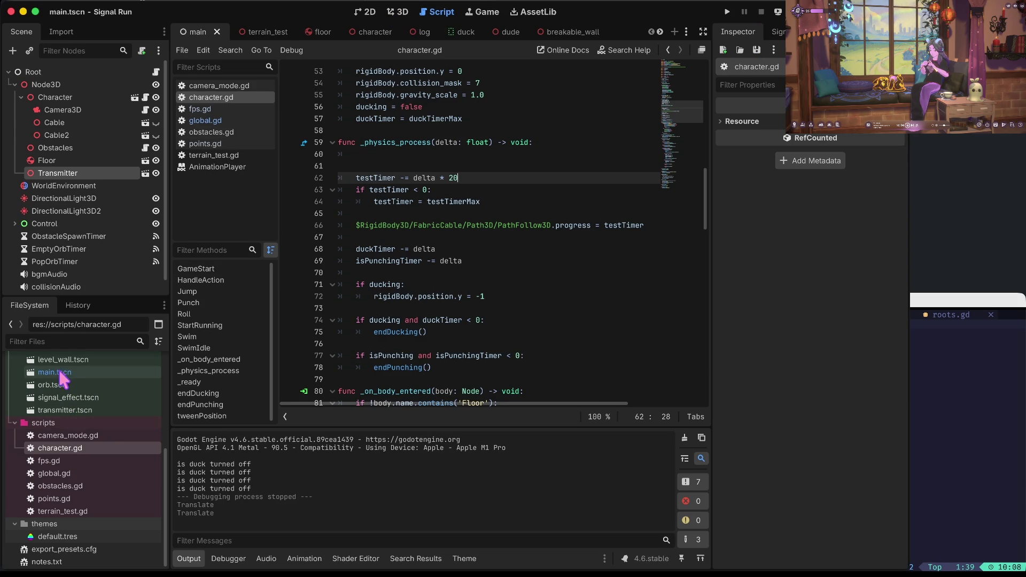
{"action": "scroll", "coordinate": [64, 395], "scroll_direction": "up", "scroll_amount": 3}
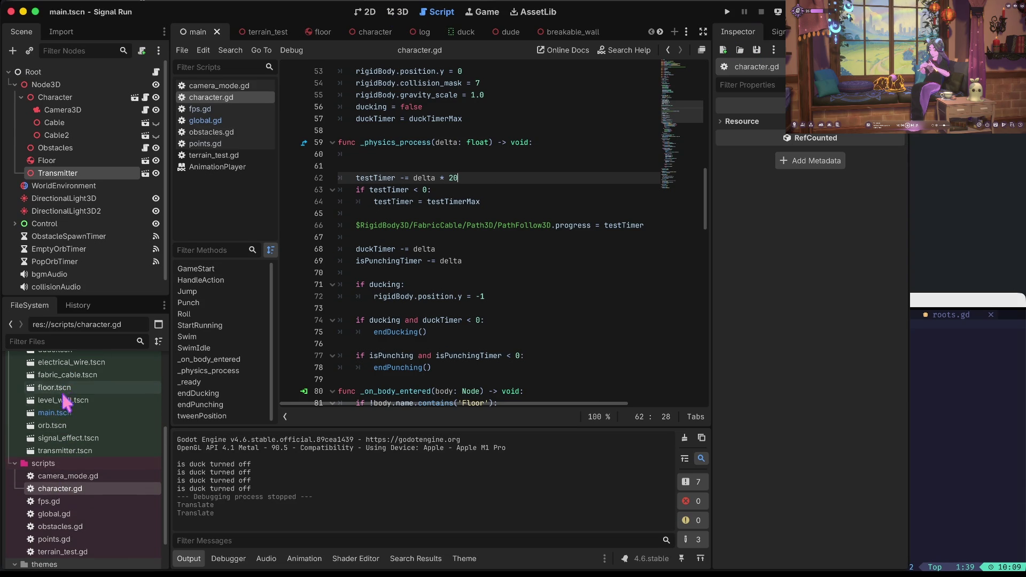
{"action": "scroll", "coordinate": [61, 452], "scroll_direction": "up", "scroll_amount": 4}
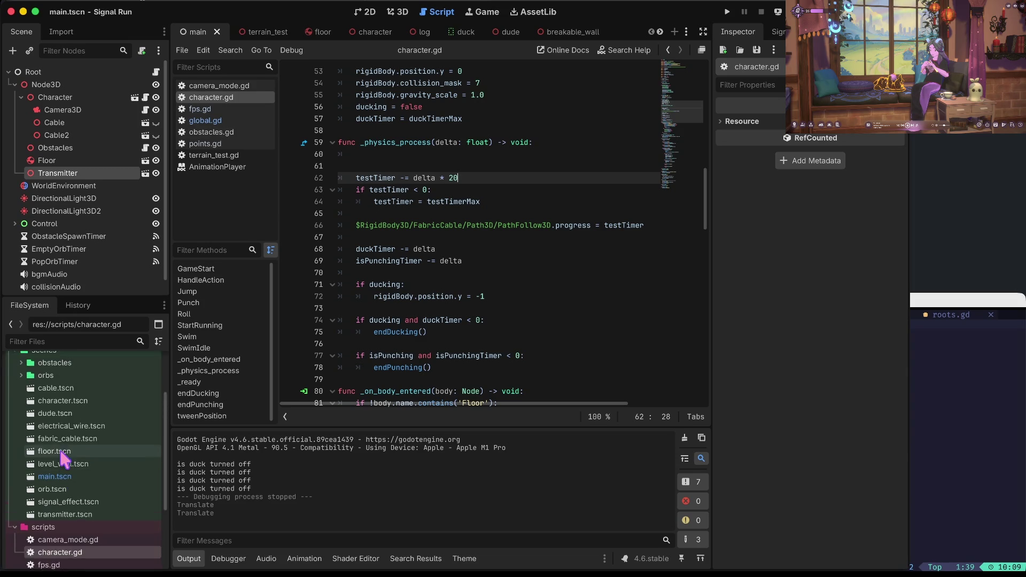